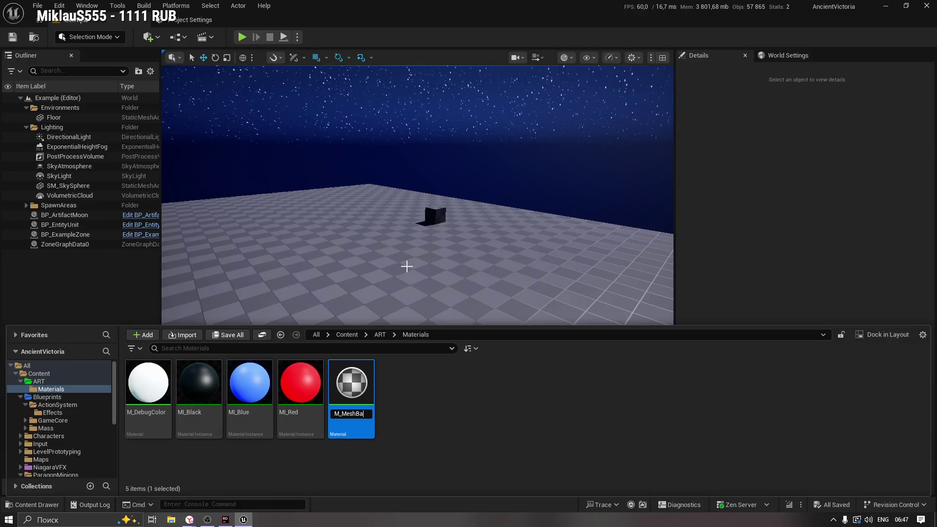
Step: Confirm the M_MeshBaker material name and open it in the Material Editor
{"action": "type", "text": "ker"}
{"action": "key", "text": "Return"}
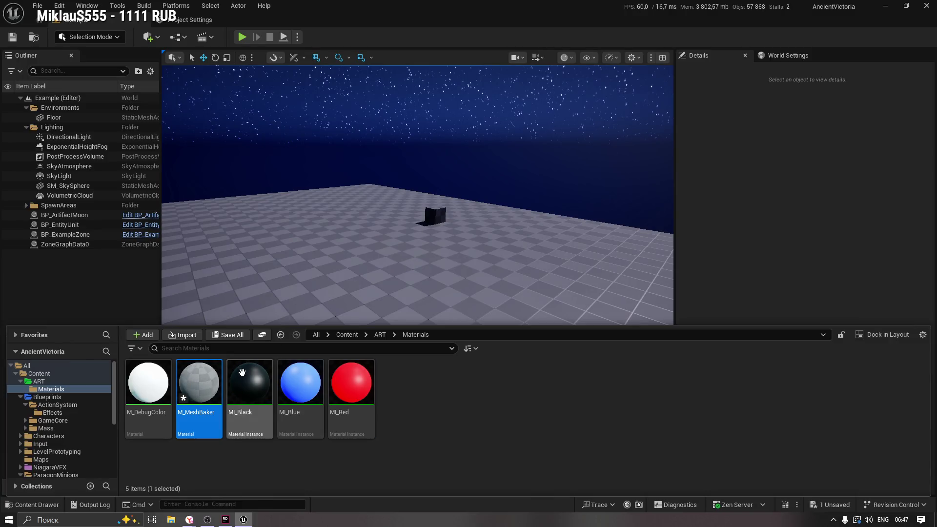
{"action": "double_click", "coordinate": [199, 383]}
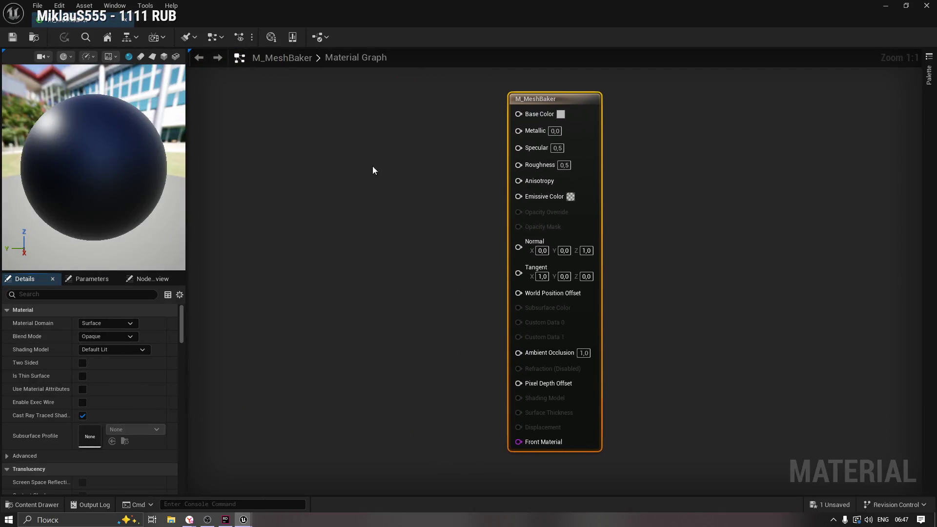
Step: Keep the M_MeshBaker editor in front, then switch to the Claude chat in the browser
{"action": "key", "text": "alt+Tab"}
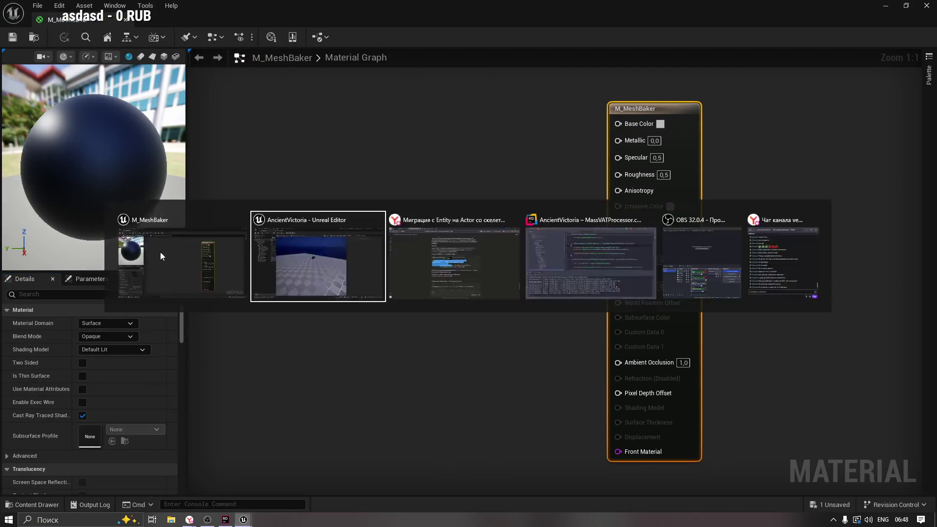
{"action": "left_click", "coordinate": [160, 252]}
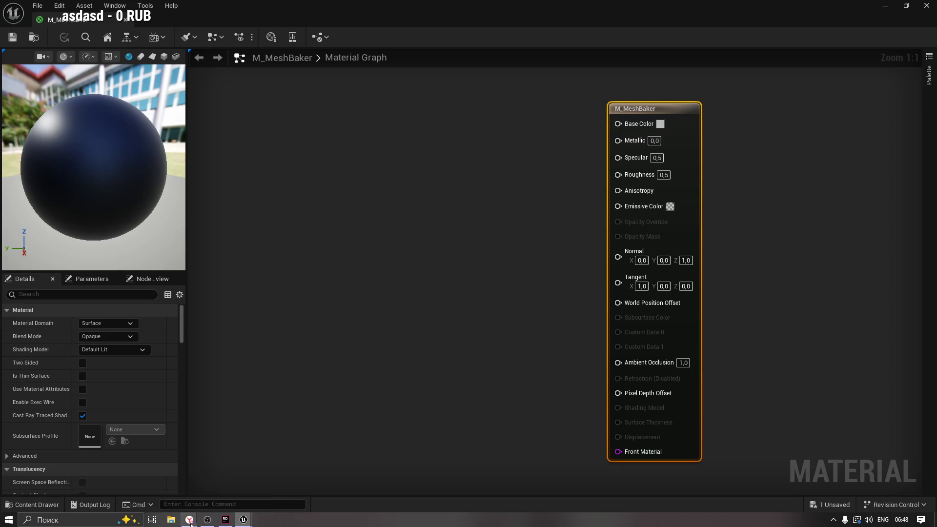
{"action": "left_click", "coordinate": [189, 519]}
{"action": "left_click", "coordinate": [399, 236]}
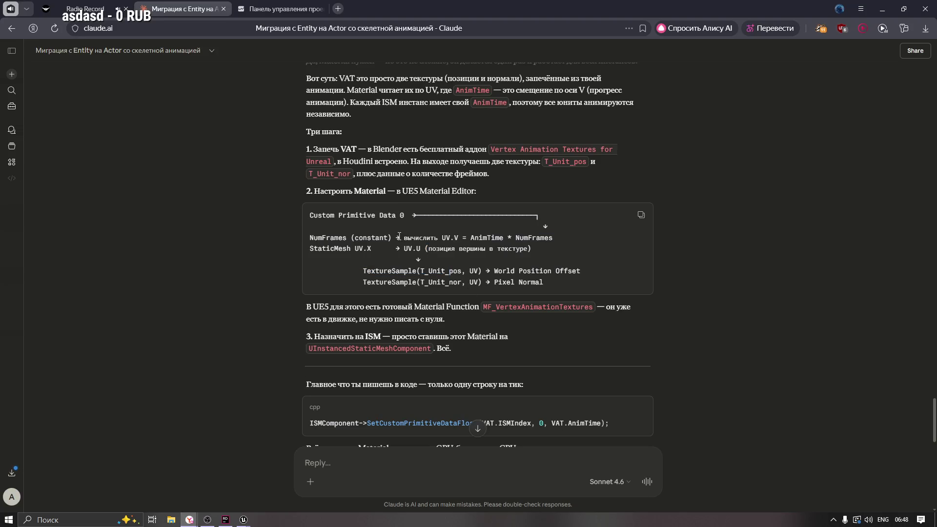
Step: Highlight the NumFrames, Custom Primitive Data 0 and UV.V formula lines in the VAT code block
{"action": "triple_click", "coordinate": [399, 236]}
{"action": "left_click", "coordinate": [402, 213]}
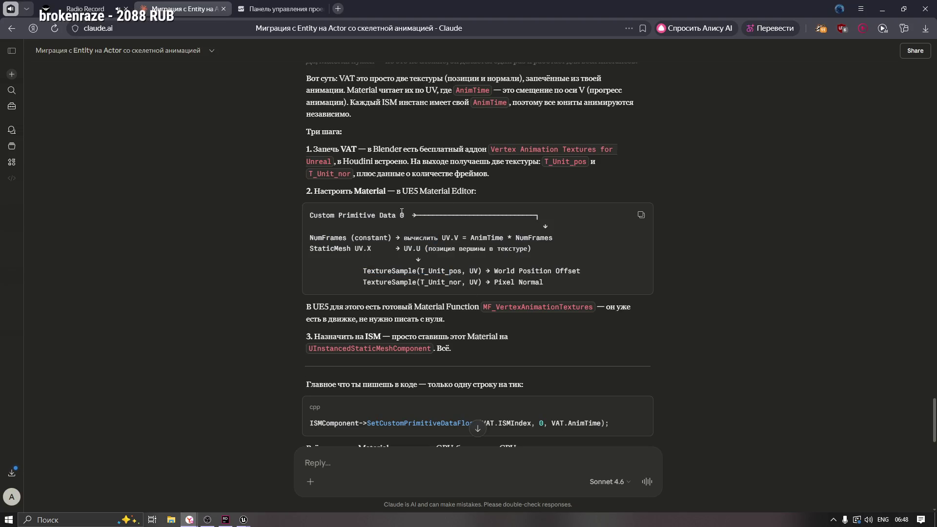
{"action": "left_click_drag", "start_coordinate": [407, 216], "coordinate": [309, 216]}
{"action": "left_click", "coordinate": [400, 249]}
{"action": "left_click_drag", "start_coordinate": [400, 238], "coordinate": [545, 238]}
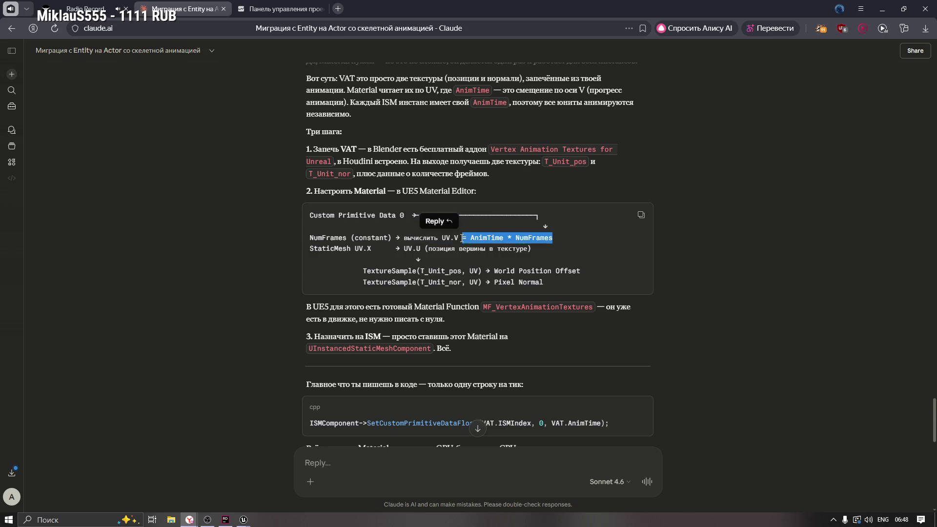
{"action": "left_click", "coordinate": [535, 240]}
Step: Highlight Frames, StaticMesh, UV.X and TextureSample in the code to read them
{"action": "left_click_drag", "start_coordinate": [473, 238], "coordinate": [553, 238]}
{"action": "left_click", "coordinate": [462, 248]}
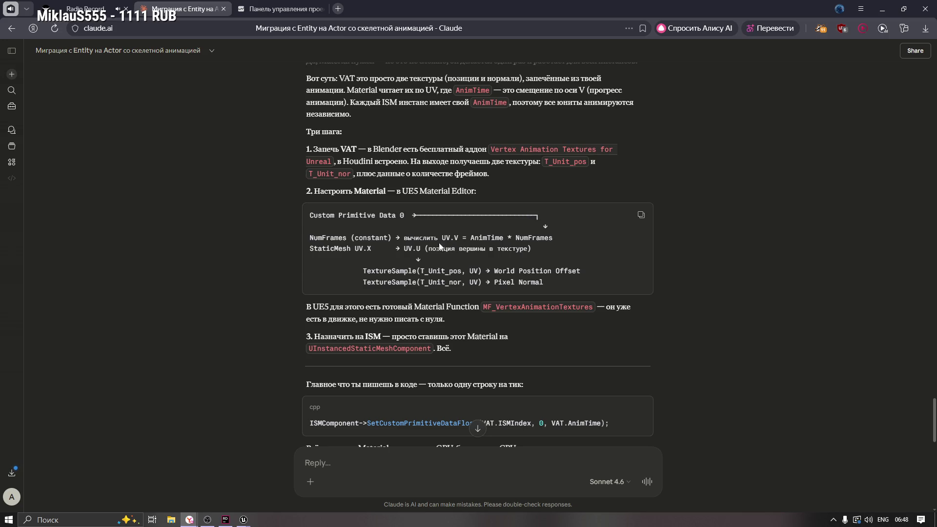
{"action": "double_click", "coordinate": [318, 248]}
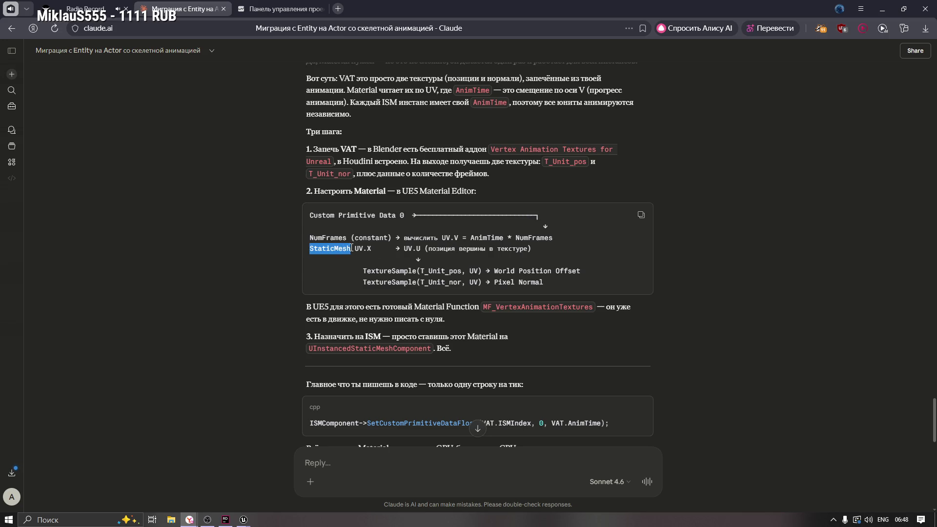
{"action": "left_click", "coordinate": [390, 260]}
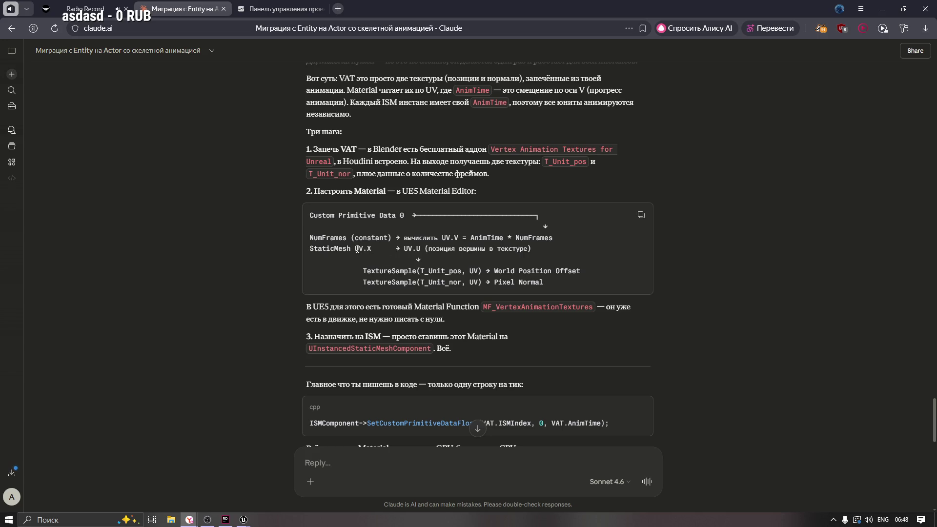
{"action": "left_click_drag", "start_coordinate": [356, 248], "coordinate": [420, 248]}
{"action": "left_click", "coordinate": [420, 249]}
{"action": "left_click_drag", "start_coordinate": [362, 270], "coordinate": [416, 271]}
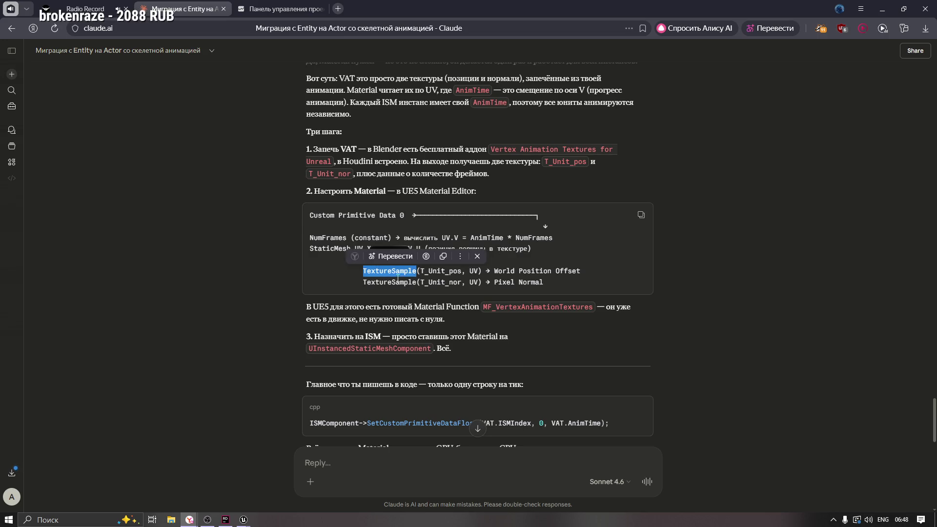
{"action": "left_click", "coordinate": [397, 278]}
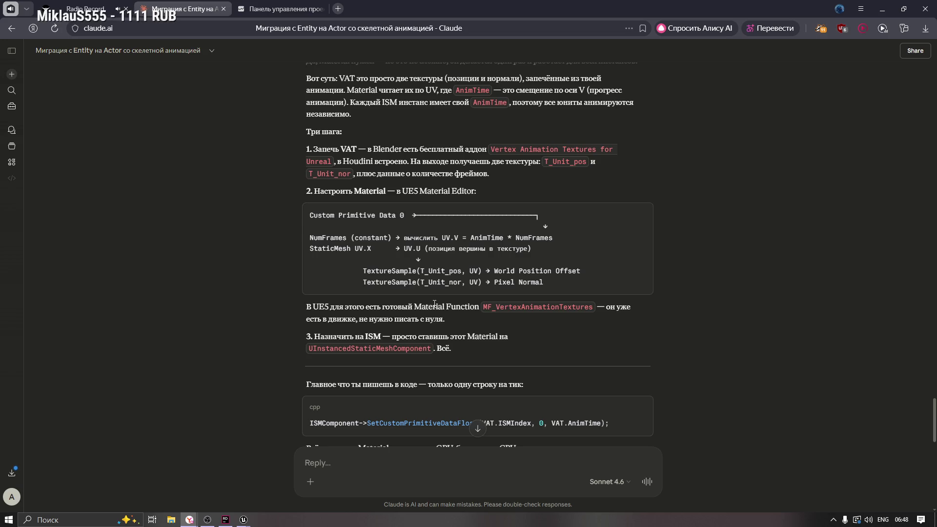
Step: Scroll down, select the MF_VertexAnimationTextures name and return to the Unreal graph's node search
{"action": "scroll", "coordinate": [434, 304], "scroll_direction": "down", "scroll_amount": 3}
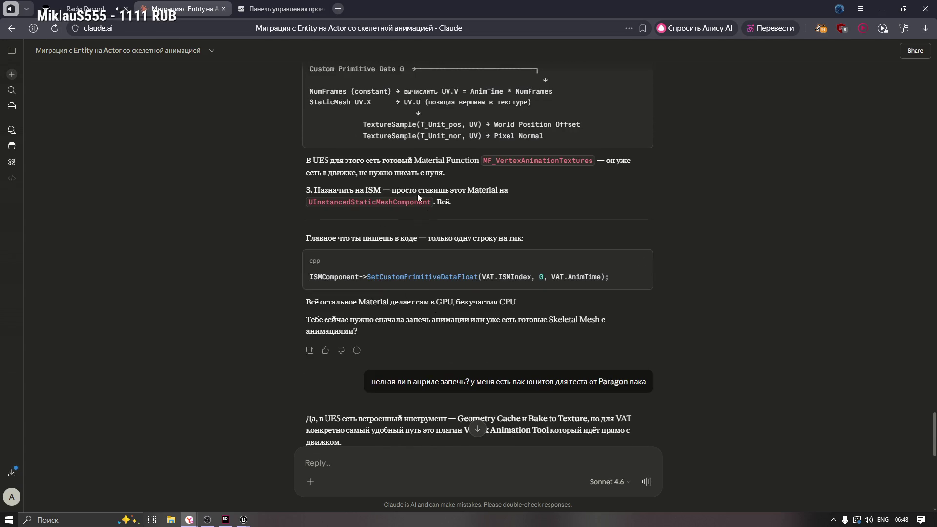
{"action": "left_click_drag", "start_coordinate": [447, 162], "coordinate": [480, 163]}
{"action": "left_click", "coordinate": [477, 183]}
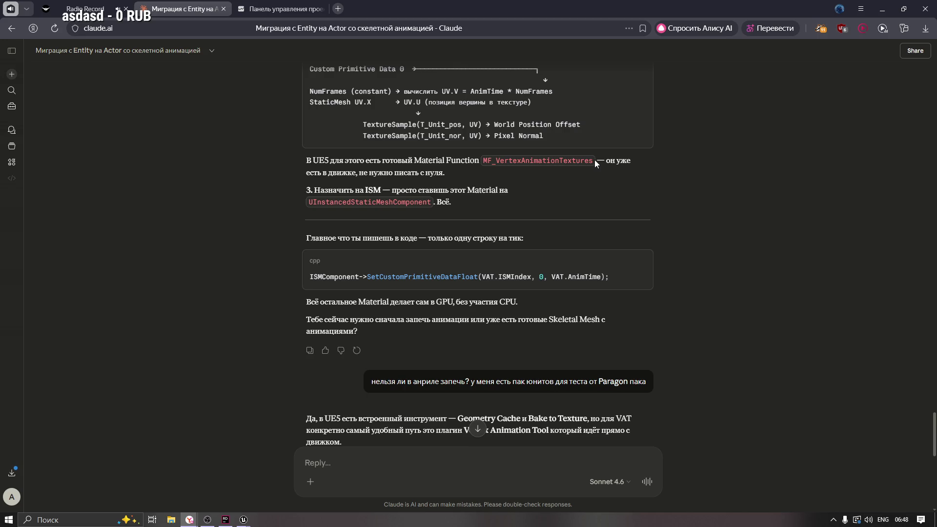
{"action": "left_click_drag", "start_coordinate": [595, 161], "coordinate": [478, 164]}
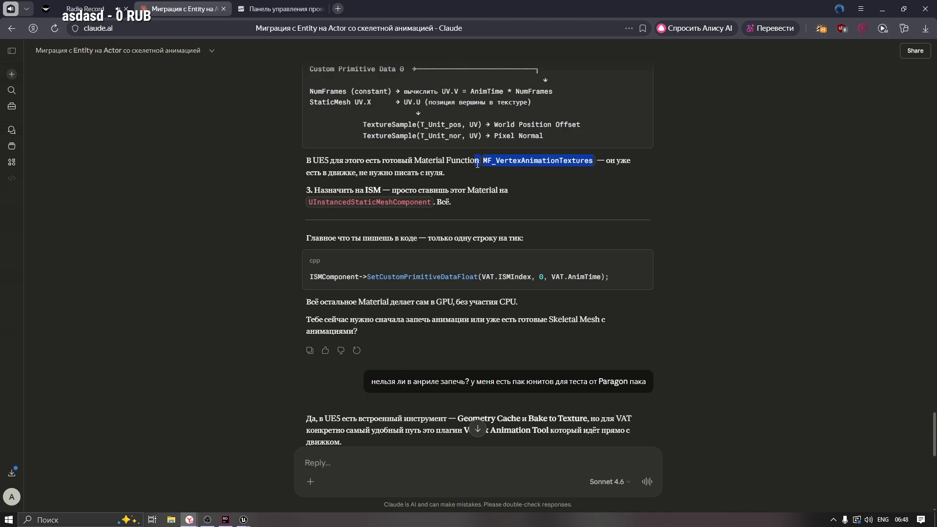
{"action": "key", "text": "alt+Tab"}
{"action": "right_click", "coordinate": [329, 182]}
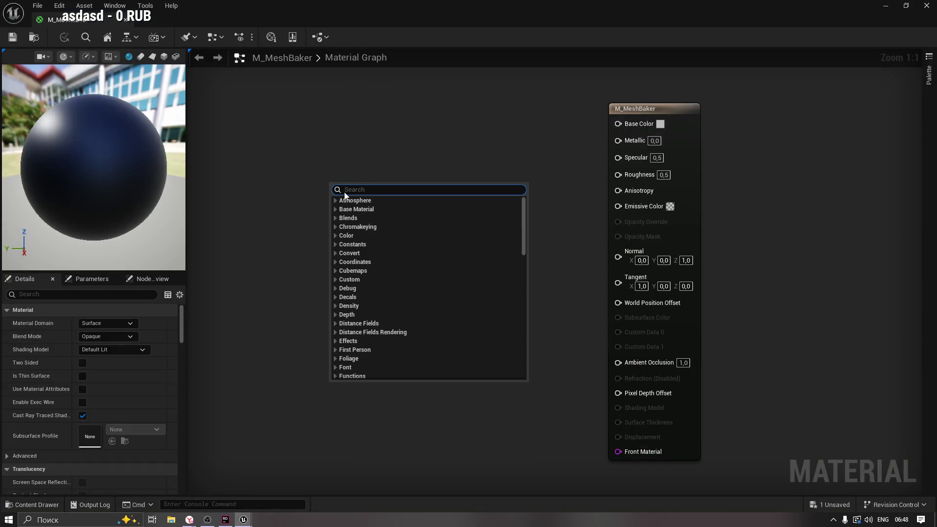
Step: Try a node search for MF_, then glance back at the chat before returning
{"action": "type", "text": "MF_"}
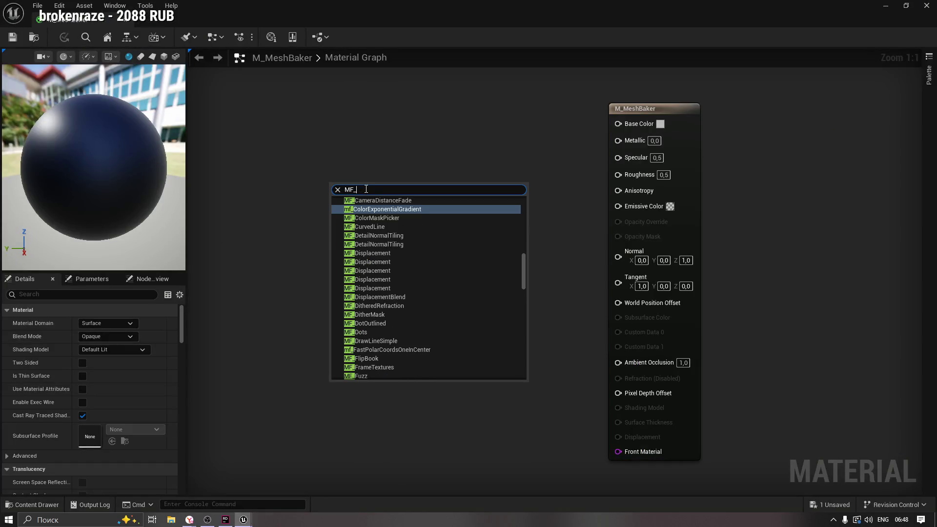
{"action": "key", "text": "Escape"}
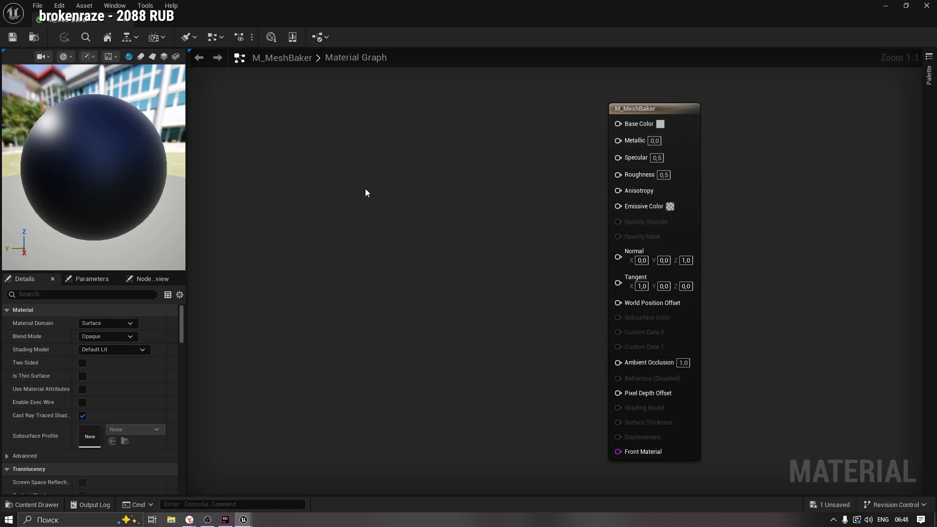
{"action": "key", "text": "alt+Tab"}
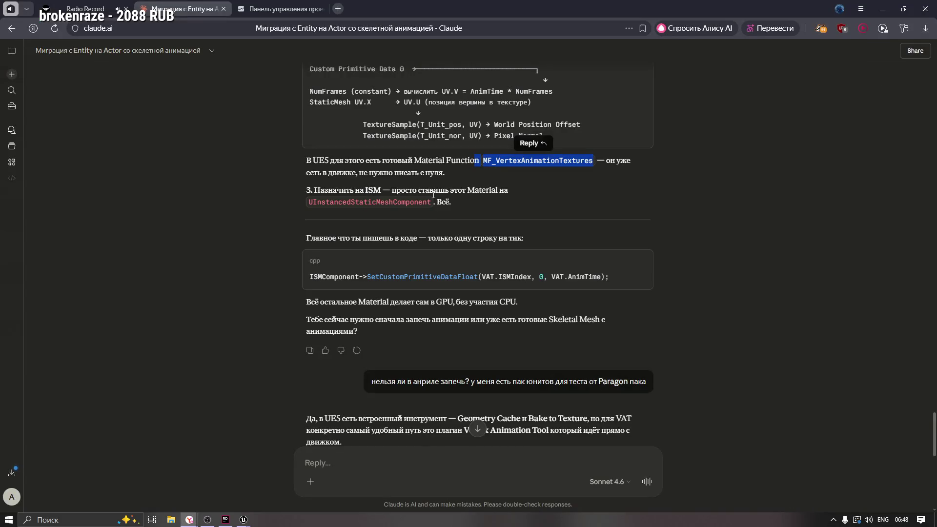
{"action": "key", "text": "alt+Tab"}
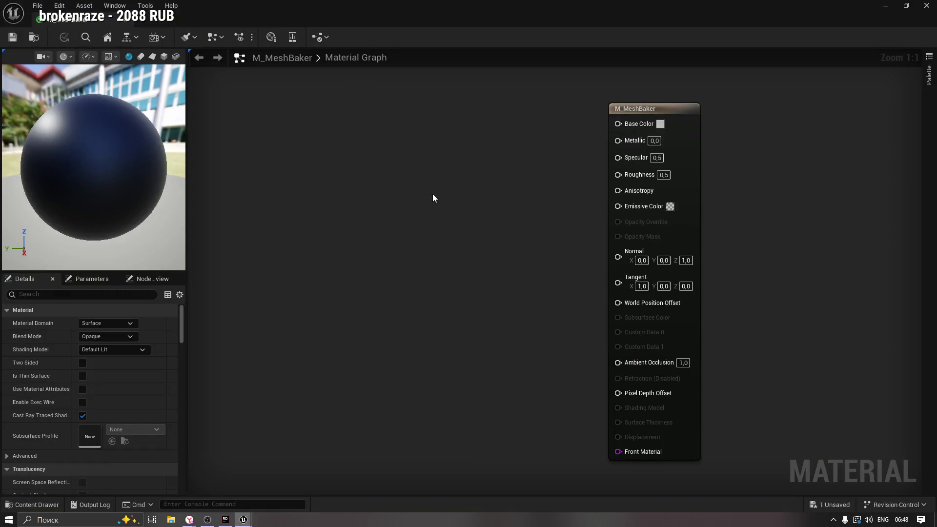
Step: Search the graph's nodes for MF_Vertex, which finds only MF_VertexShaderSpriteLODCurve
{"action": "right_click", "coordinate": [390, 178]}
{"action": "type", "text": "MF_V"}
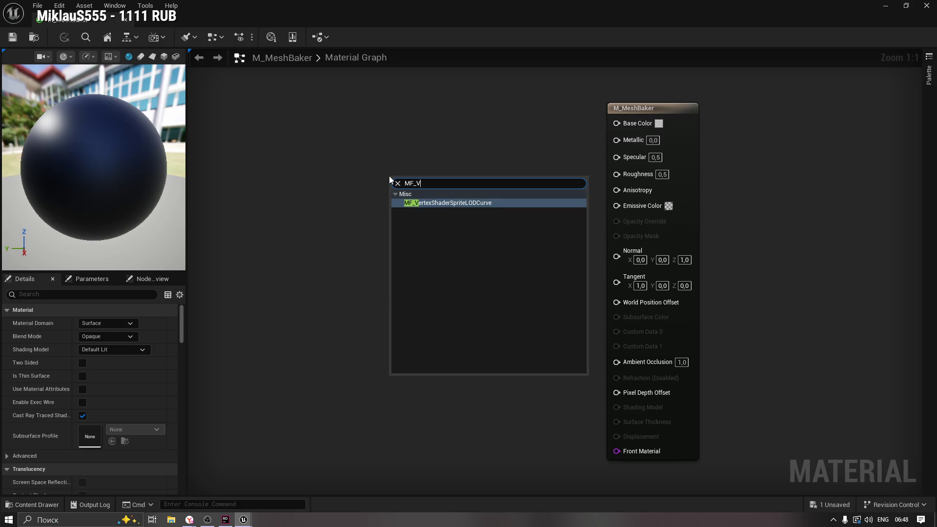
{"action": "type", "text": "E"}
{"action": "key", "text": "BackSpace"}
{"action": "type", "text": "er"}
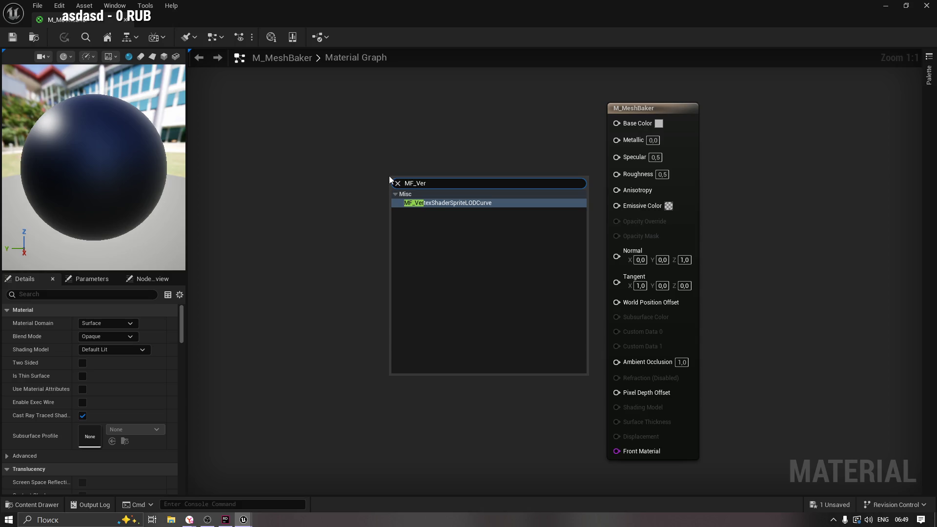
{"action": "type", "text": "text"}
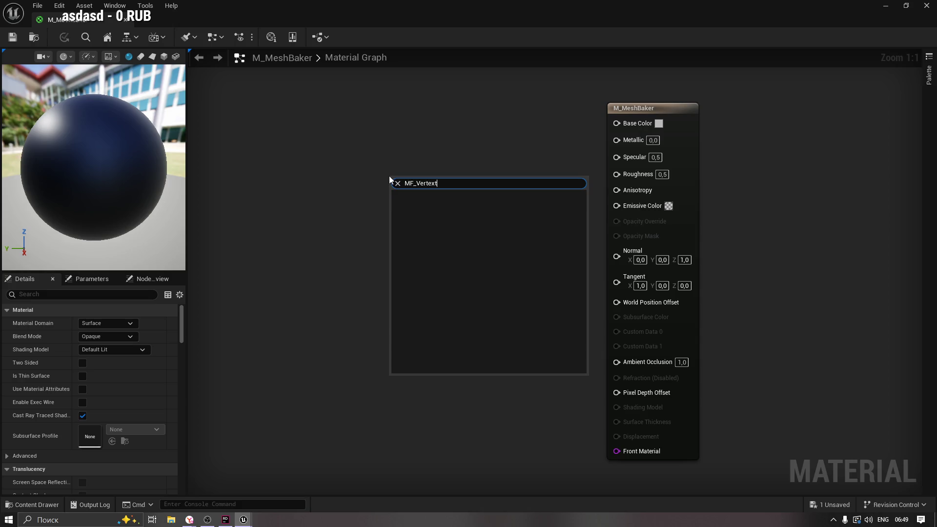
{"action": "key", "text": "BackSpace"}
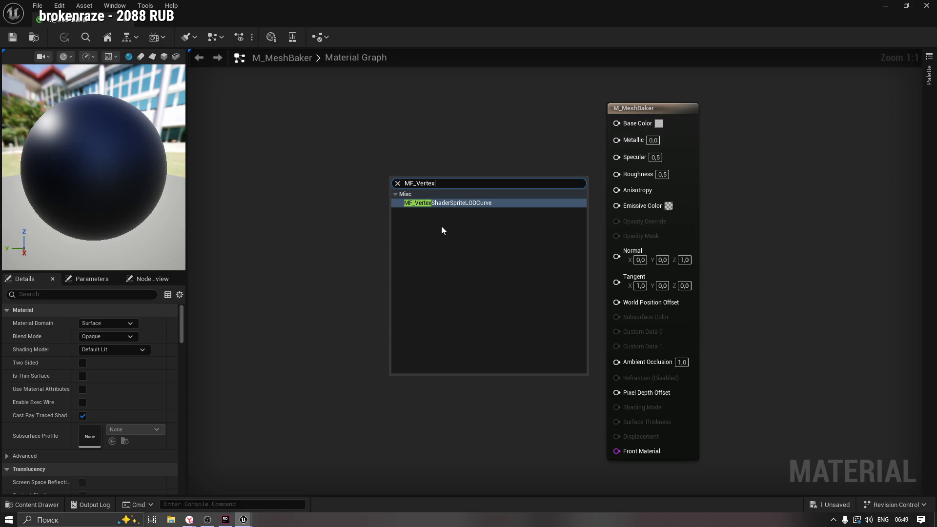
Step: Close the node search and confirm Material Domain stays Surface and Blend Mode Opaque
{"action": "left_click", "coordinate": [286, 277]}
{"action": "left_click", "coordinate": [109, 323]}
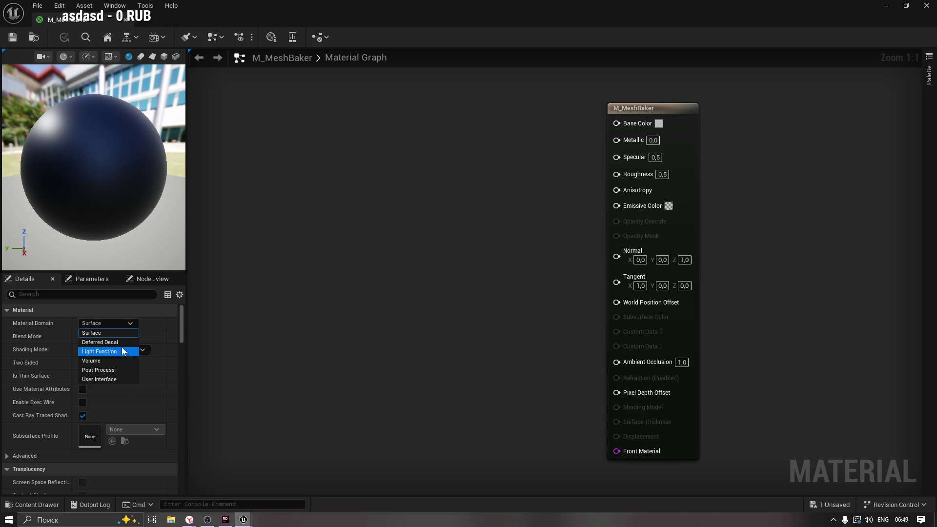
{"action": "left_click", "coordinate": [118, 333]}
{"action": "left_click", "coordinate": [112, 335]}
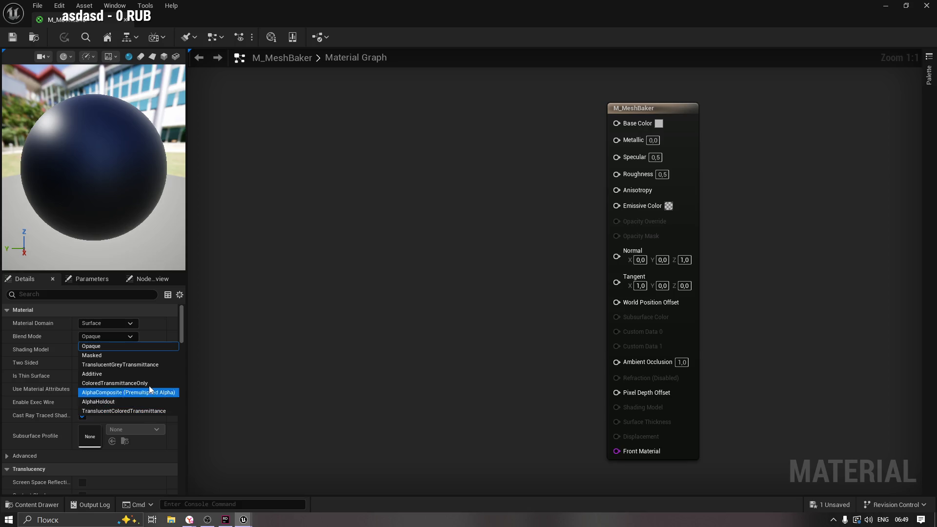
{"action": "left_click", "coordinate": [95, 337]}
Step: Recheck Blend Mode and Shading Model, leaving them at Opaque and Default Lit
{"action": "left_click", "coordinate": [100, 348]}
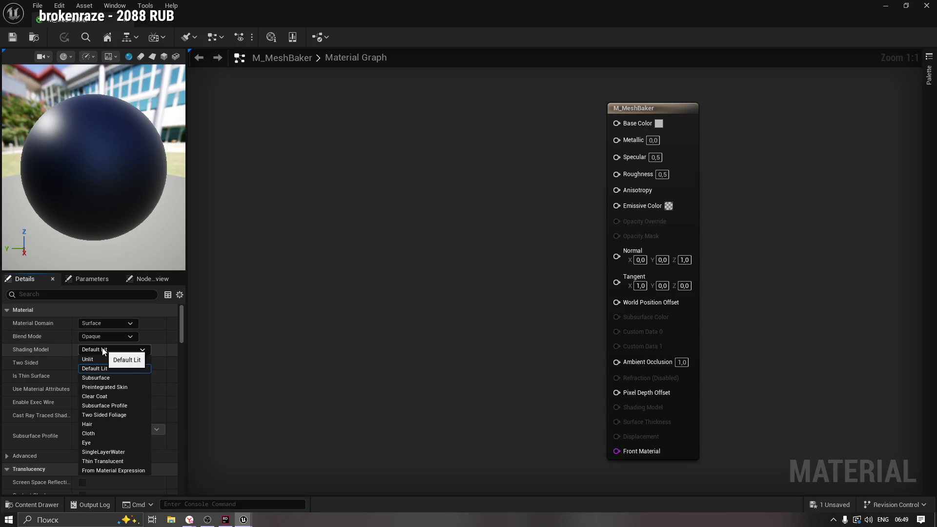
{"action": "left_click", "coordinate": [111, 337]}
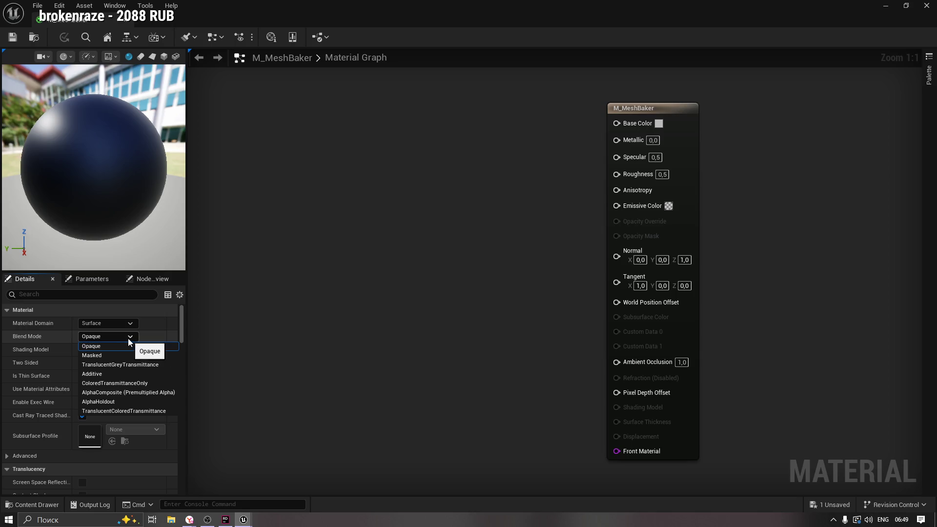
{"action": "left_click", "coordinate": [126, 337]}
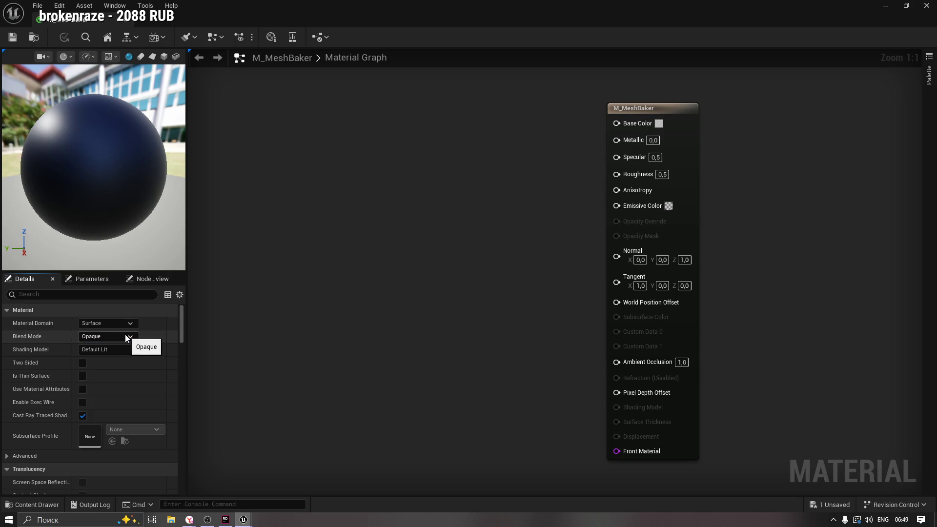
{"action": "left_click", "coordinate": [127, 337]}
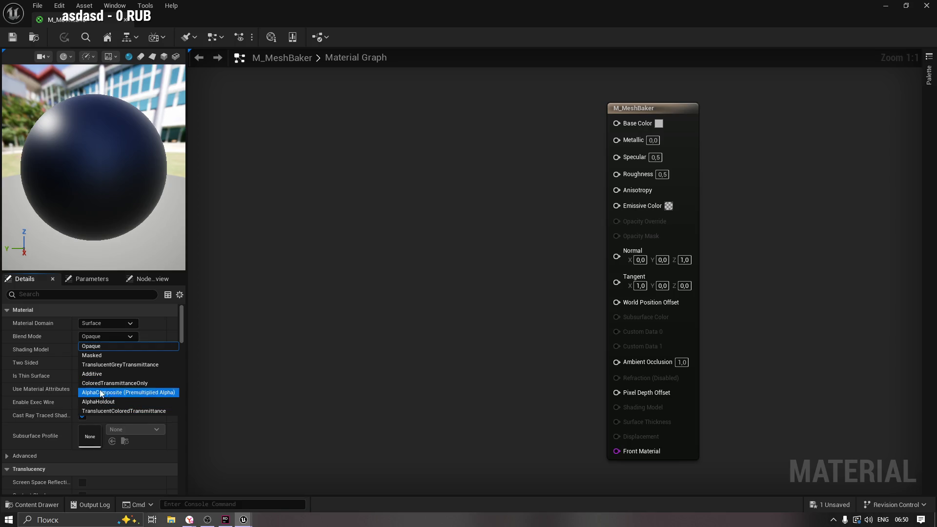
{"action": "left_click", "coordinate": [45, 343]}
{"action": "left_click", "coordinate": [101, 350]}
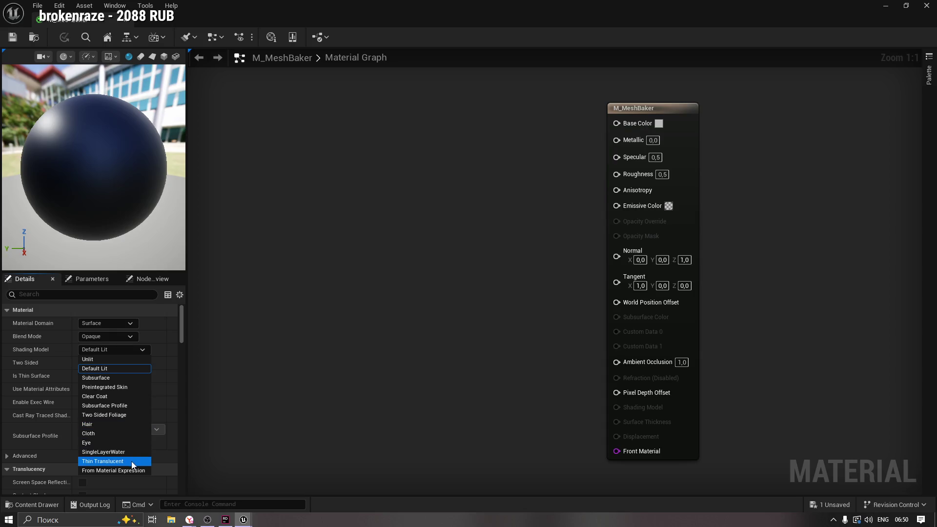
{"action": "left_click", "coordinate": [34, 371]}
{"action": "left_click_drag", "start_coordinate": [180, 326], "coordinate": [186, 344]}
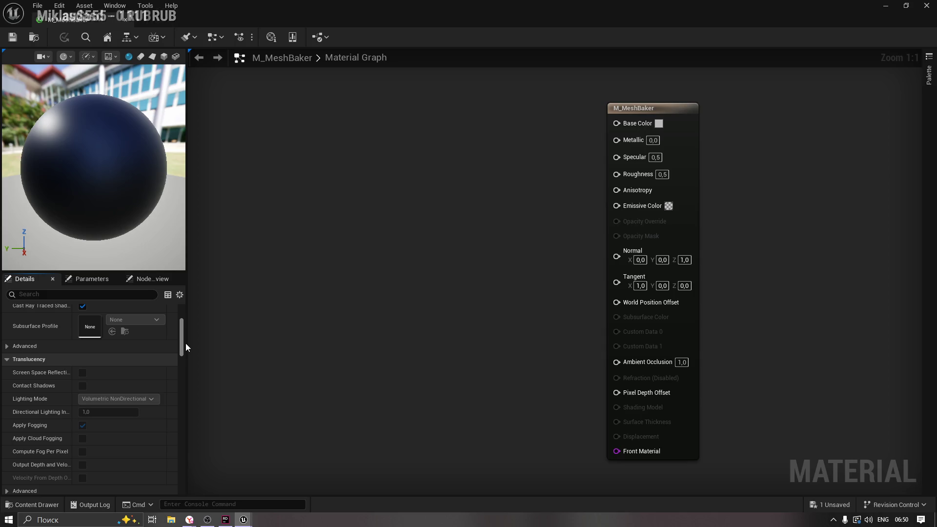
Step: Leave Refraction Method at None and tick Used with Skeletal Mesh in the Usage section
{"action": "left_click_drag", "start_coordinate": [185, 343], "coordinate": [204, 388]}
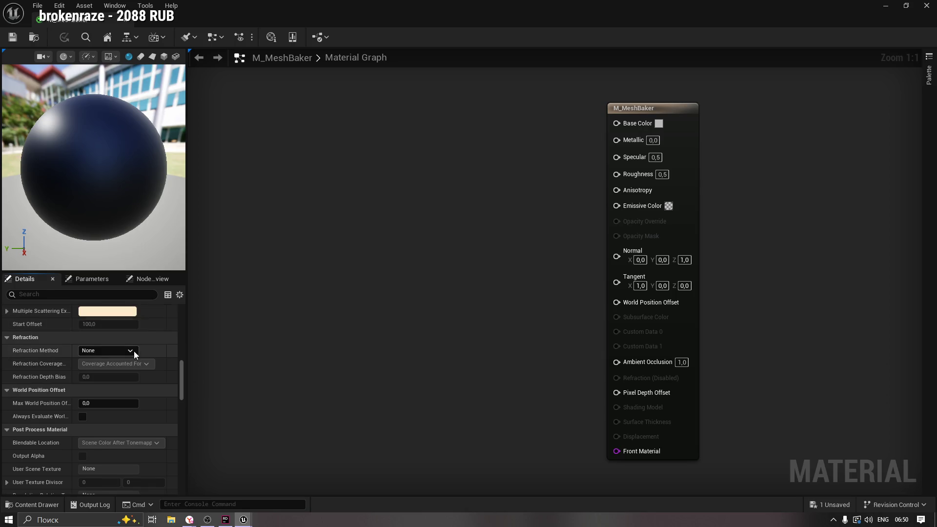
{"action": "left_click", "coordinate": [134, 351]}
{"action": "left_click", "coordinate": [134, 350]}
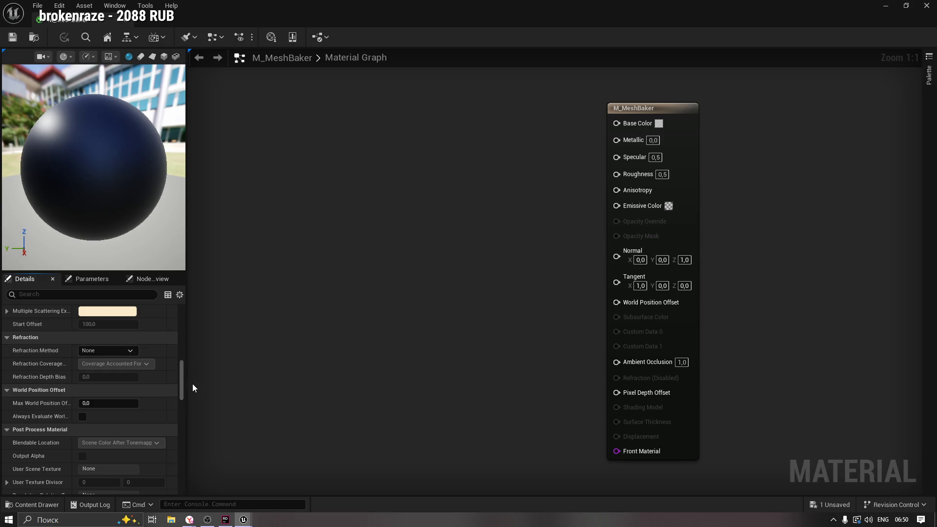
{"action": "scroll", "coordinate": [184, 388], "scroll_direction": "down", "scroll_amount": 3}
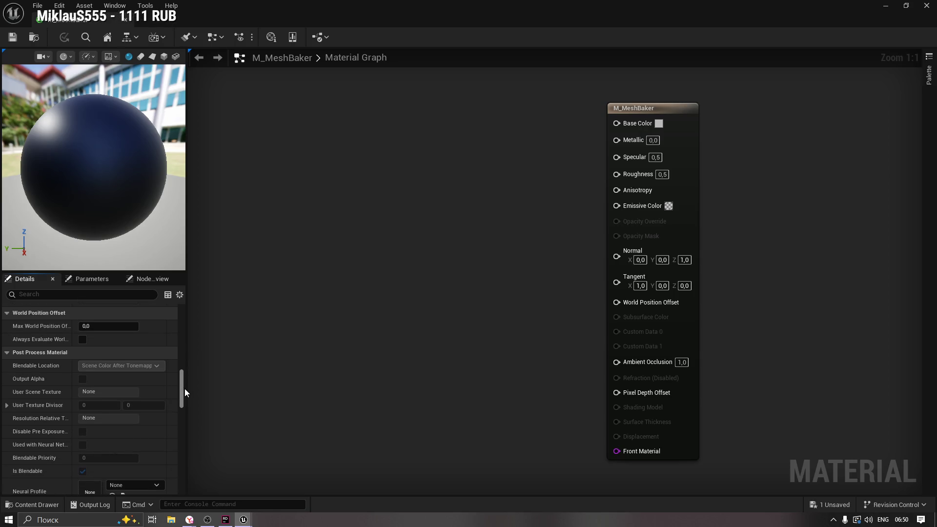
{"action": "scroll", "coordinate": [184, 392], "scroll_direction": "down", "scroll_amount": 2}
{"action": "scroll", "coordinate": [185, 392], "scroll_direction": "down", "scroll_amount": 6}
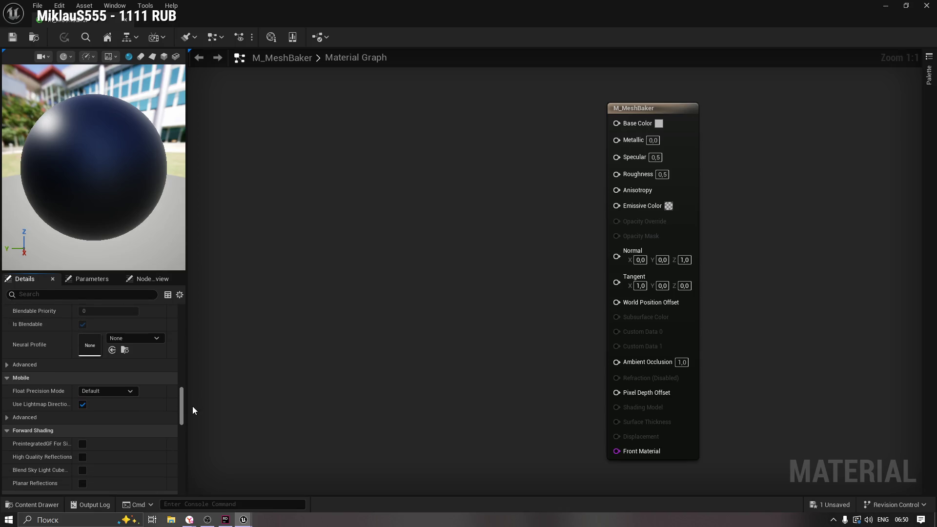
{"action": "scroll", "coordinate": [193, 411], "scroll_direction": "down", "scroll_amount": 2}
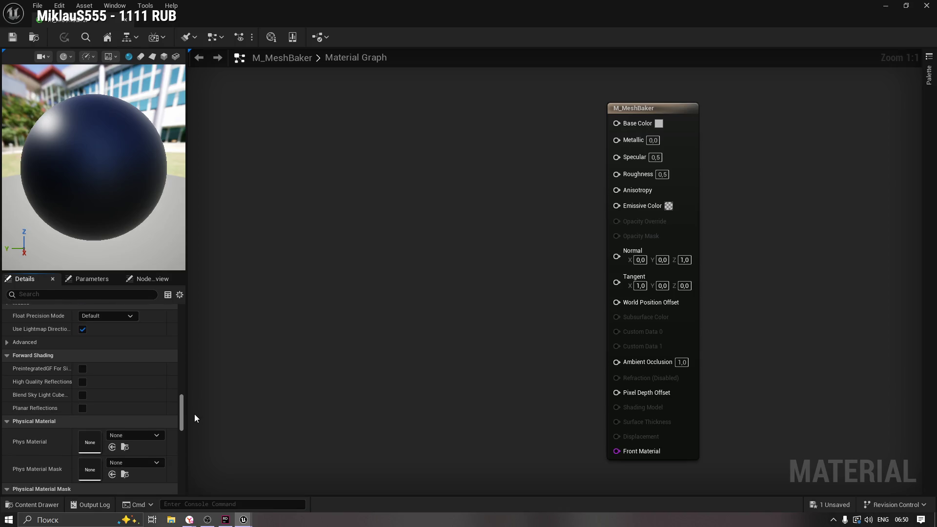
{"action": "scroll", "coordinate": [194, 414], "scroll_direction": "down", "scroll_amount": 2}
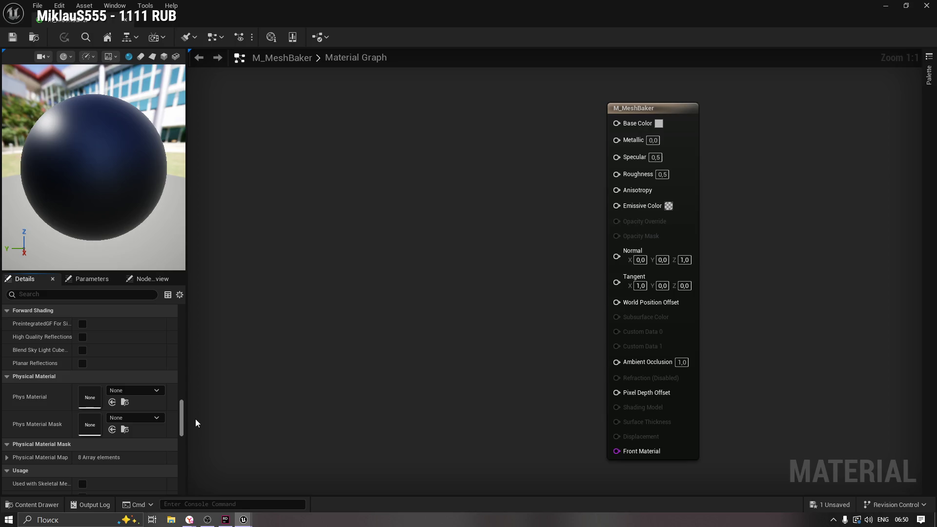
{"action": "scroll", "coordinate": [195, 421], "scroll_direction": "down", "scroll_amount": 1}
{"action": "scroll", "coordinate": [196, 421], "scroll_direction": "down", "scroll_amount": 1}
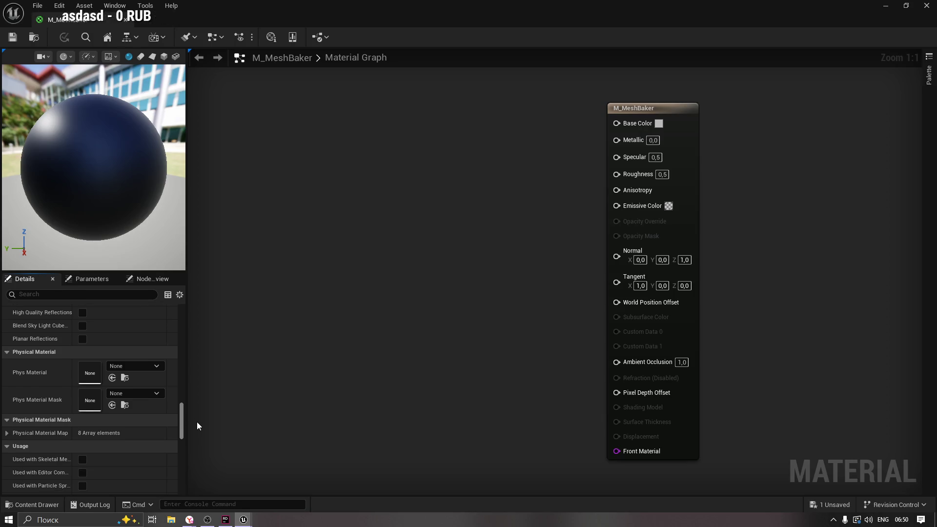
{"action": "scroll", "coordinate": [197, 426], "scroll_direction": "down", "scroll_amount": 8}
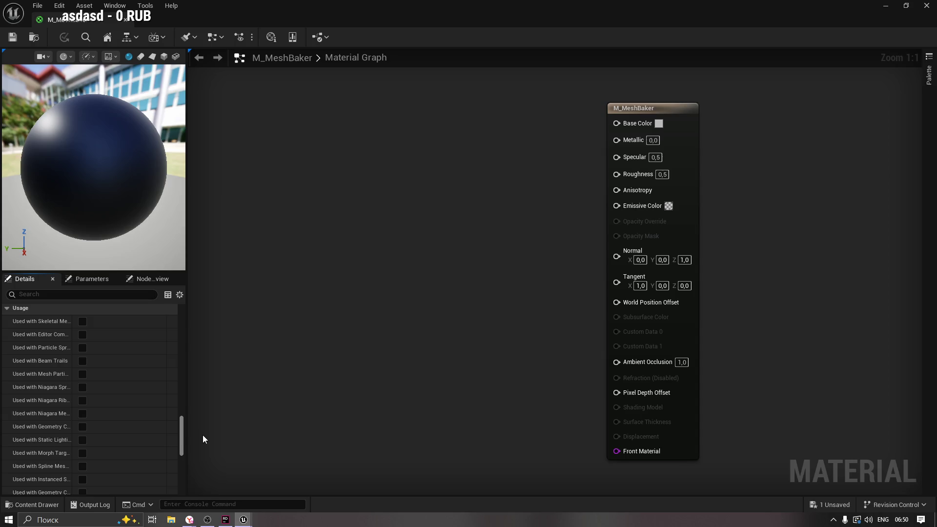
{"action": "scroll", "coordinate": [206, 442], "scroll_direction": "up", "scroll_amount": 4}
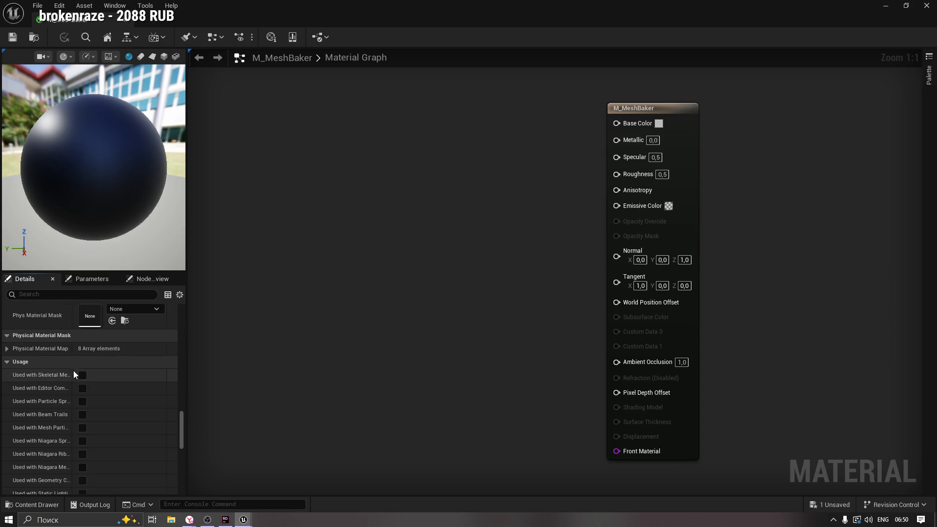
{"action": "left_click_drag", "start_coordinate": [73, 373], "coordinate": [100, 377]}
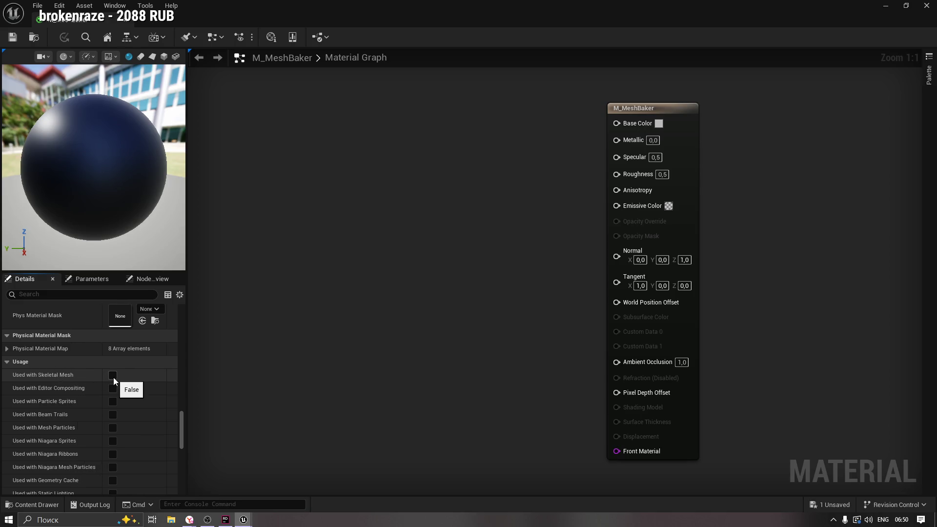
{"action": "left_click", "coordinate": [114, 376]}
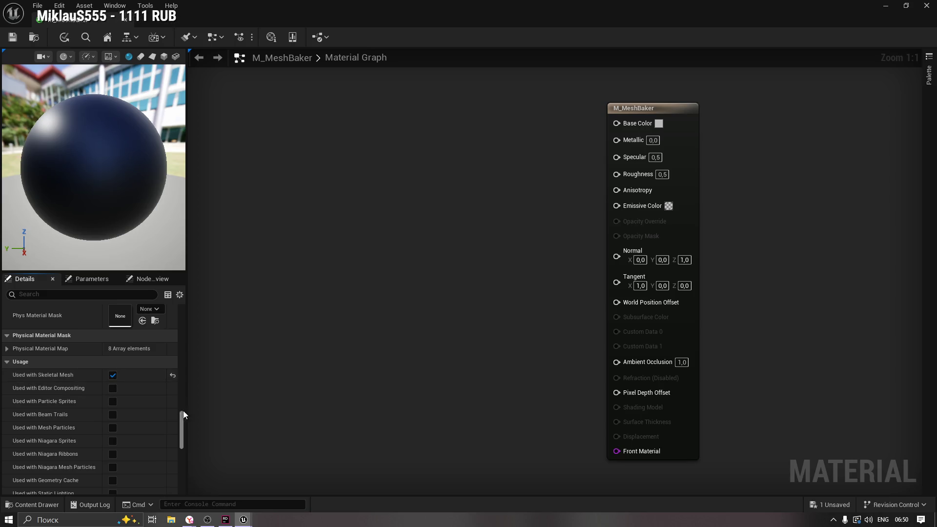
Step: Tick Used with Instanced Static Meshes in the Usage section
{"action": "scroll", "coordinate": [182, 427], "scroll_direction": "down", "scroll_amount": 2}
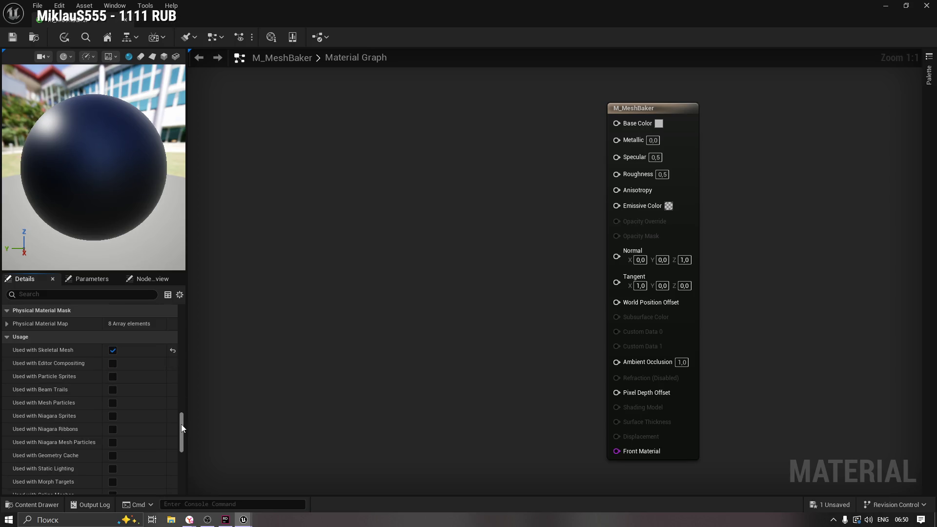
{"action": "scroll", "coordinate": [181, 424], "scroll_direction": "down", "scroll_amount": 2}
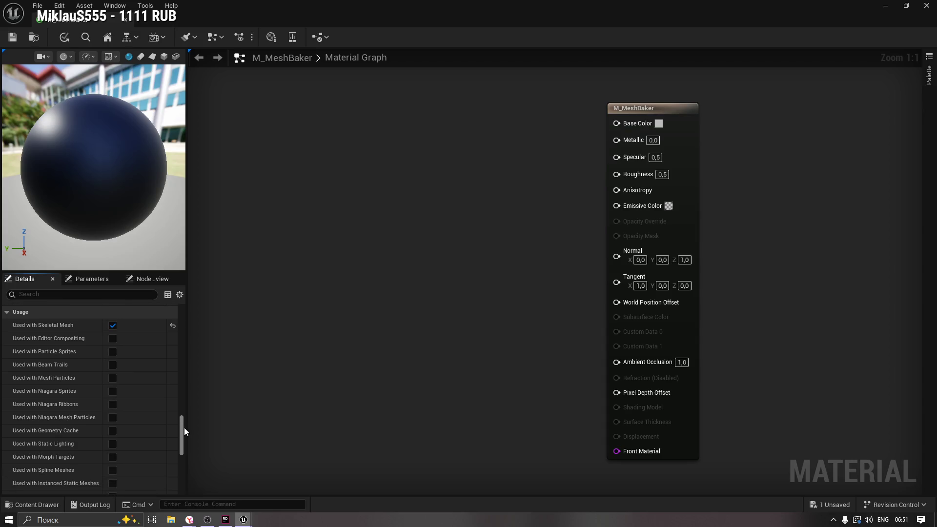
{"action": "scroll", "coordinate": [184, 428], "scroll_direction": "down", "scroll_amount": 1}
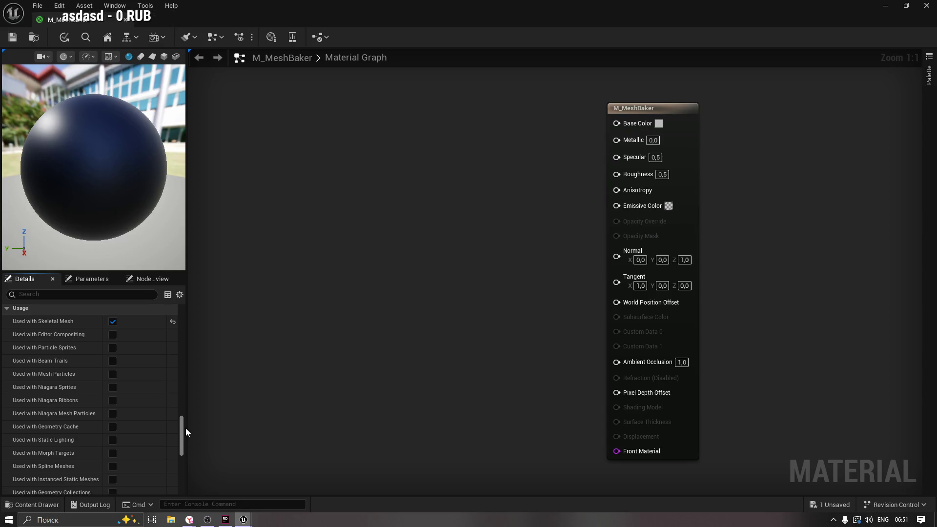
{"action": "scroll", "coordinate": [186, 430], "scroll_direction": "down", "scroll_amount": 1}
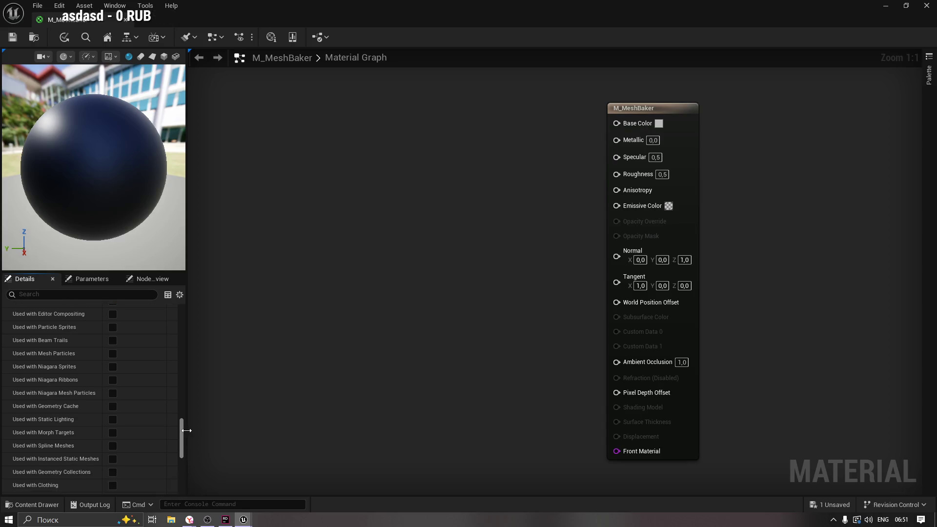
{"action": "scroll", "coordinate": [187, 431], "scroll_direction": "down", "scroll_amount": 1}
{"action": "scroll", "coordinate": [187, 431], "scroll_direction": "down", "scroll_amount": 5}
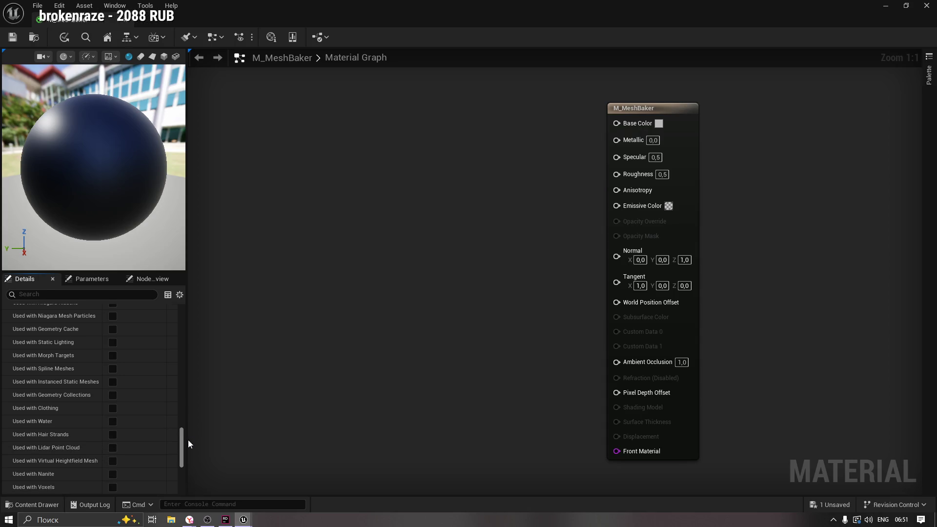
{"action": "left_click", "coordinate": [115, 380]}
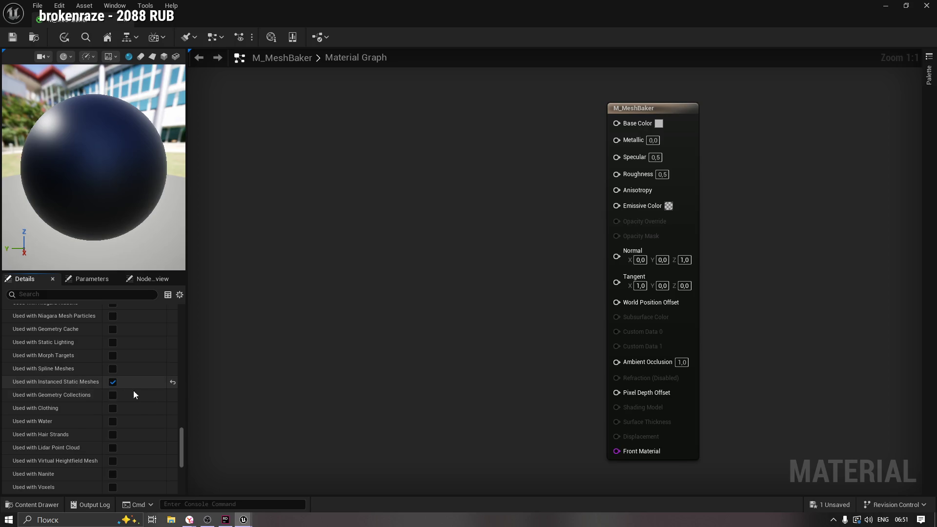
{"action": "scroll", "coordinate": [183, 444], "scroll_direction": "down", "scroll_amount": 3}
{"action": "scroll", "coordinate": [185, 454], "scroll_direction": "down", "scroll_amount": 1}
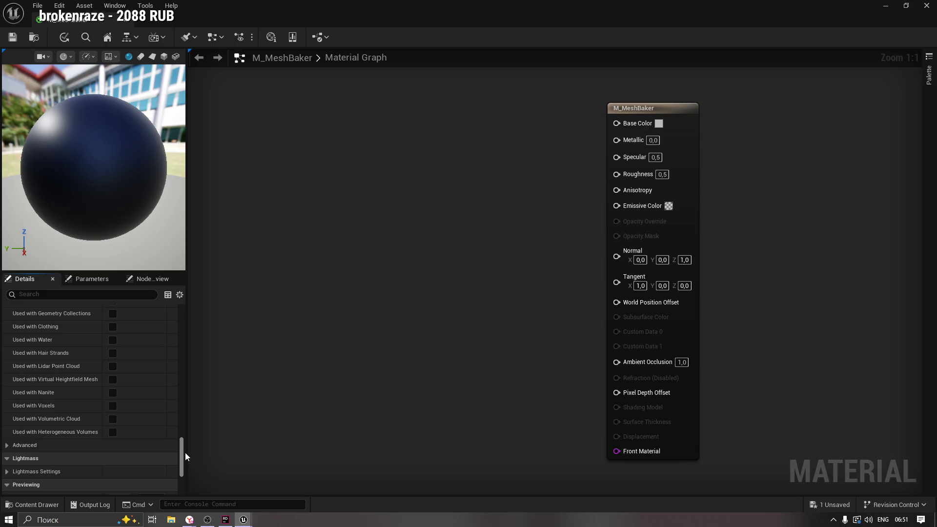
{"action": "left_click_drag", "start_coordinate": [186, 457], "coordinate": [192, 314]}
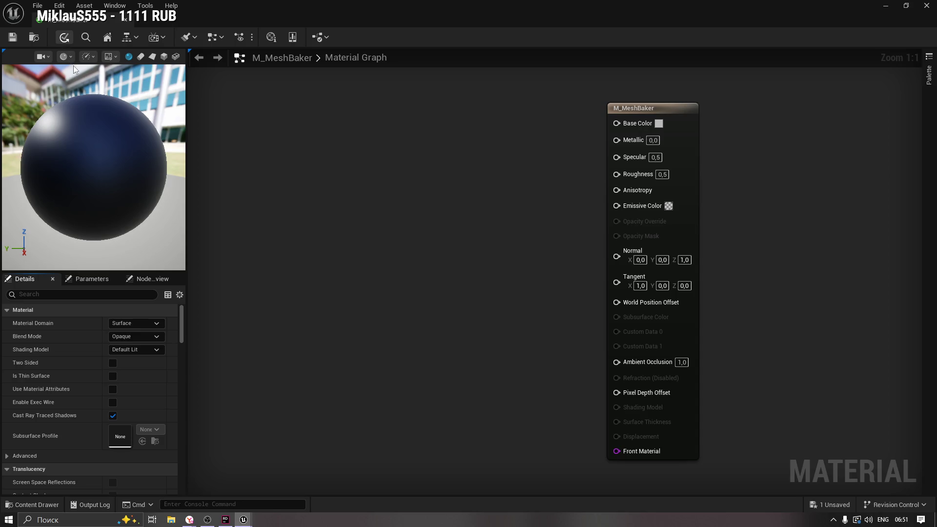
Step: Apply and save the M_MeshBaker material
{"action": "left_click", "coordinate": [13, 38]}
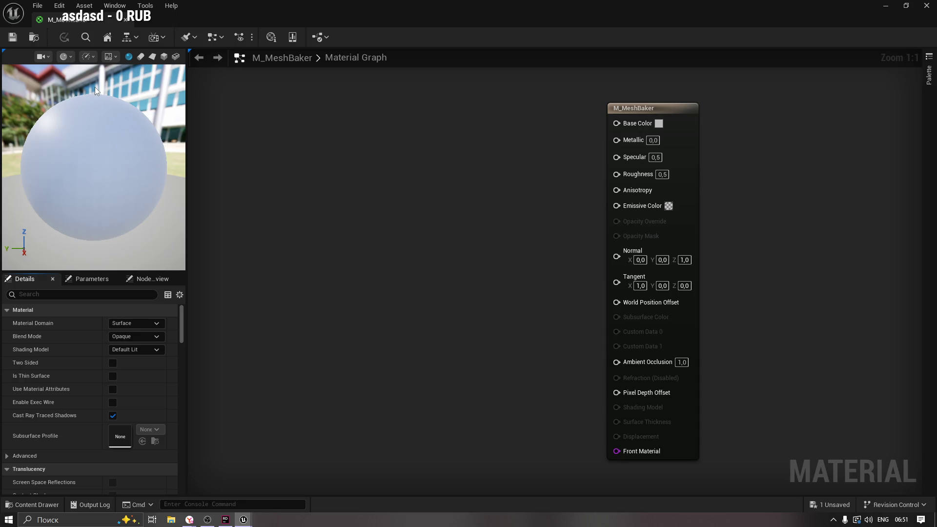
{"action": "left_click", "coordinate": [12, 37]}
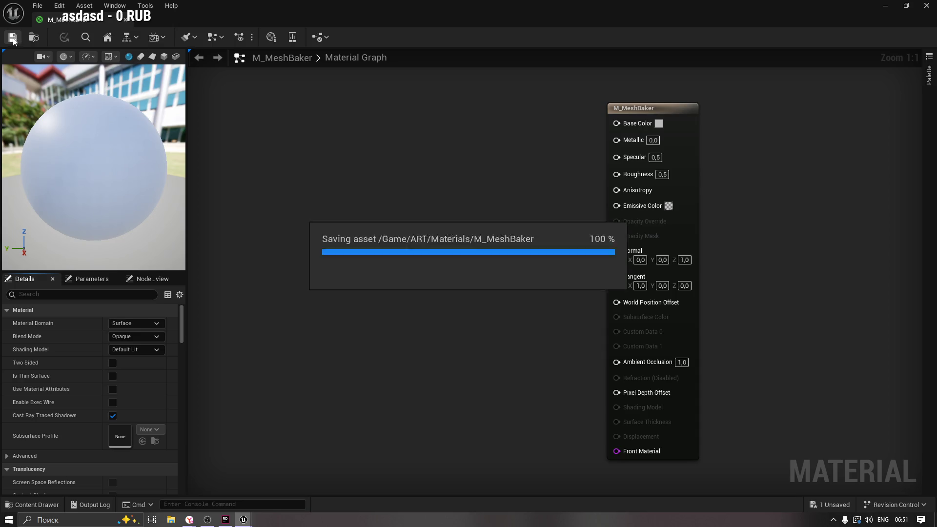
{"action": "left_click_drag", "start_coordinate": [106, 169], "coordinate": [146, 169]}
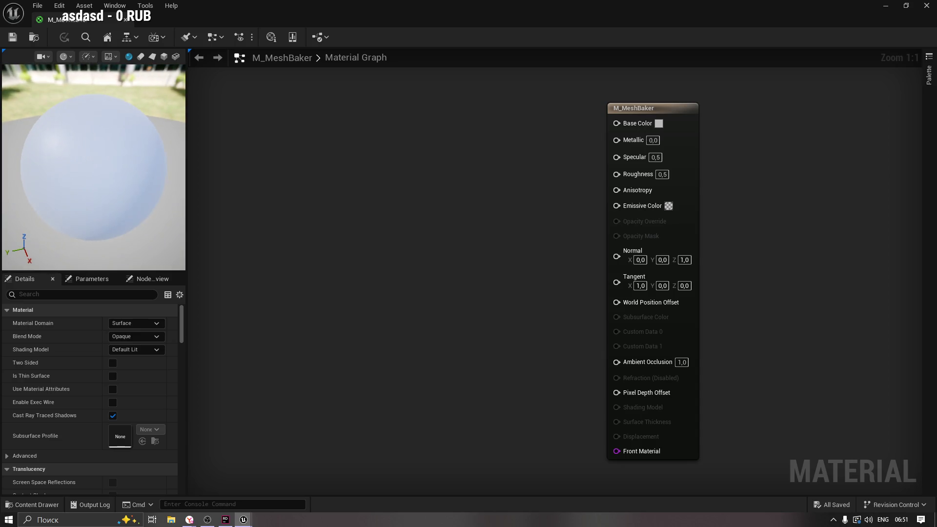
{"action": "right_click", "coordinate": [329, 174]}
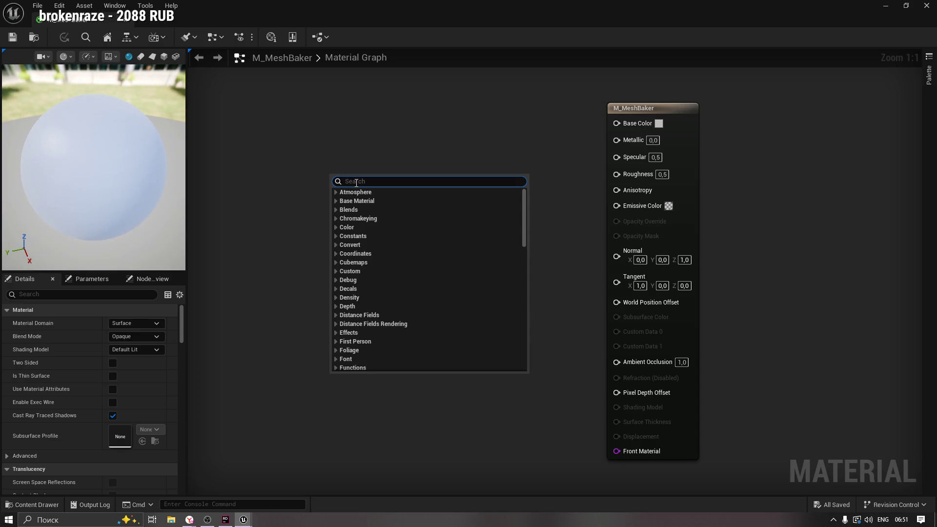
{"action": "type", "text": "MF_Ver"}
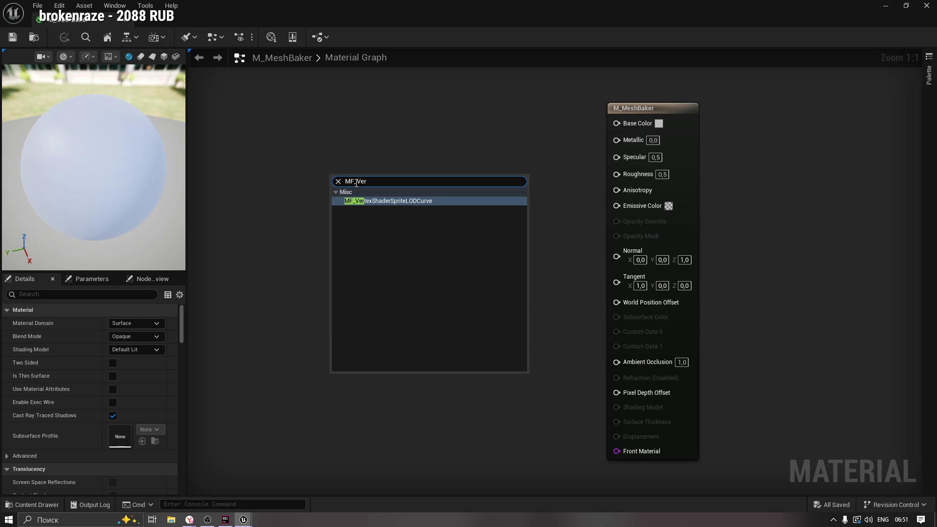
{"action": "key", "text": "Return"}
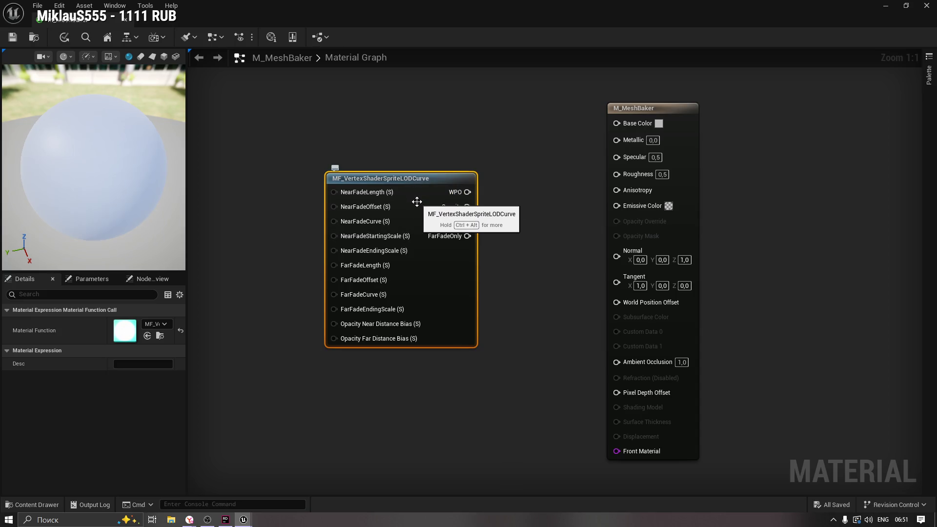
{"action": "key", "text": "Delete"}
{"action": "left_click", "coordinate": [13, 38]}
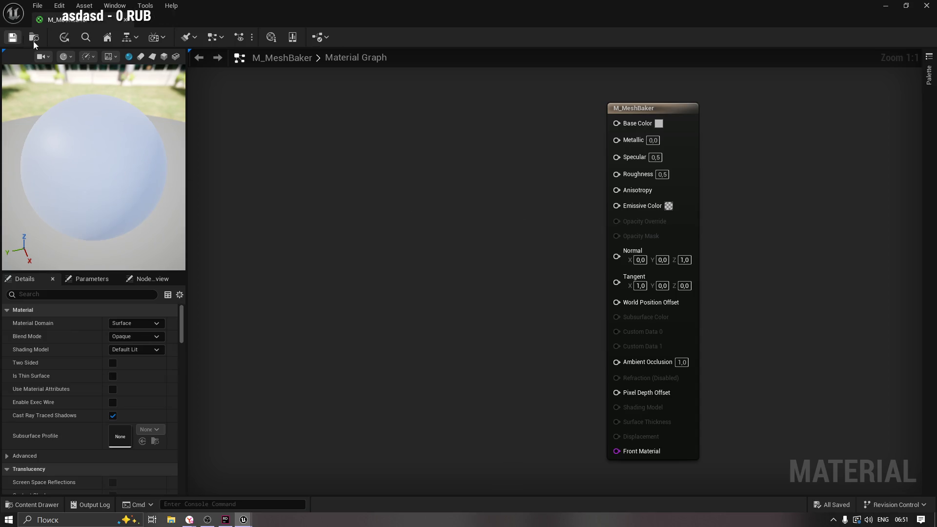
{"action": "left_click", "coordinate": [658, 109]}
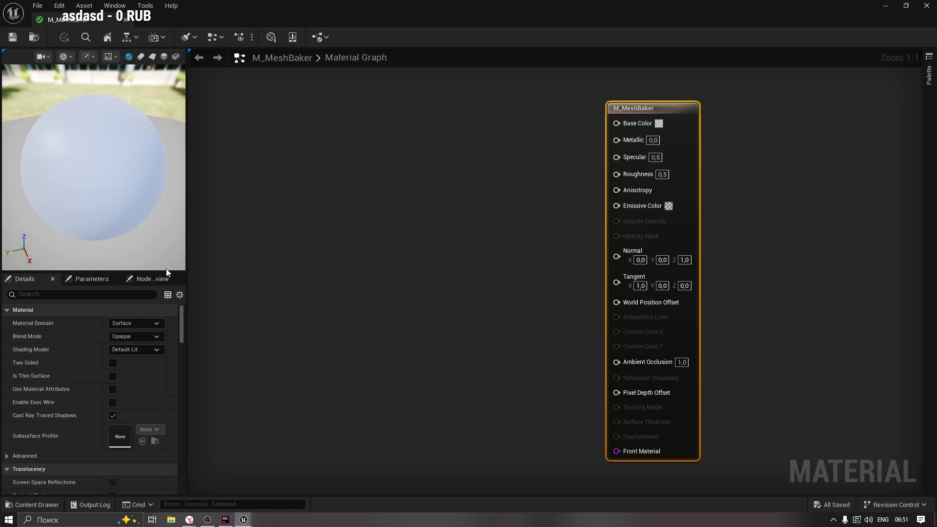
{"action": "left_click", "coordinate": [92, 279]}
{"action": "left_click", "coordinate": [150, 278]}
{"action": "left_click", "coordinate": [35, 280]}
Step: In the Claude reply, highlight the 'Назначить на' and one-line-per-tick phrases in step 3
{"action": "mouse_move", "coordinate": [189, 519]}
{"action": "left_click", "coordinate": [171, 477]}
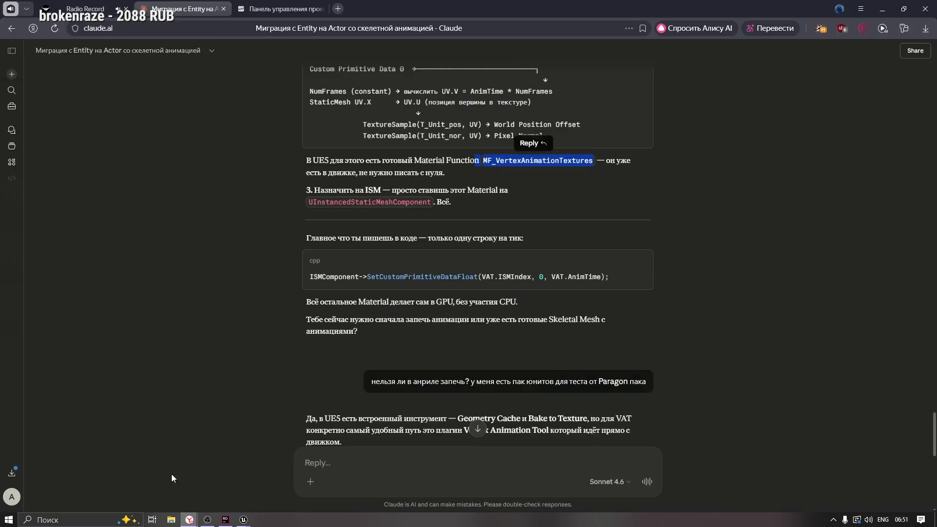
{"action": "left_click", "coordinate": [531, 190]}
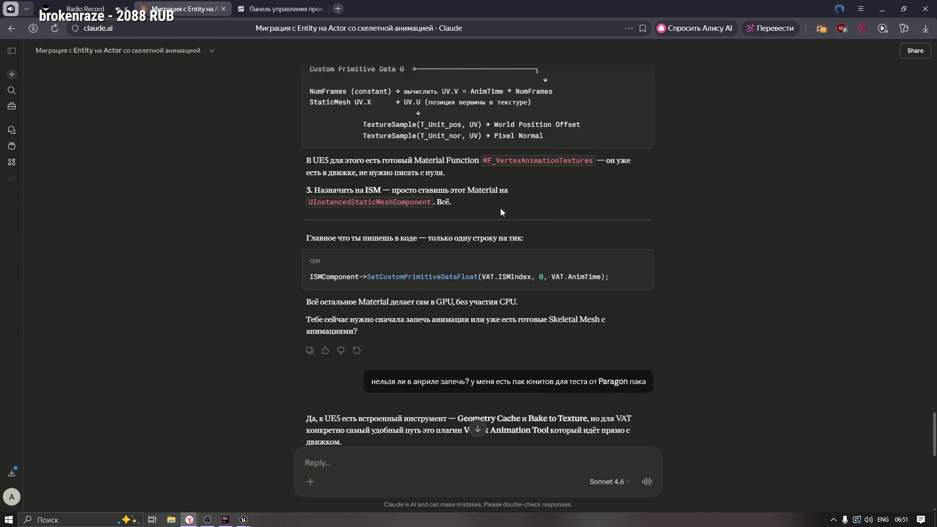
{"action": "left_click_drag", "start_coordinate": [315, 191], "coordinate": [507, 191]}
{"action": "left_click", "coordinate": [408, 187]}
{"action": "left_click", "coordinate": [508, 191]}
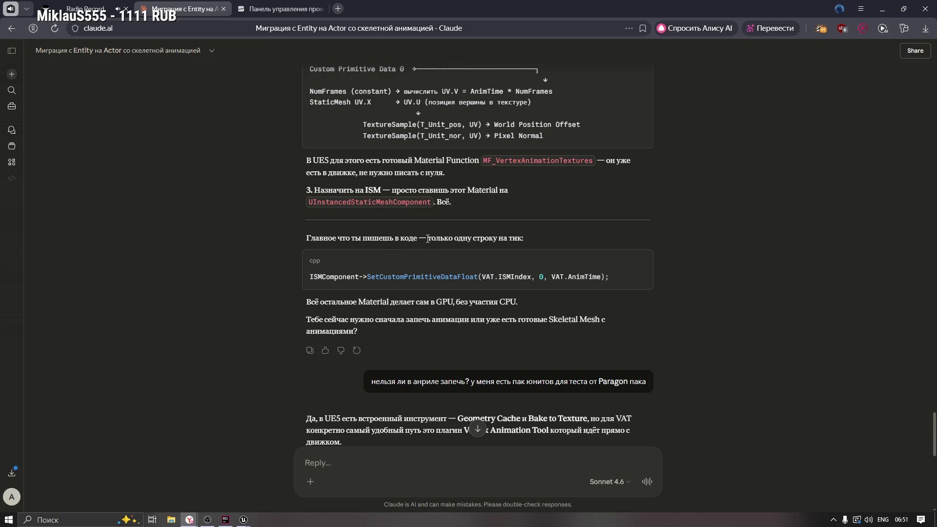
{"action": "left_click_drag", "start_coordinate": [429, 238], "coordinate": [496, 239]}
{"action": "left_click", "coordinate": [496, 239]}
Step: Select the MF_VertexAnimationTextures function name in the reply and return to Unreal
{"action": "scroll", "coordinate": [359, 317], "scroll_direction": "down", "scroll_amount": 3}
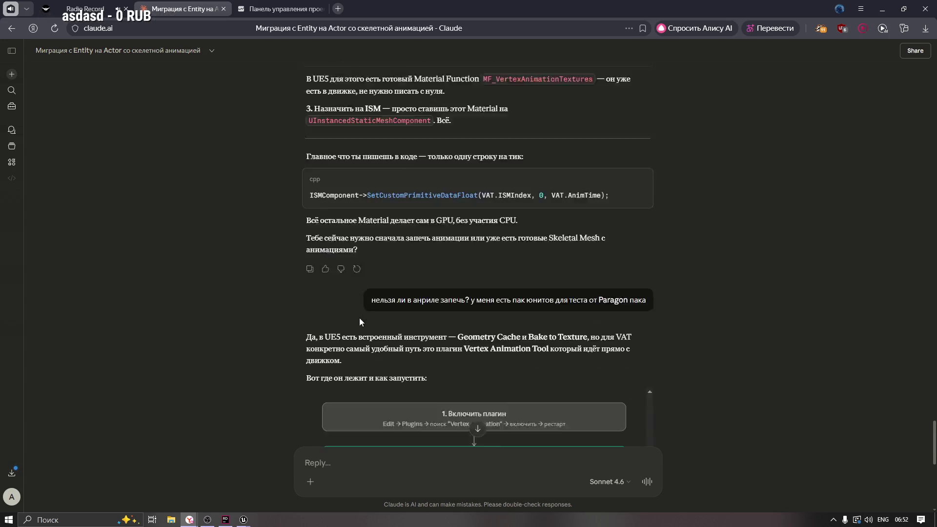
{"action": "scroll", "coordinate": [432, 269], "scroll_direction": "up", "scroll_amount": 5}
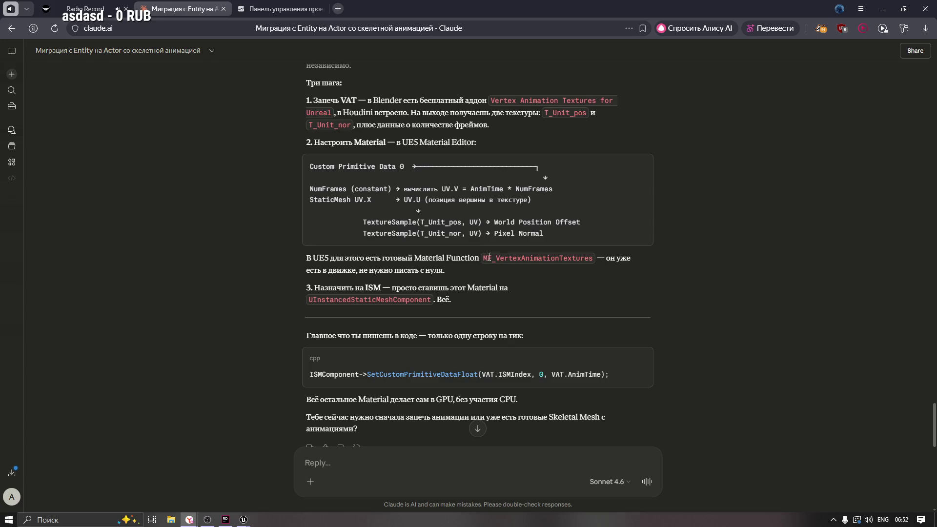
{"action": "left_click_drag", "start_coordinate": [489, 257], "coordinate": [595, 258]}
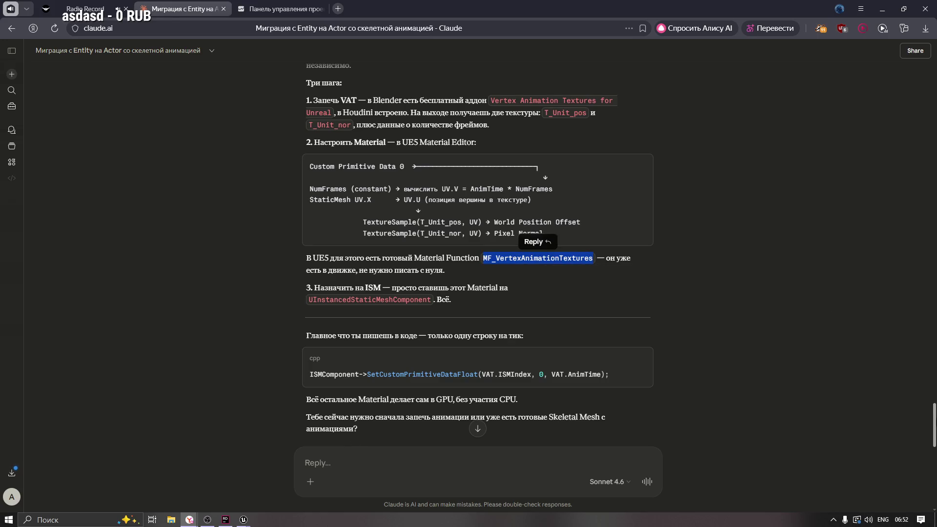
{"action": "scroll", "coordinate": [478, 254], "scroll_direction": "down", "scroll_amount": 12}
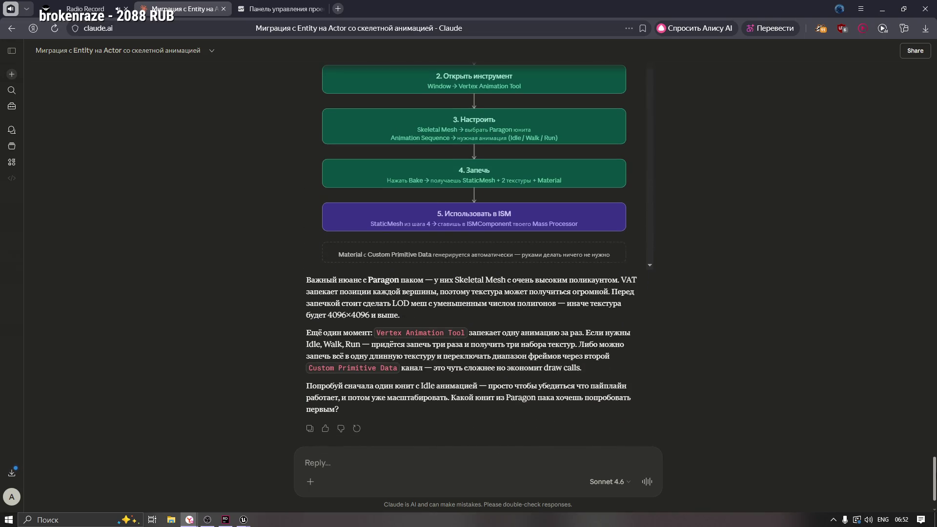
{"action": "scroll", "coordinate": [808, 259], "scroll_direction": "up", "scroll_amount": 2}
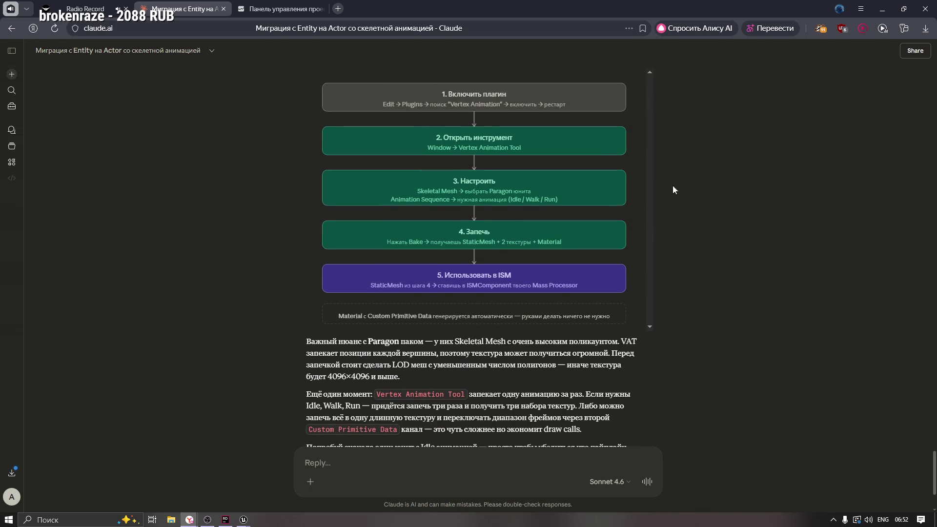
{"action": "key", "text": "alt+Tab"}
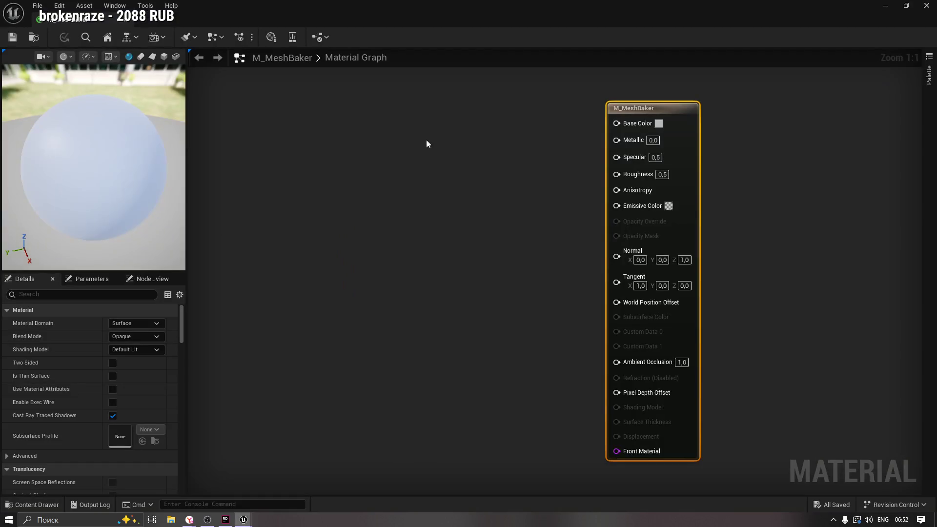
Step: Bring the level editor forward and browse the Window, Tools and Platforms menus
{"action": "key", "text": "alt+Tab"}
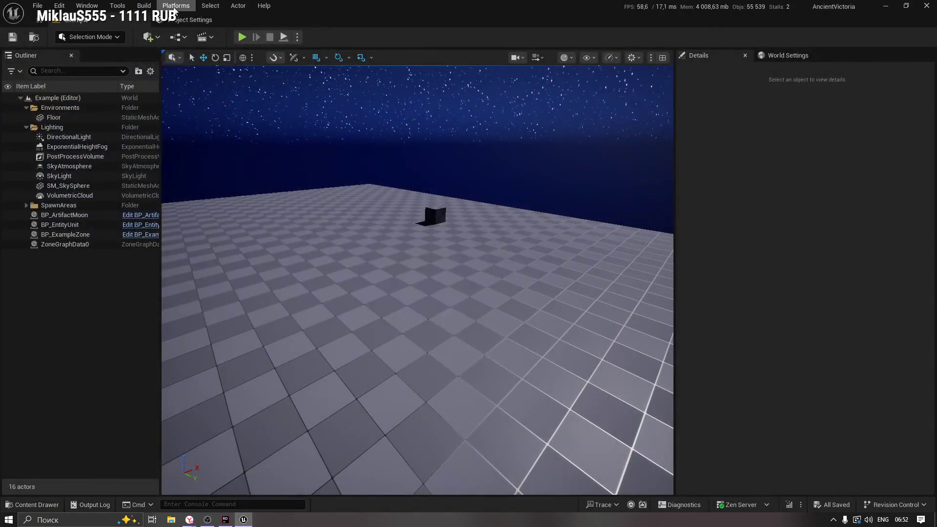
{"action": "left_click", "coordinate": [87, 5]}
{"action": "mouse_move", "coordinate": [139, 58]}
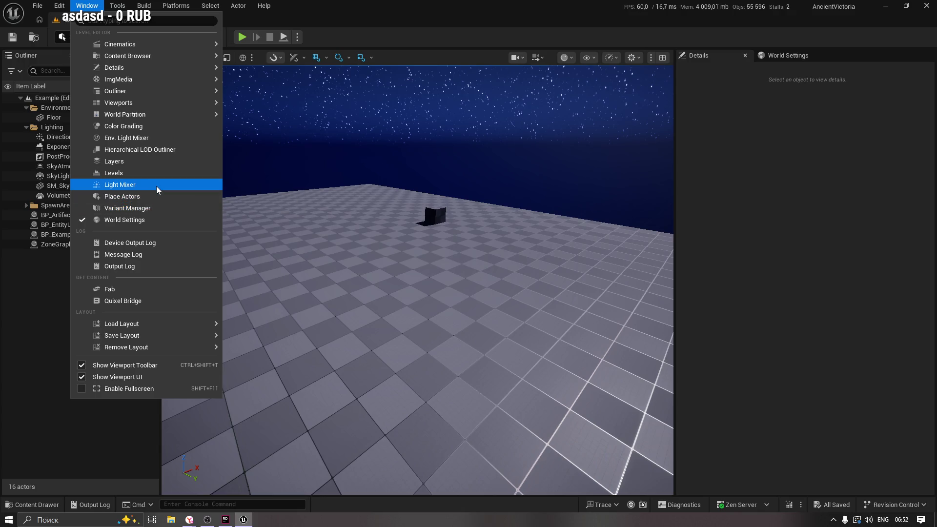
{"action": "mouse_move", "coordinate": [164, 104]}
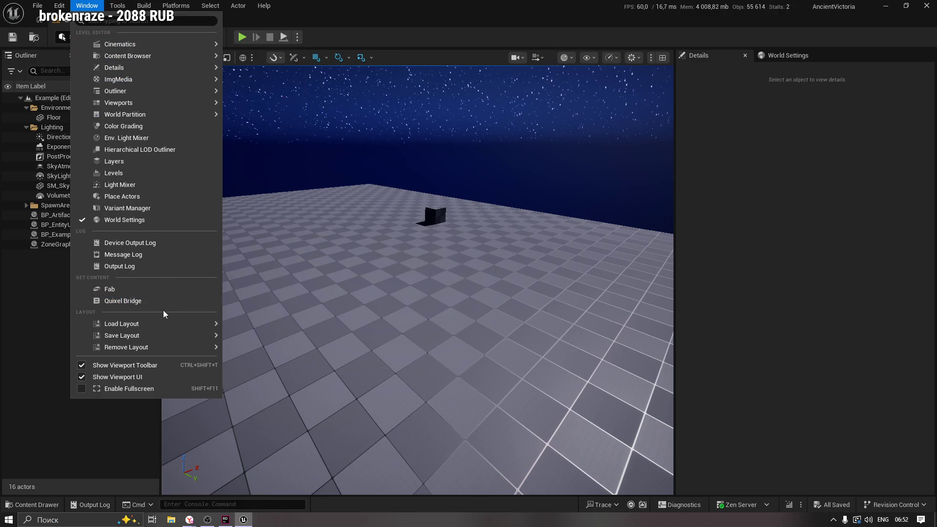
{"action": "mouse_move", "coordinate": [164, 332]}
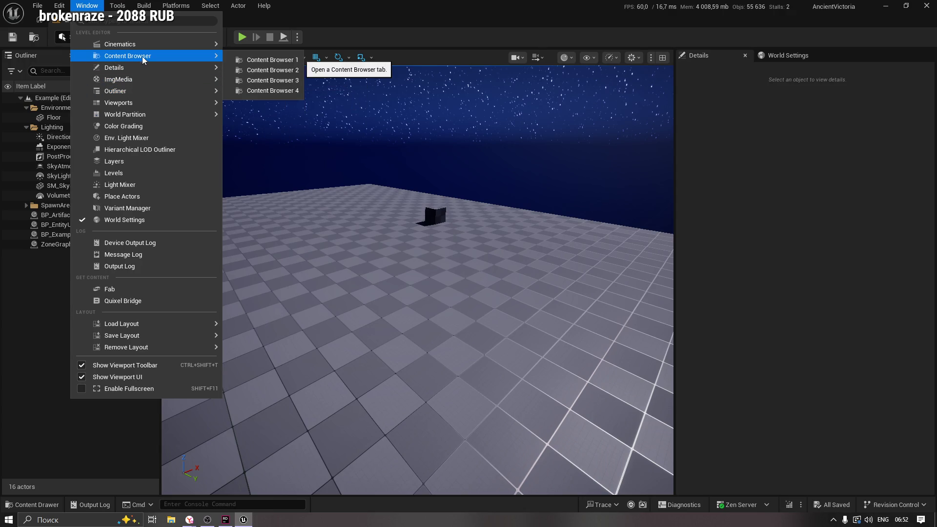
{"action": "mouse_move", "coordinate": [118, 6]}
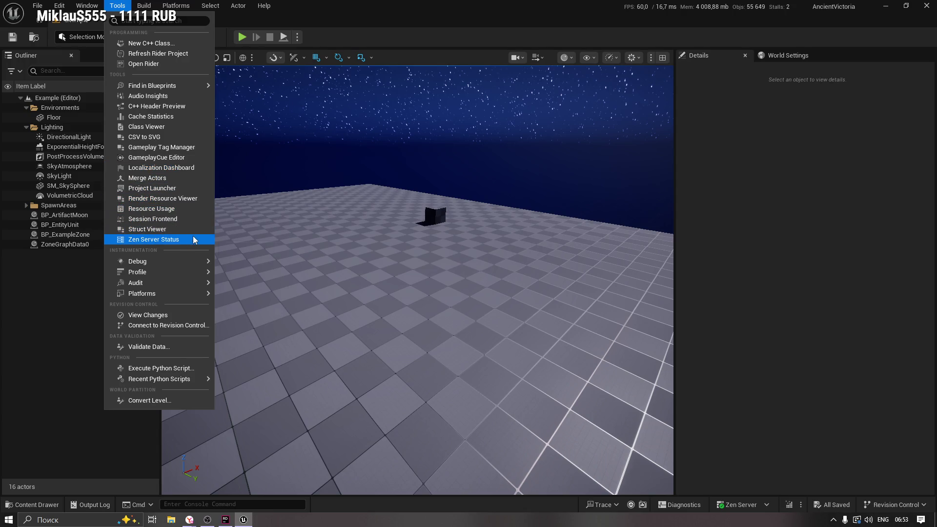
{"action": "mouse_move", "coordinate": [192, 297]}
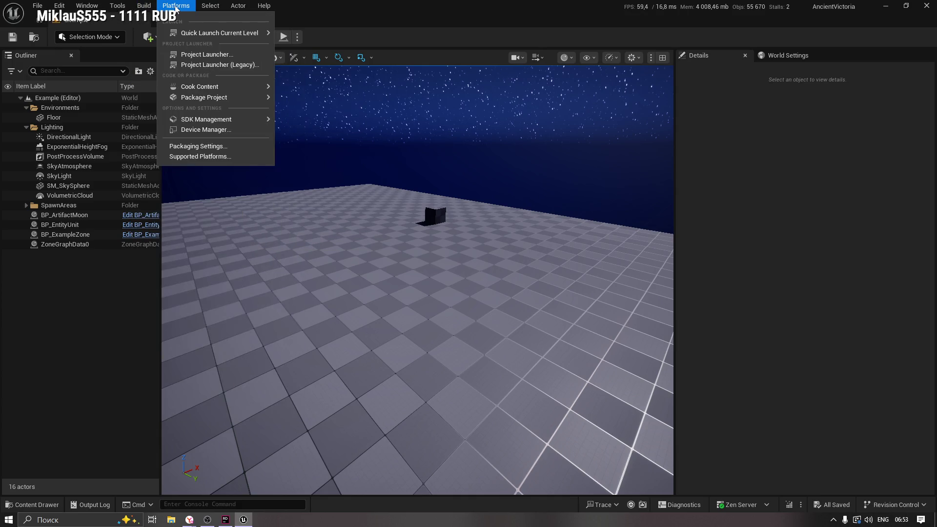
{"action": "mouse_move", "coordinate": [213, 11]}
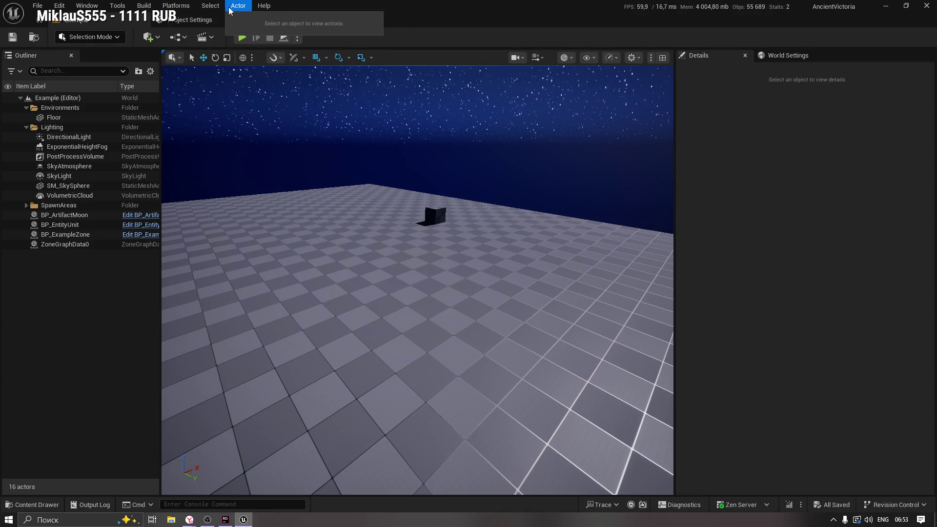
Step: Open and close the Plugins browser from Edit, then open Project Settings
{"action": "mouse_move", "coordinate": [59, 5]}
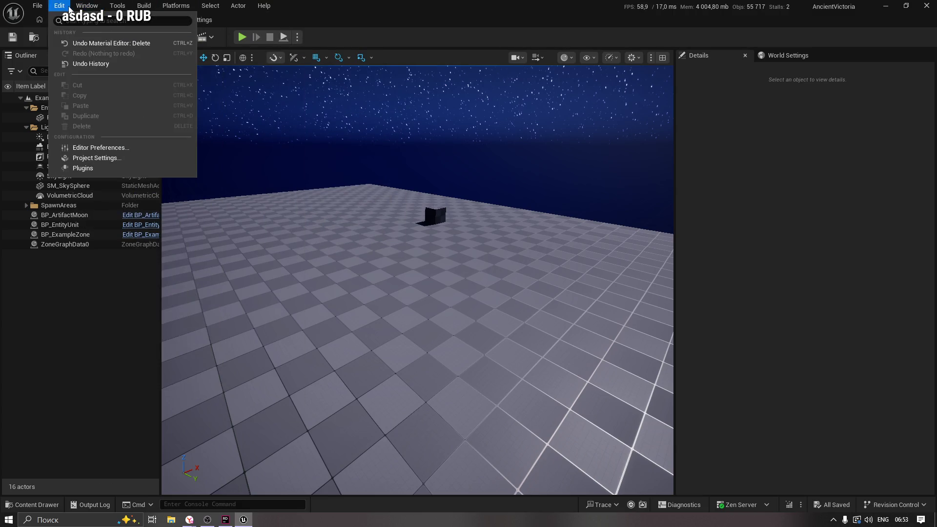
{"action": "left_click", "coordinate": [93, 169]}
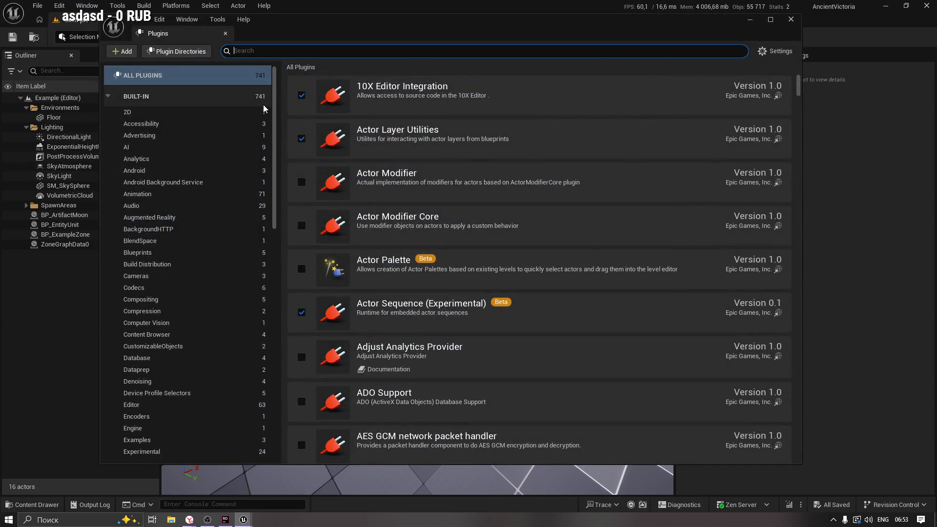
{"action": "left_click", "coordinate": [787, 23]}
{"action": "left_click", "coordinate": [59, 6]}
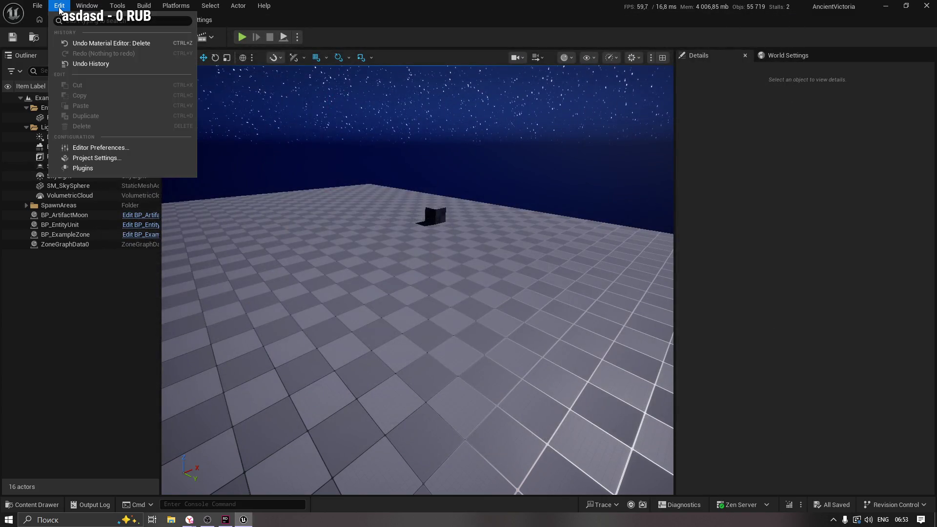
{"action": "left_click", "coordinate": [94, 157]}
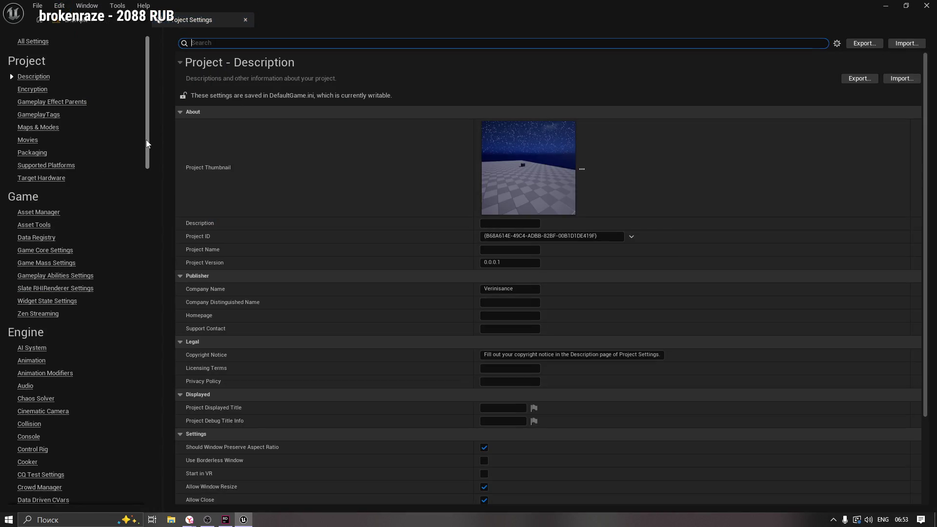
Step: Show the Engine – Mass settings and expand then collapse the Pre Physics phase
{"action": "left_click_drag", "start_coordinate": [146, 139], "coordinate": [174, 268]}
{"action": "left_click", "coordinate": [25, 183]}
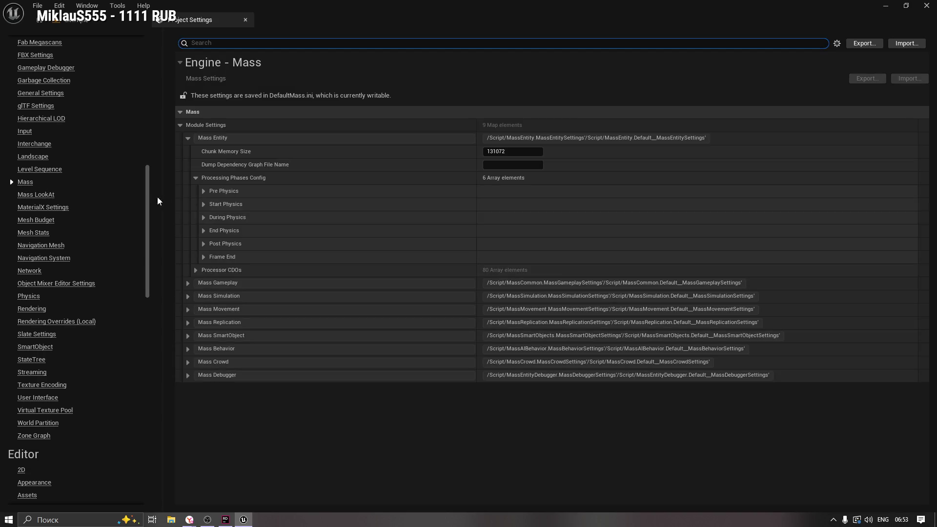
{"action": "left_click", "coordinate": [204, 191]}
{"action": "scroll", "coordinate": [562, 373], "scroll_direction": "down", "scroll_amount": 2}
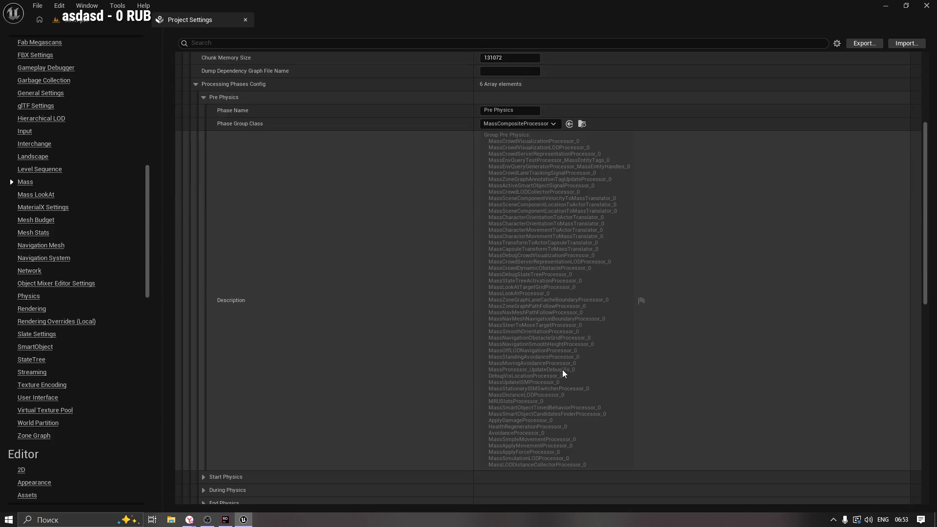
{"action": "scroll", "coordinate": [537, 339], "scroll_direction": "up", "scroll_amount": 1}
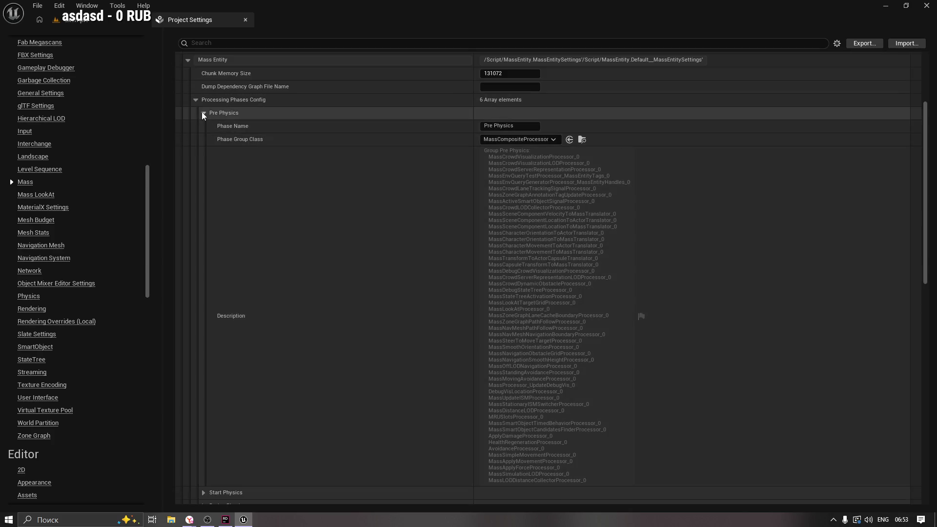
{"action": "left_click", "coordinate": [201, 112]}
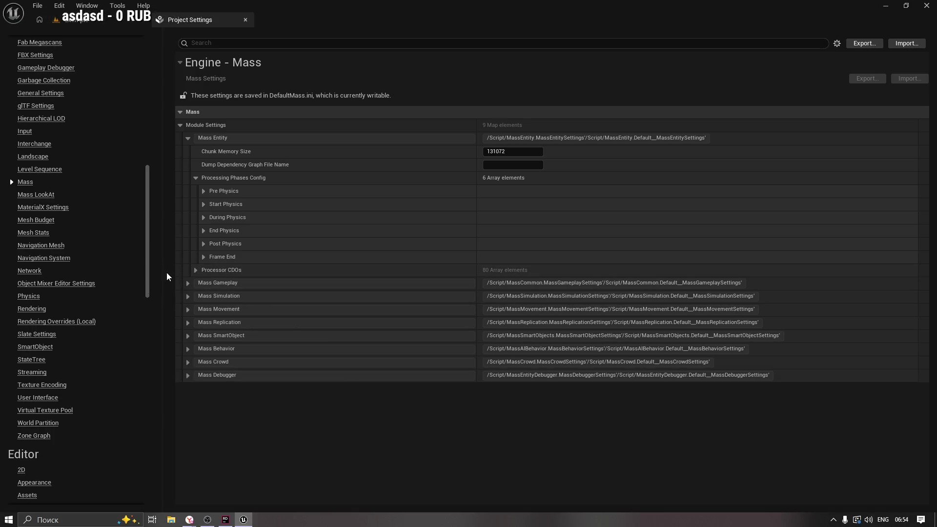
Step: Scroll to the Virtual Texture Pool page, showing the 64 MB default pool size
{"action": "scroll", "coordinate": [150, 274], "scroll_direction": "down", "scroll_amount": 2}
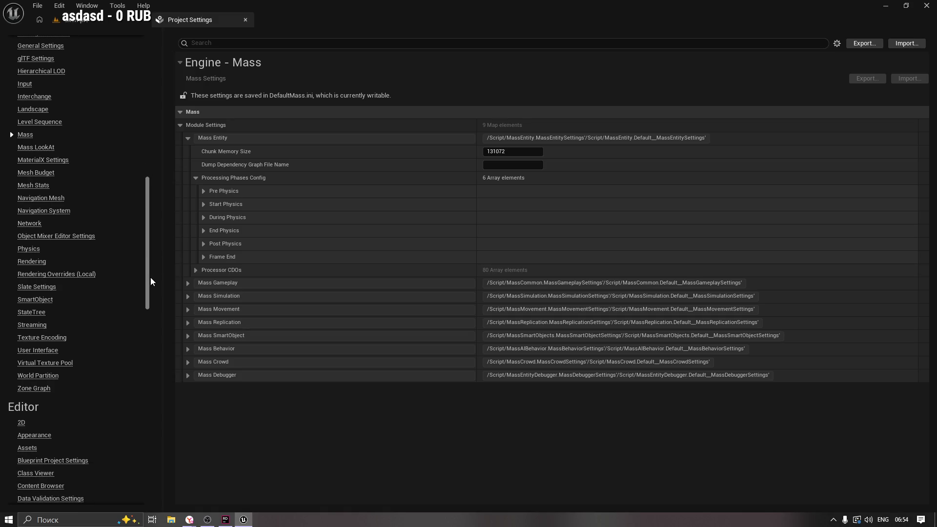
{"action": "scroll", "coordinate": [150, 281], "scroll_direction": "down", "scroll_amount": 1}
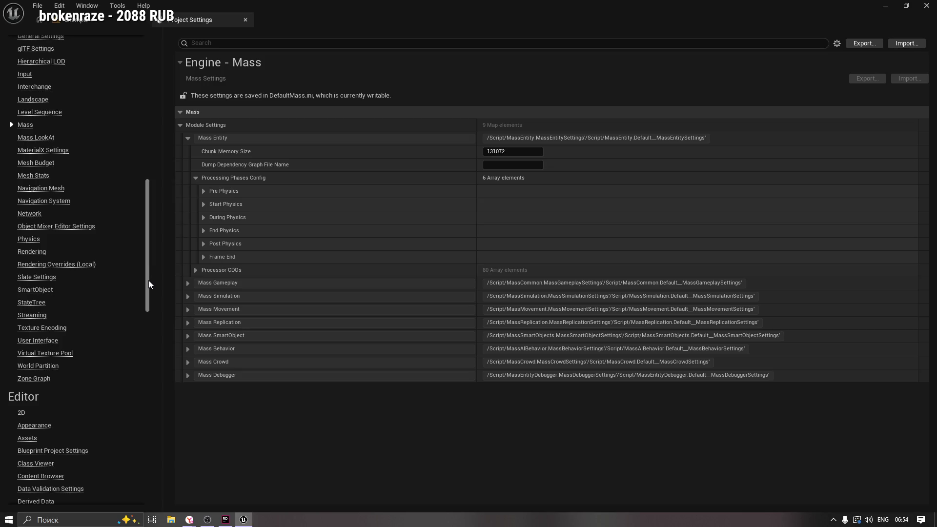
{"action": "scroll", "coordinate": [149, 286], "scroll_direction": "down", "scroll_amount": 1}
{"action": "left_click", "coordinate": [49, 334]}
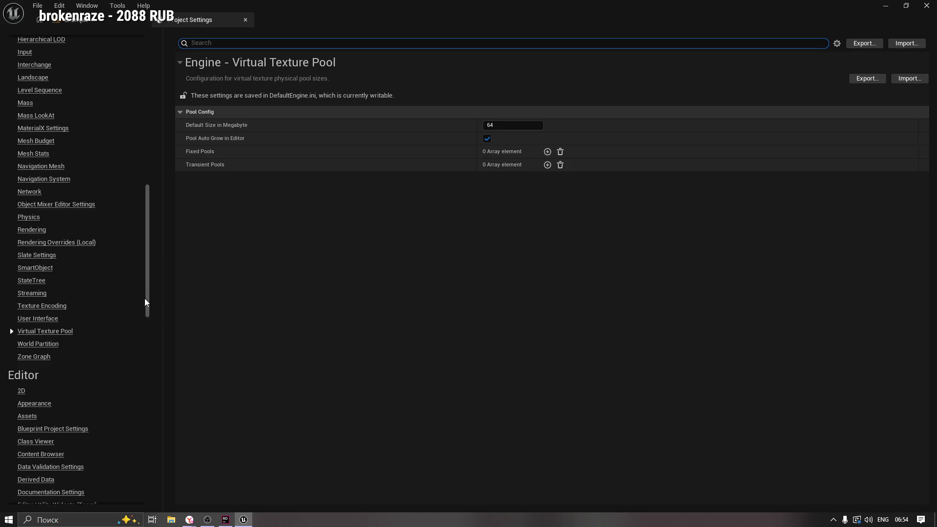
Step: Browse the Python, Groom and Geometry Cache settings pages, then return to the level editor
{"action": "left_click_drag", "start_coordinate": [146, 299], "coordinate": [175, 371]}
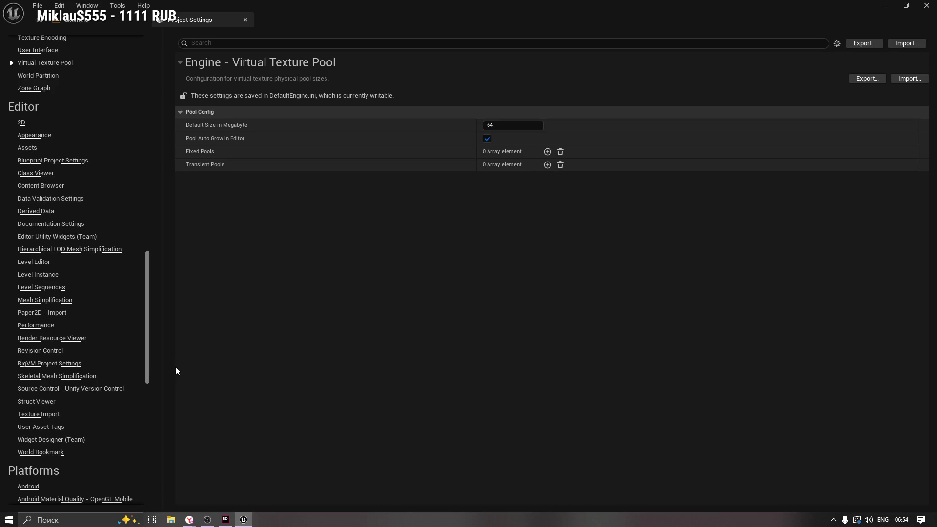
{"action": "mouse_move", "coordinate": [175, 368]}
{"action": "left_mouse_down"}
{"action": "mouse_move", "coordinate": [204, 476]}
{"action": "mouse_move", "coordinate": [199, 503]}
{"action": "left_mouse_up"}
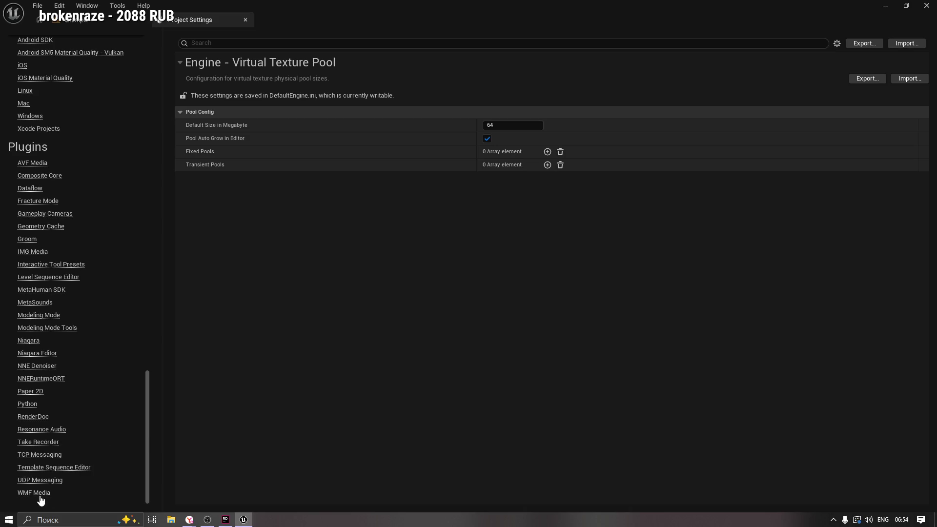
{"action": "left_click", "coordinate": [29, 406]}
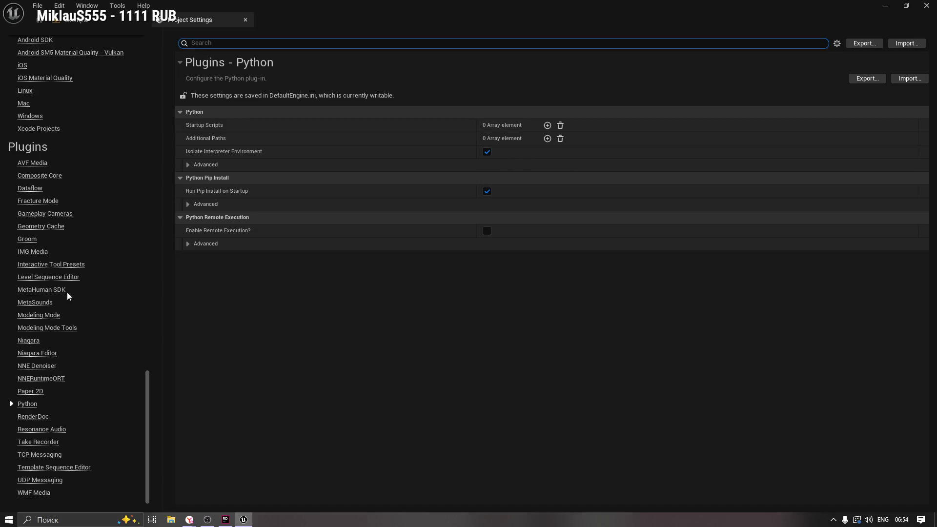
{"action": "left_click", "coordinate": [30, 240]}
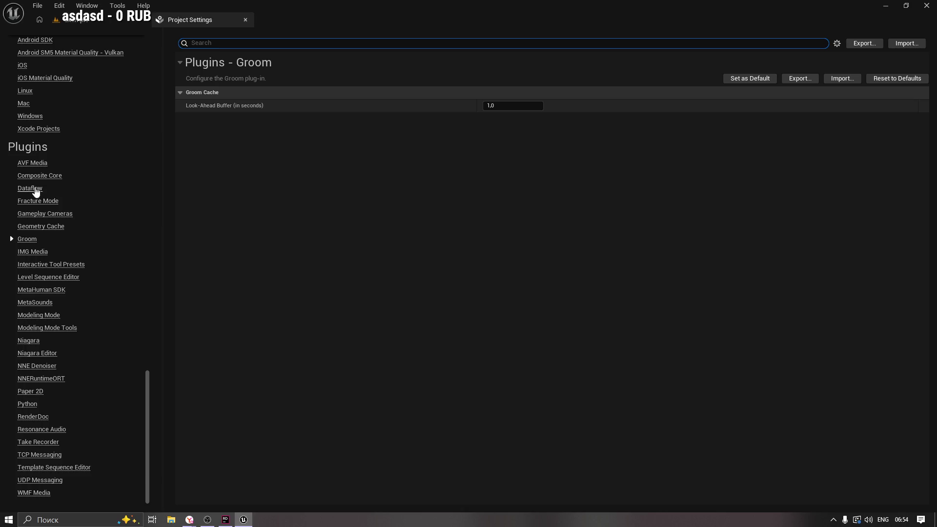
{"action": "left_click", "coordinate": [71, 228]}
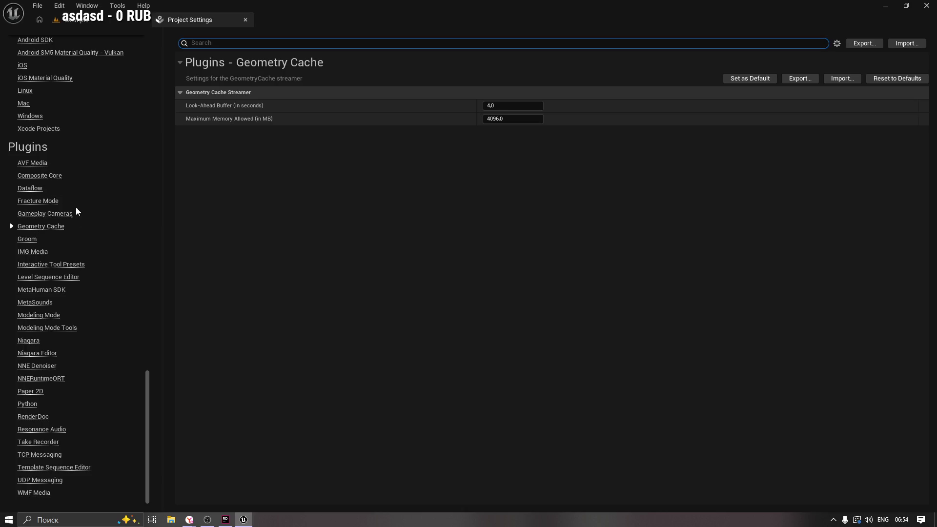
{"action": "left_click", "coordinate": [68, 19]}
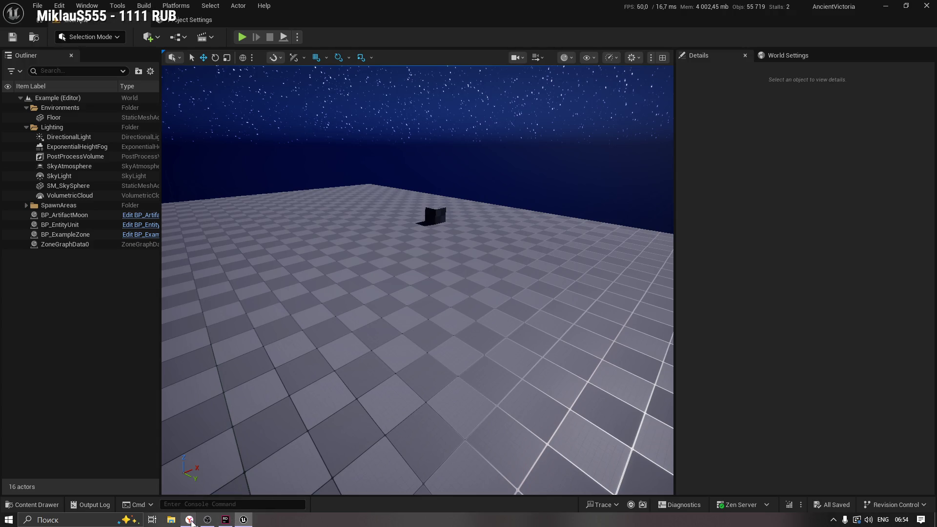
Step: Return to the Unreal editor and open the Plugins browser from the Edit menu
{"action": "left_click", "coordinate": [189, 519]}
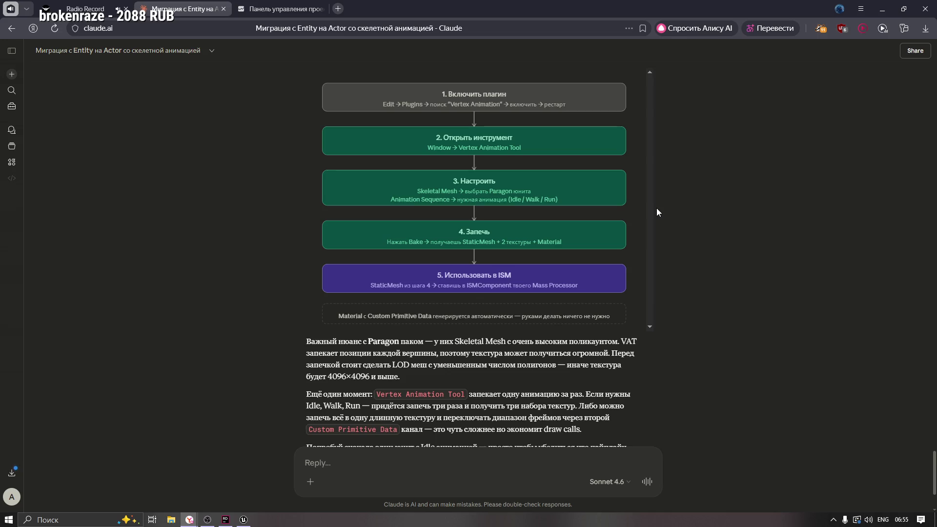
{"action": "key", "text": "alt+Tab"}
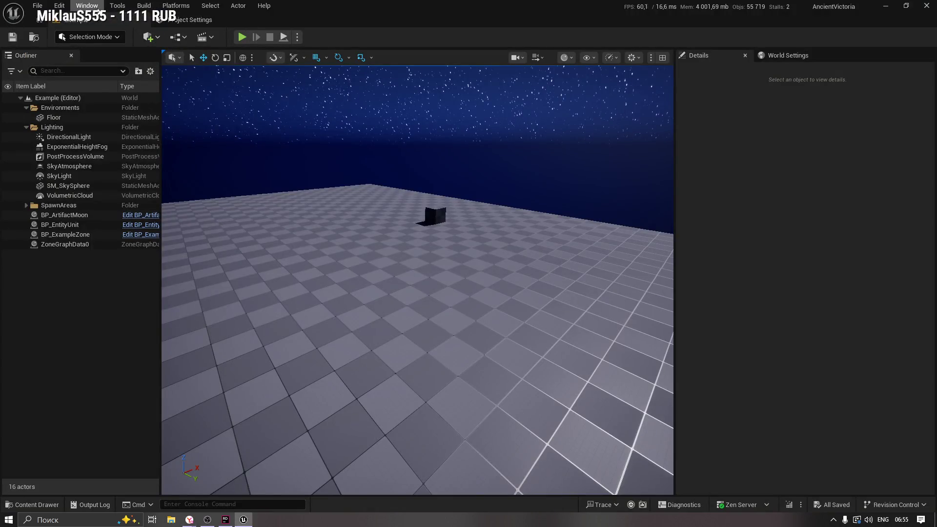
{"action": "left_click", "coordinate": [87, 5]}
{"action": "left_click", "coordinate": [59, 5]}
{"action": "left_click", "coordinate": [59, 5]}
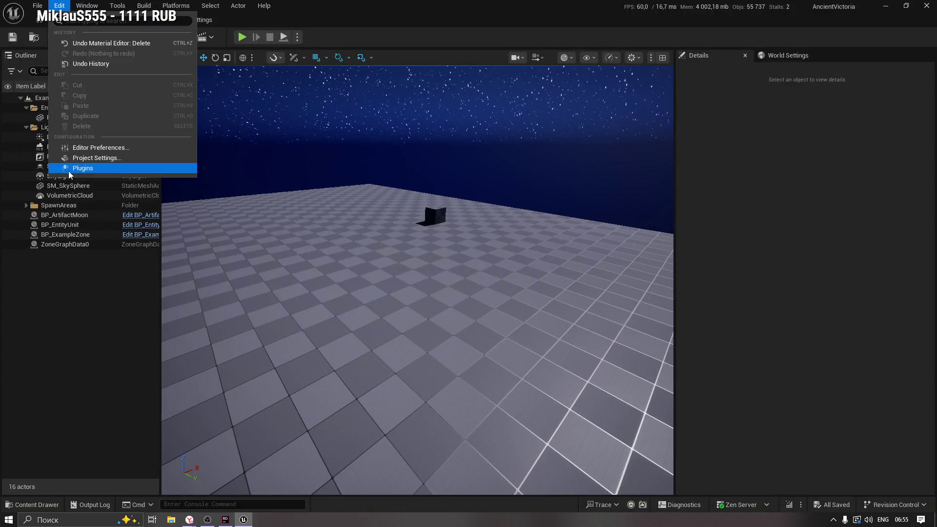
{"action": "left_click", "coordinate": [68, 171]}
Step: Search the plugins for 'Vertex', then 'AnimTo', and clear the search
{"action": "type", "text": "Vertex"}
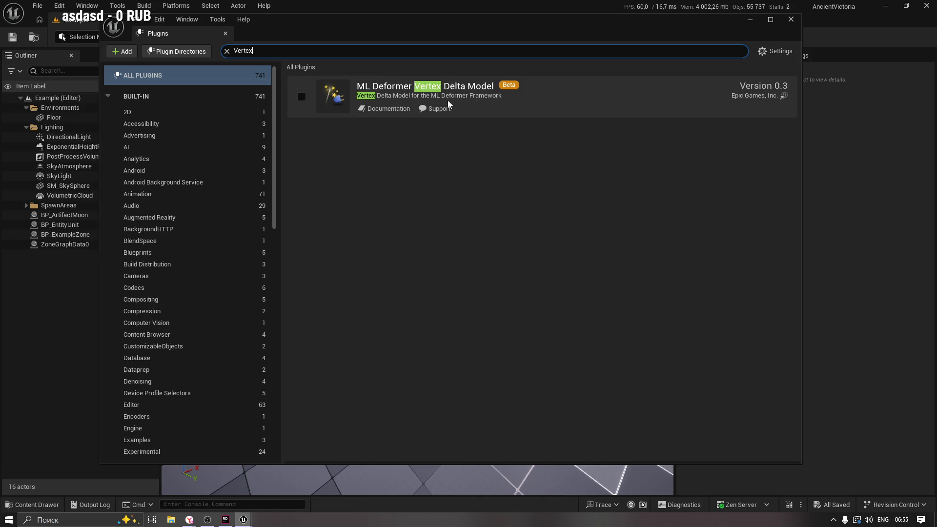
{"action": "double_click", "coordinate": [288, 48]}
{"action": "type", "text": "AnimTo"}
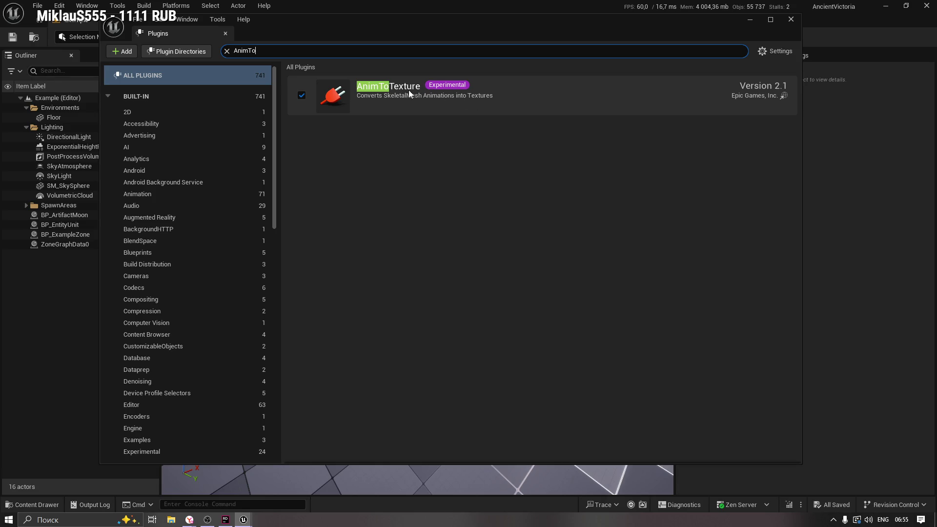
{"action": "left_click", "coordinate": [758, 56]}
{"action": "key", "text": "Escape"}
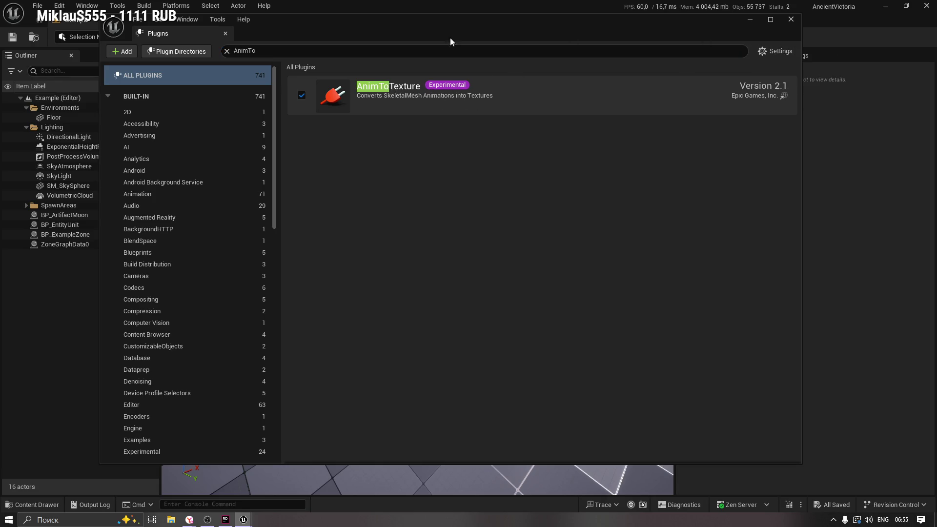
{"action": "left_click", "coordinate": [227, 51]}
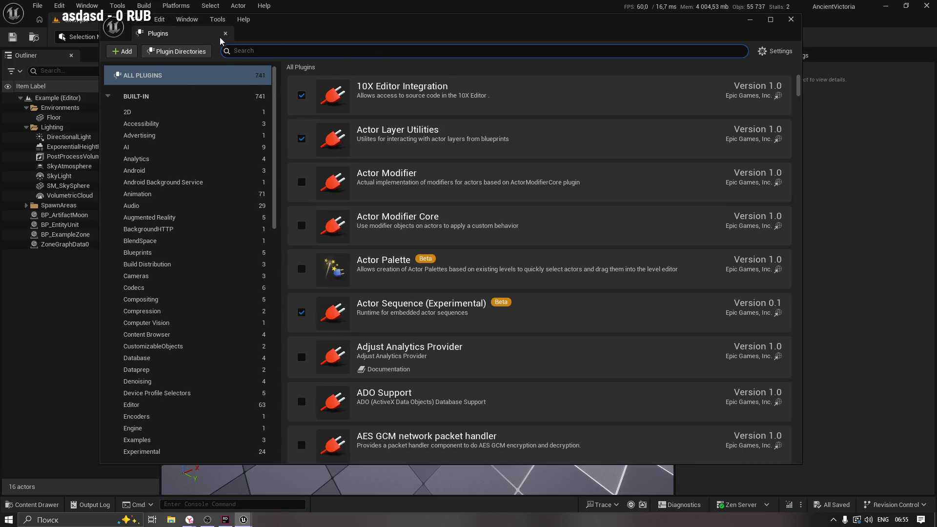
{"action": "scroll", "coordinate": [207, 210], "scroll_direction": "down", "scroll_amount": 4}
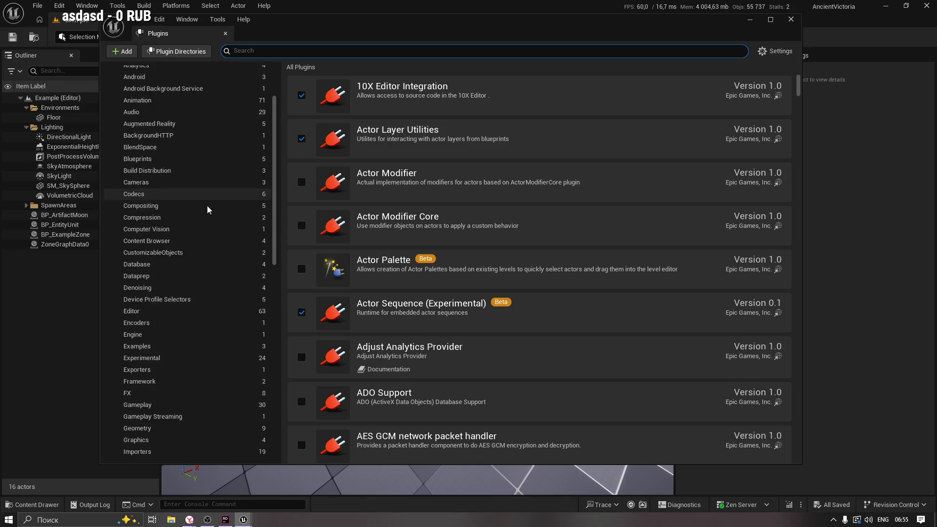
{"action": "left_click_drag", "start_coordinate": [275, 210], "coordinate": [296, 404]}
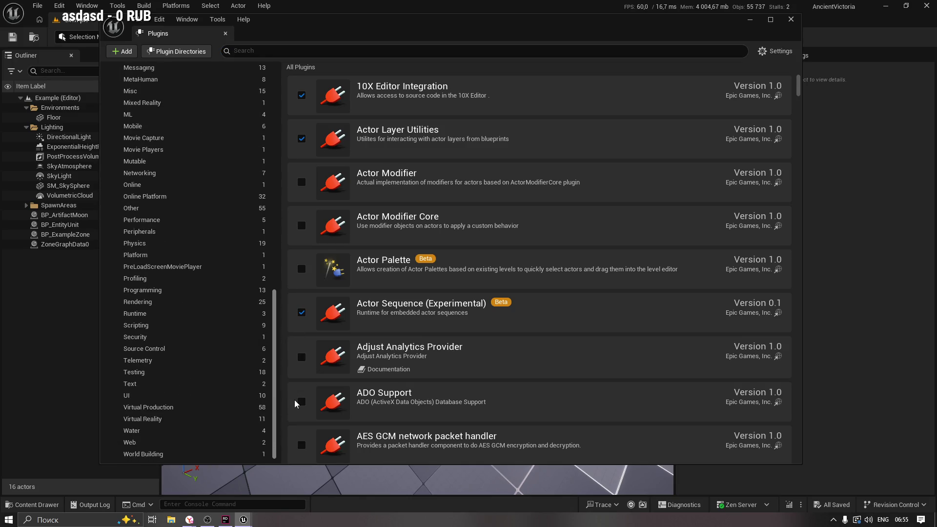
Step: Disable Mobile Patching Utilities and Mobile Location Services Blueprints Library in the Mobile category
{"action": "left_click", "coordinate": [145, 115]}
{"action": "left_click", "coordinate": [146, 126]}
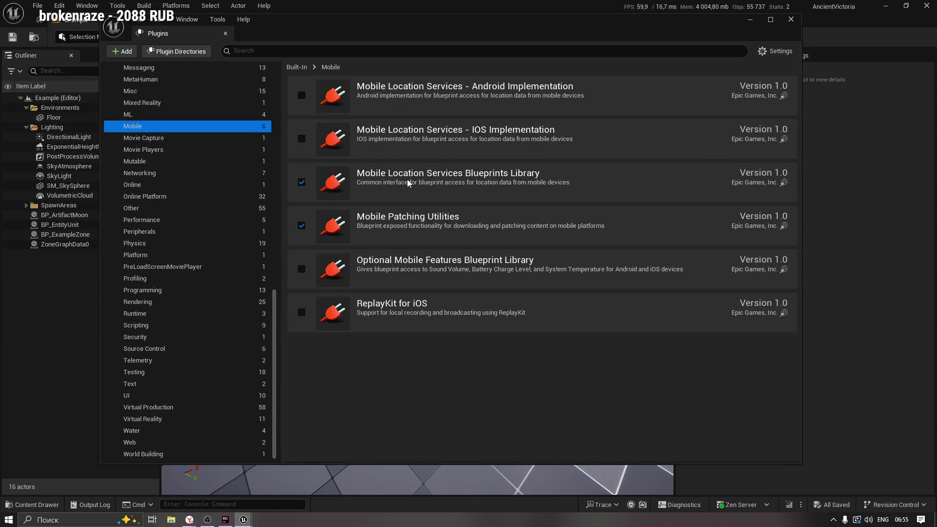
{"action": "left_click", "coordinate": [301, 226]}
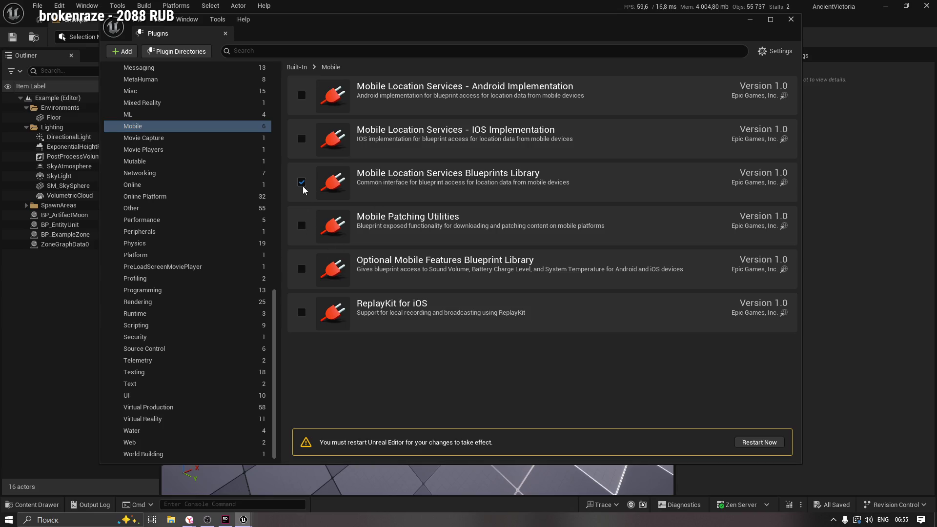
{"action": "left_click", "coordinate": [301, 182]}
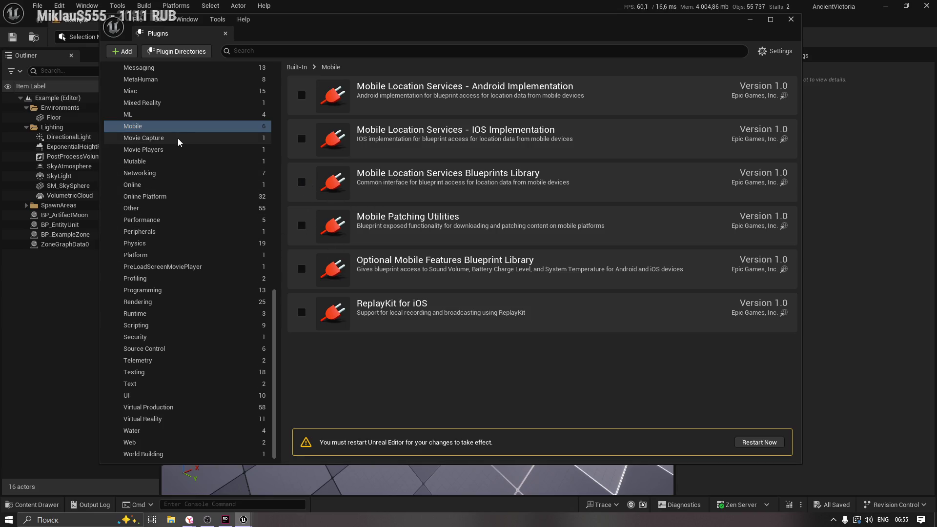
Step: Browse the ML, Online and Online Platform categories, then close the Plugins window
{"action": "left_click", "coordinate": [131, 118]}
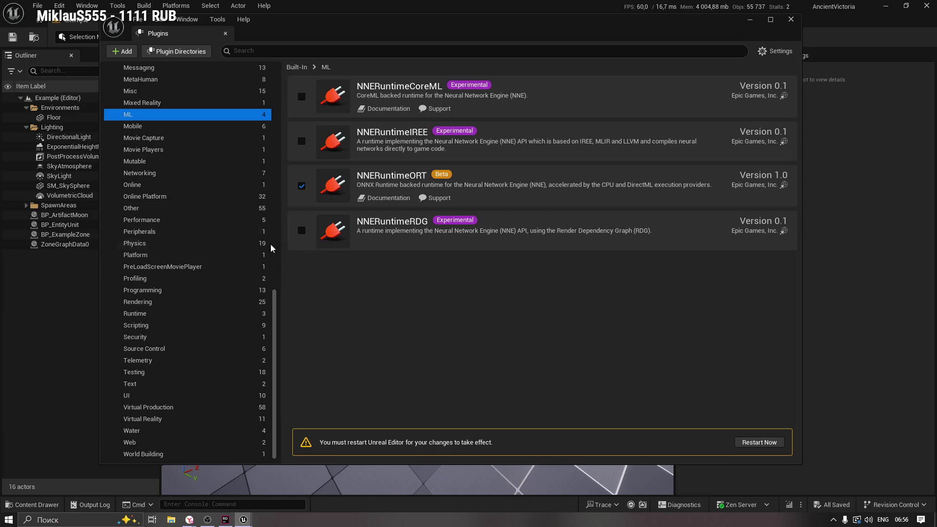
{"action": "left_click", "coordinate": [168, 184]}
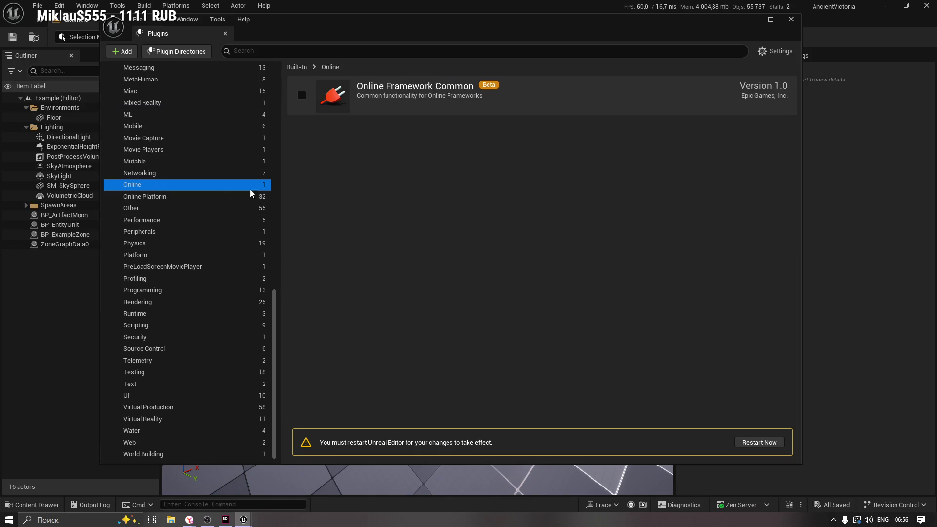
{"action": "left_click", "coordinate": [209, 197]}
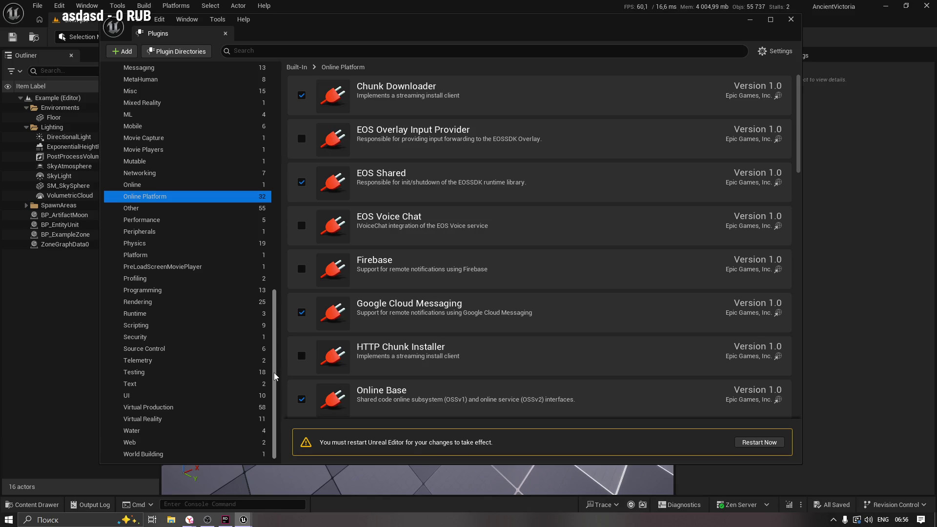
{"action": "left_click_drag", "start_coordinate": [274, 359], "coordinate": [291, 132]}
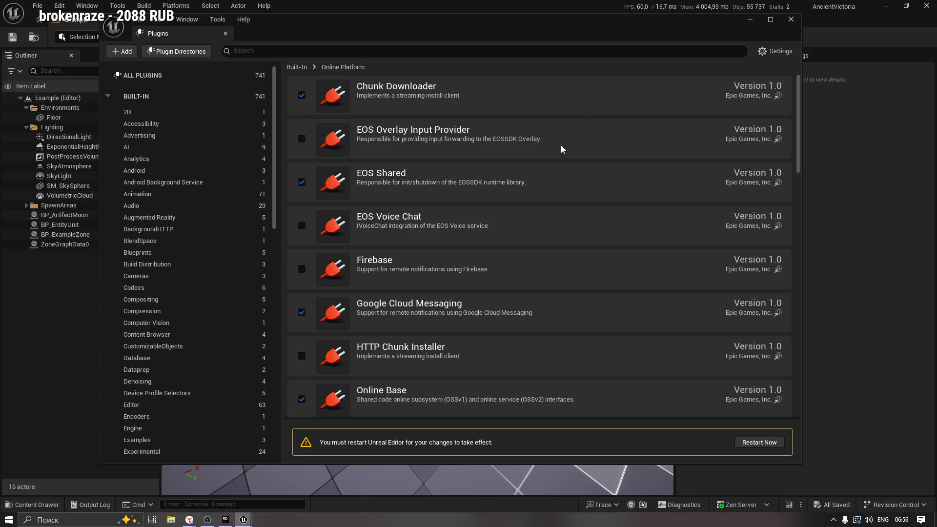
{"action": "left_click", "coordinate": [791, 20]}
{"action": "mouse_move", "coordinate": [375, 217]}
{"action": "left_mouse_down"}
{"action": "mouse_move", "coordinate": [397, 217]}
{"action": "mouse_move", "coordinate": [396, 191]}
{"action": "left_mouse_up"}
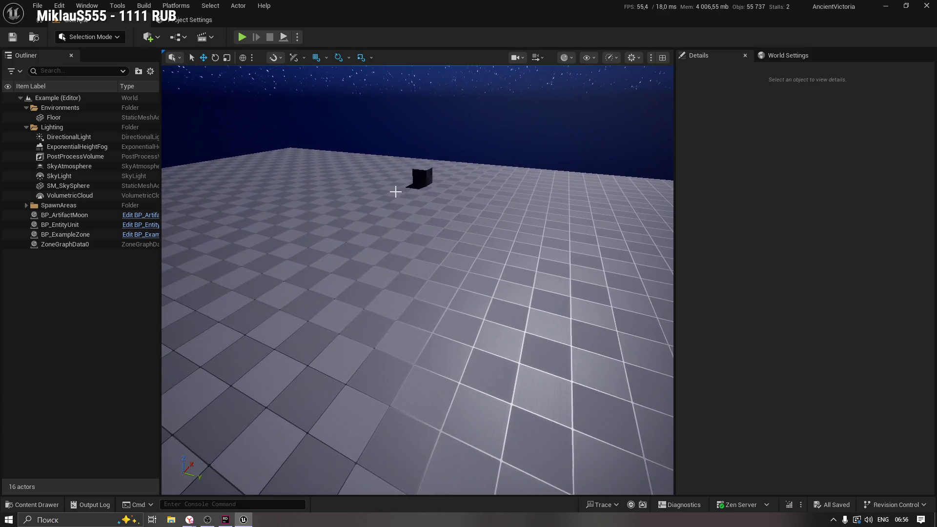
{"action": "left_click", "coordinate": [118, 6]}
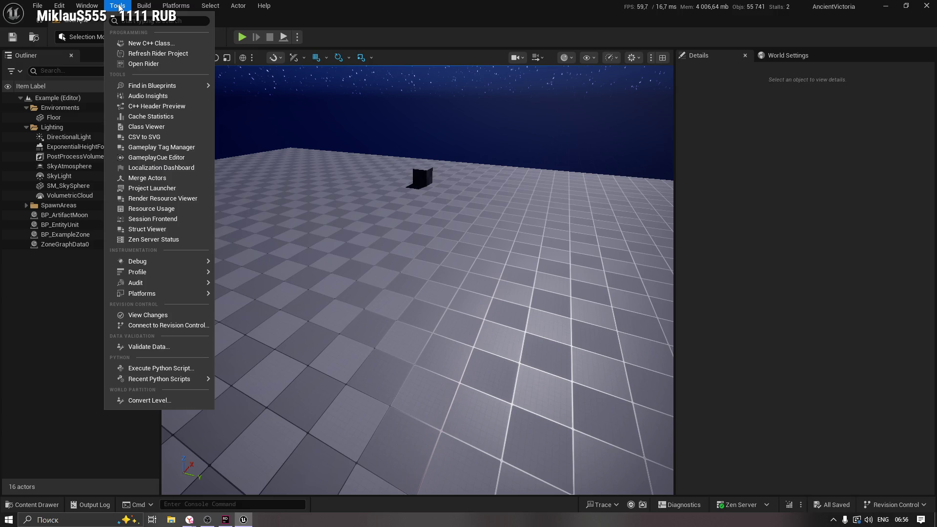
{"action": "mouse_move", "coordinate": [87, 6]}
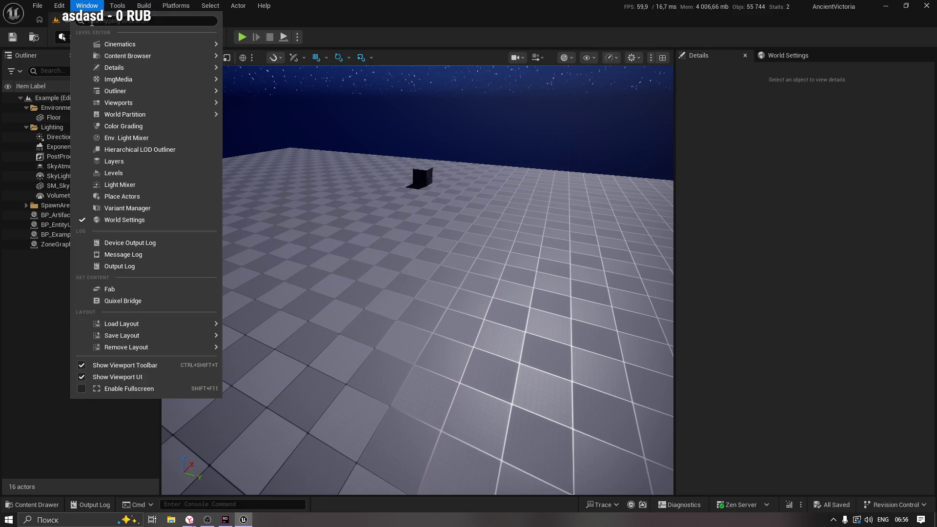
{"action": "type", "text": "project"}
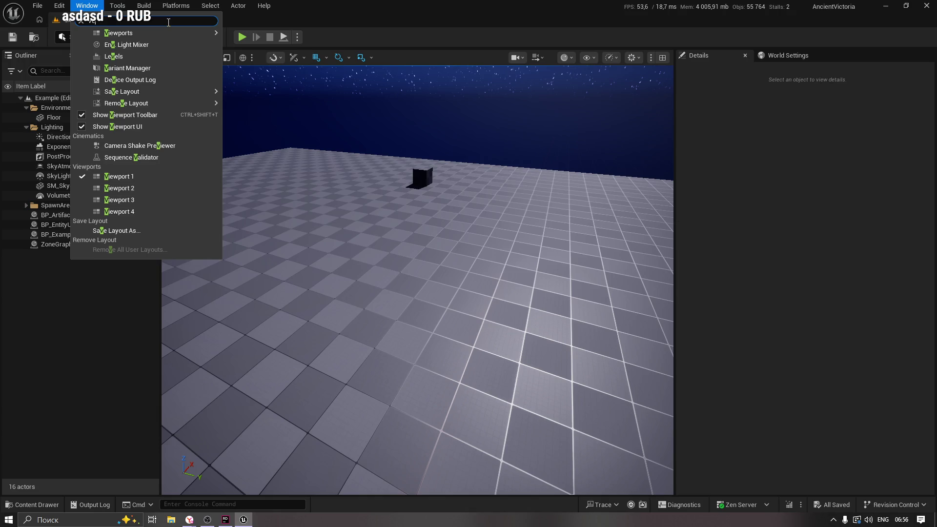
{"action": "left_click", "coordinate": [169, 25]}
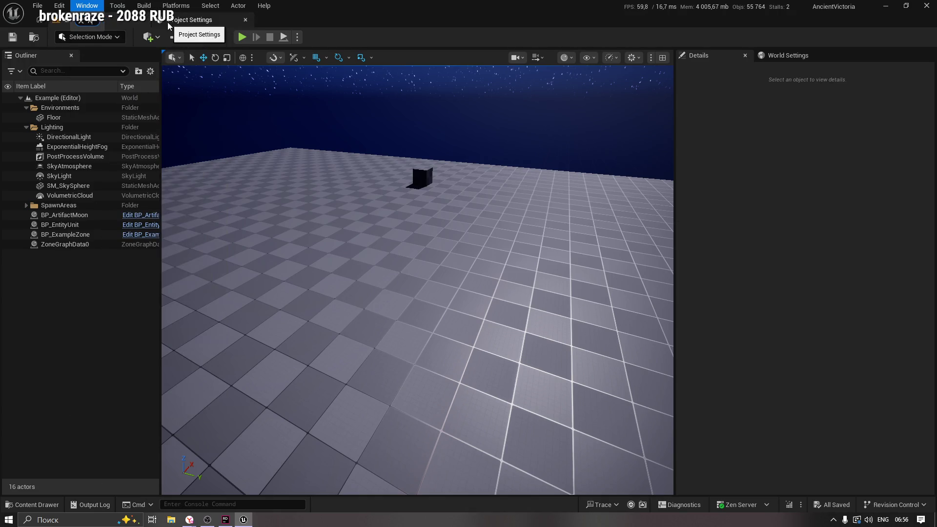
{"action": "mouse_move", "coordinate": [116, 5]}
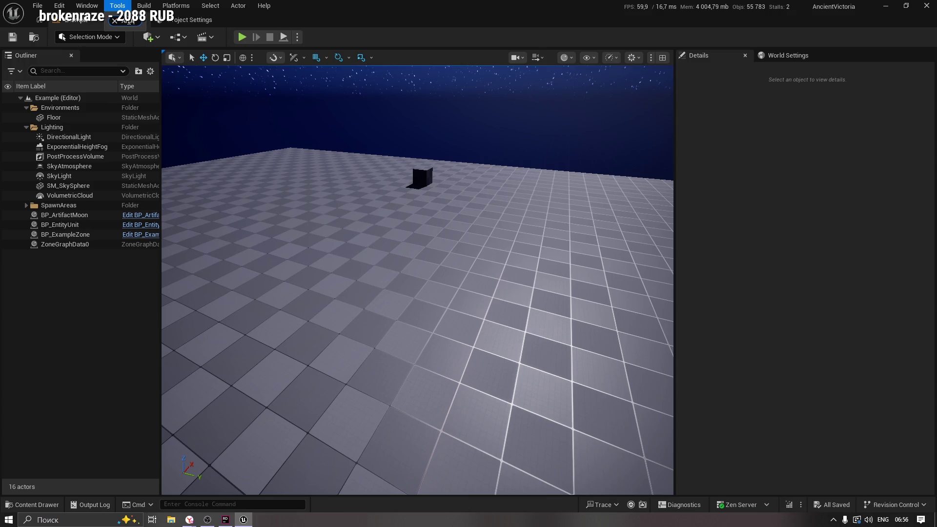
{"action": "type", "text": "An"}
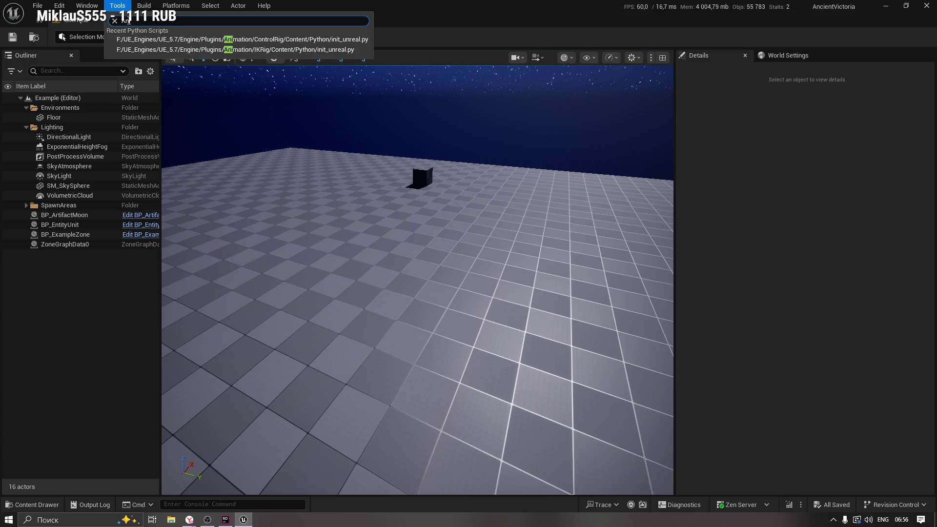
{"action": "key", "text": "BackSpace"}
{"action": "key", "text": "BackSpace"}
{"action": "type", "text": "Ver"}
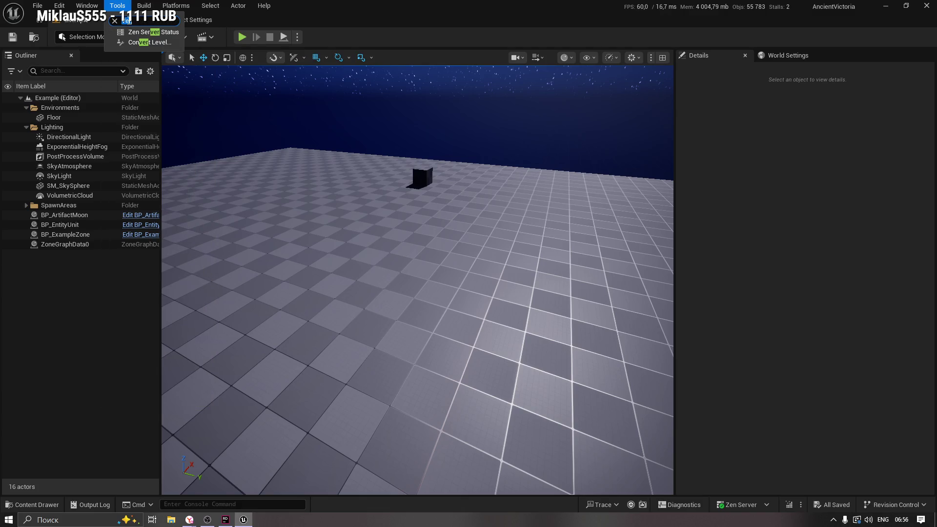
{"action": "key", "text": "BackSpace"}
{"action": "key", "text": "BackSpace"}
{"action": "key", "text": "BackSpace"}
{"action": "left_click", "coordinate": [15, 321]}
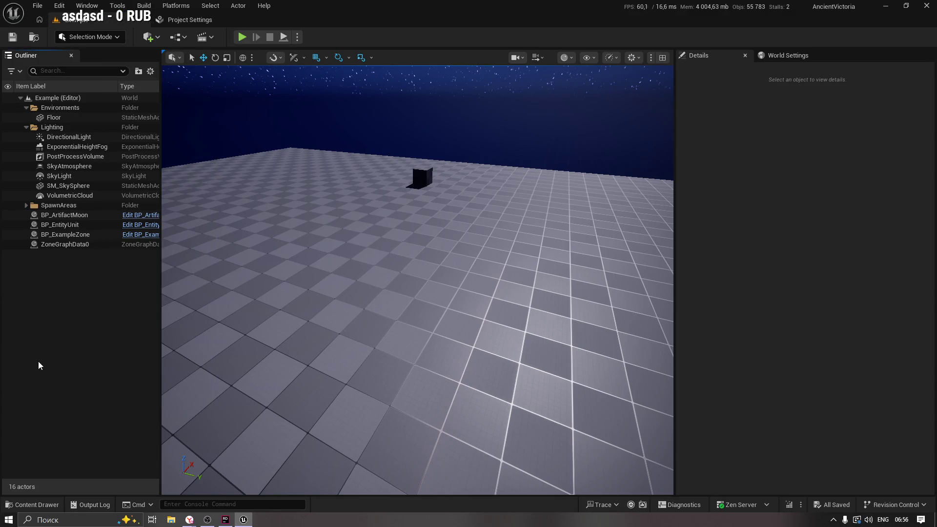
{"action": "left_click", "coordinate": [25, 505]}
Step: Create Animation Bank 'NewAnimBank' on Buff_Black_Skeleton in Materials and open it
{"action": "left_click", "coordinate": [321, 464]}
{"action": "right_click", "coordinate": [481, 391]}
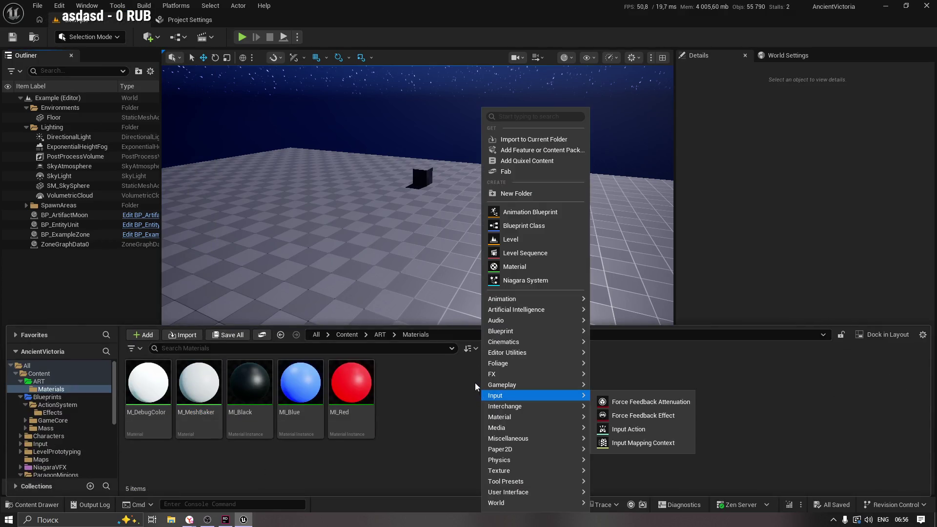
{"action": "type", "text": "Anima"}
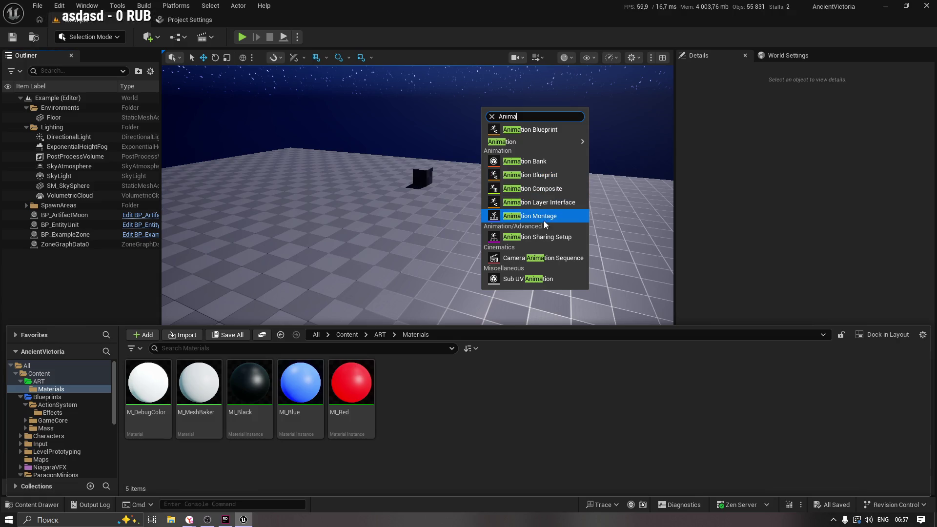
{"action": "left_click", "coordinate": [533, 162]}
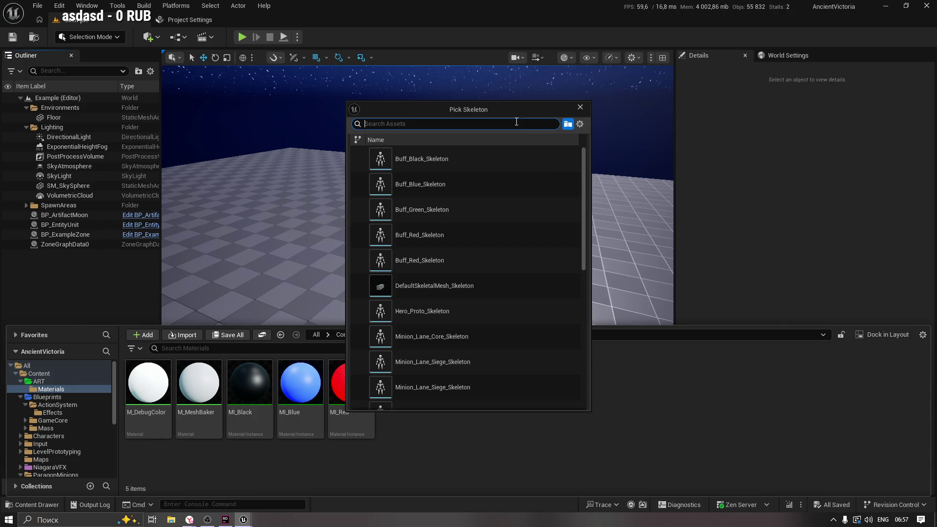
{"action": "left_click_drag", "start_coordinate": [483, 112], "coordinate": [516, 105]}
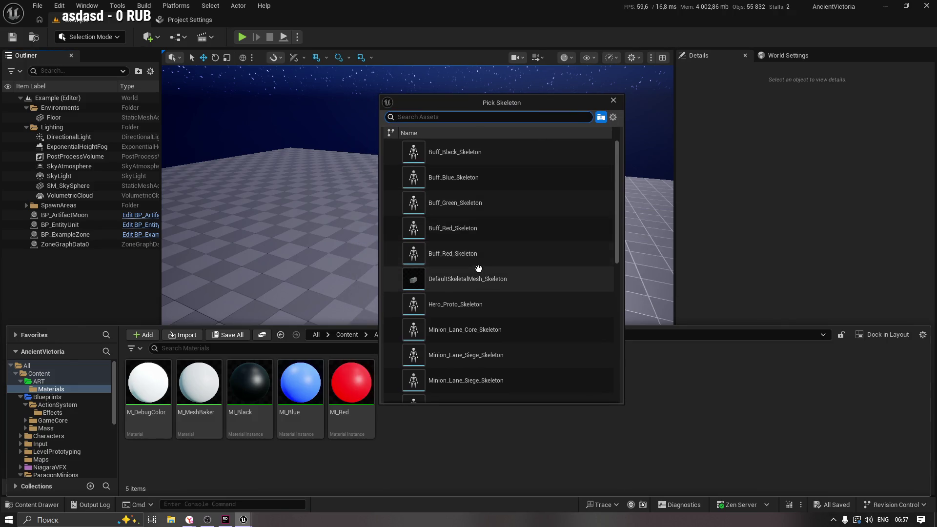
{"action": "left_click", "coordinate": [503, 154]}
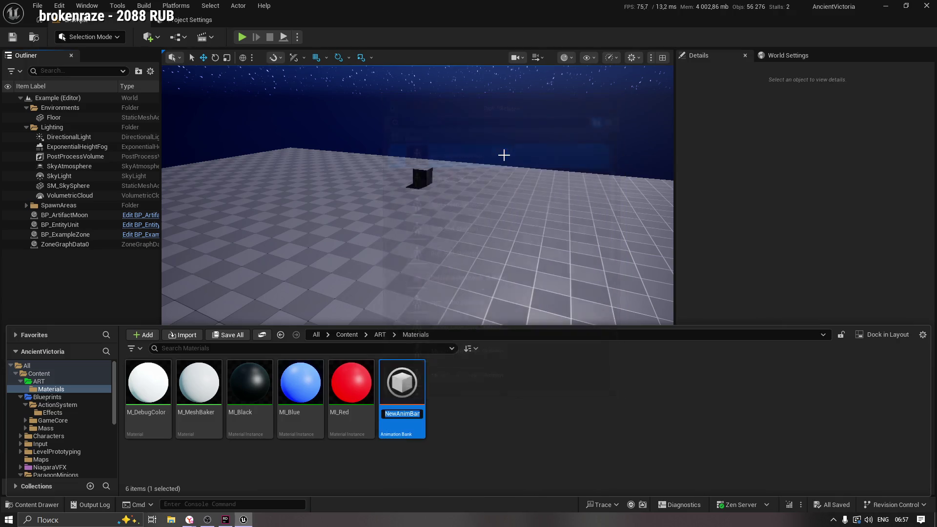
{"action": "key", "text": "Return"}
{"action": "double_click", "coordinate": [411, 381]}
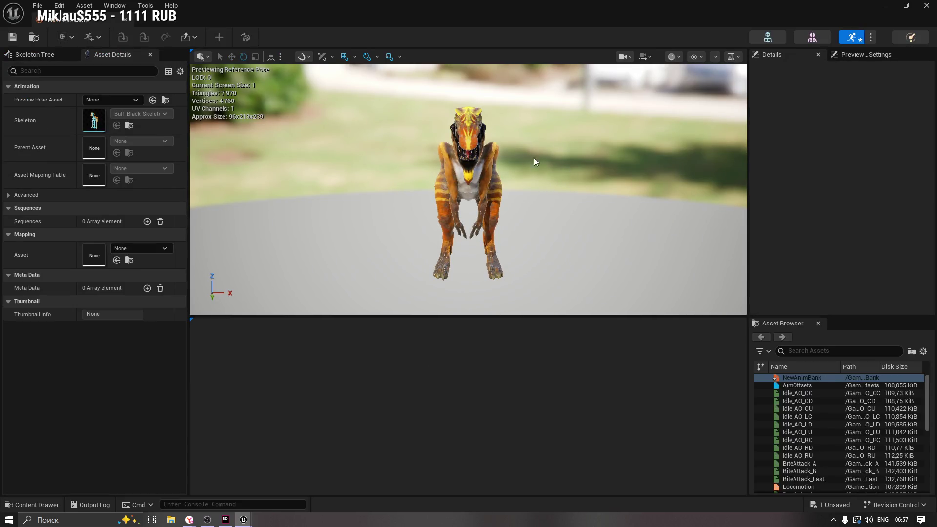
Step: Inspect NewAnimBank's export options, Mapping asset and preview scene settings, then close its editor
{"action": "left_click_drag", "start_coordinate": [534, 157], "coordinate": [415, 147]}
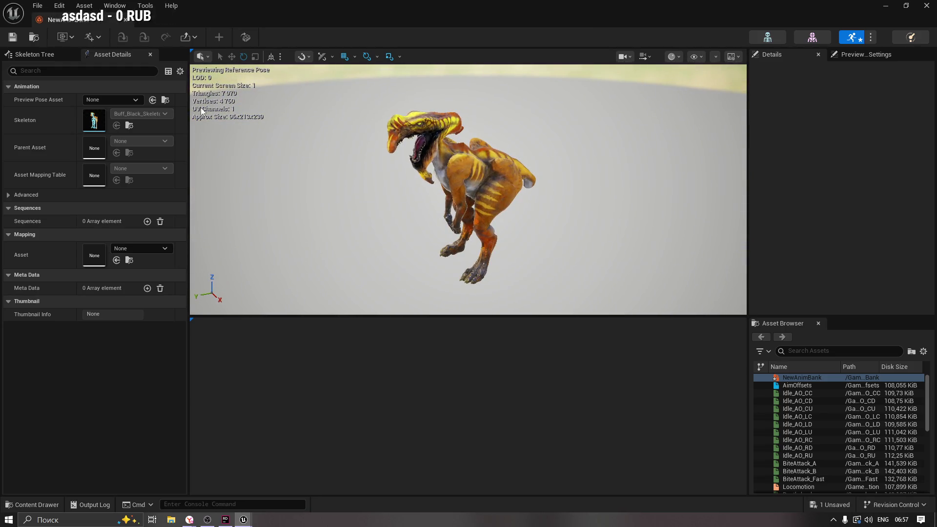
{"action": "left_click", "coordinate": [186, 39]}
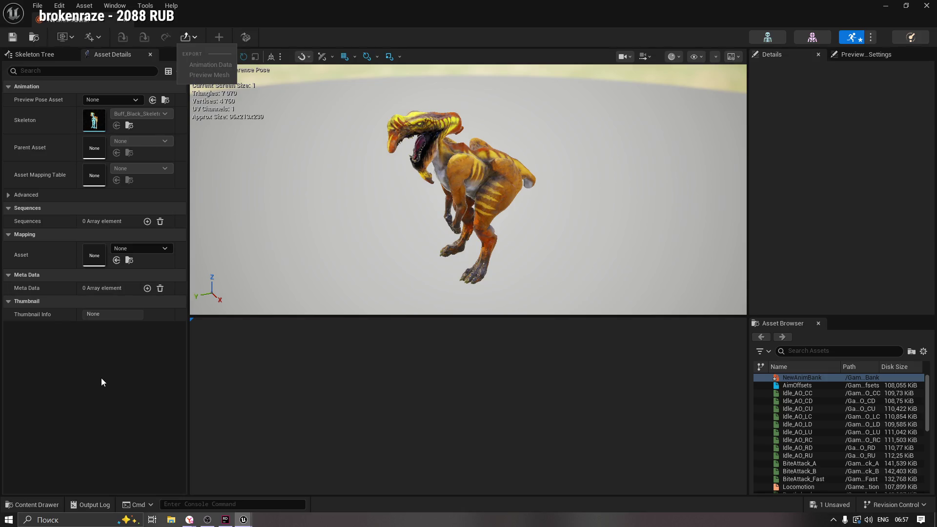
{"action": "left_click", "coordinate": [95, 248]}
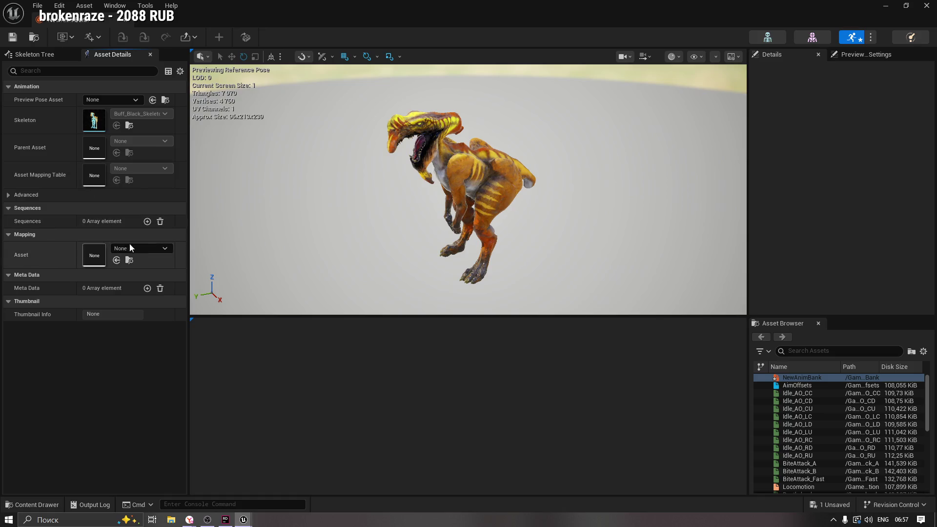
{"action": "left_click", "coordinate": [149, 248]}
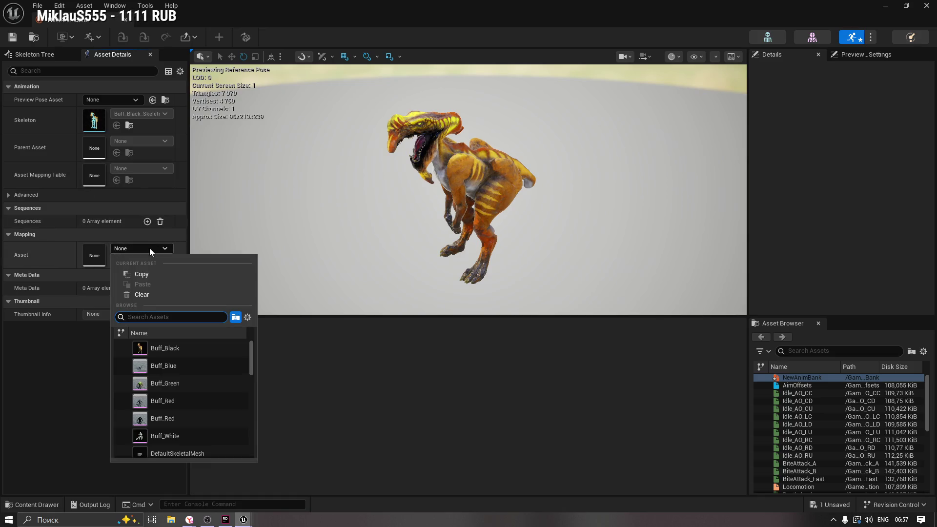
{"action": "left_click", "coordinate": [149, 247]}
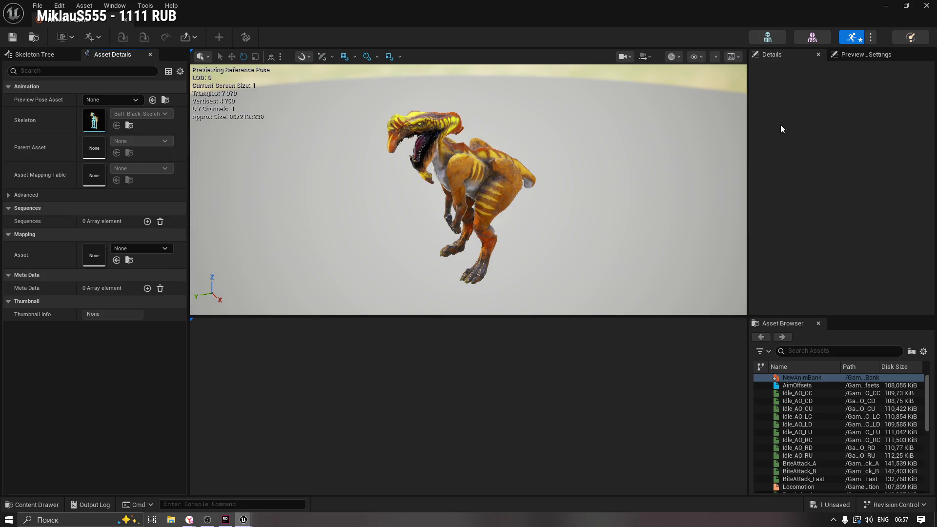
{"action": "left_click", "coordinate": [860, 56]}
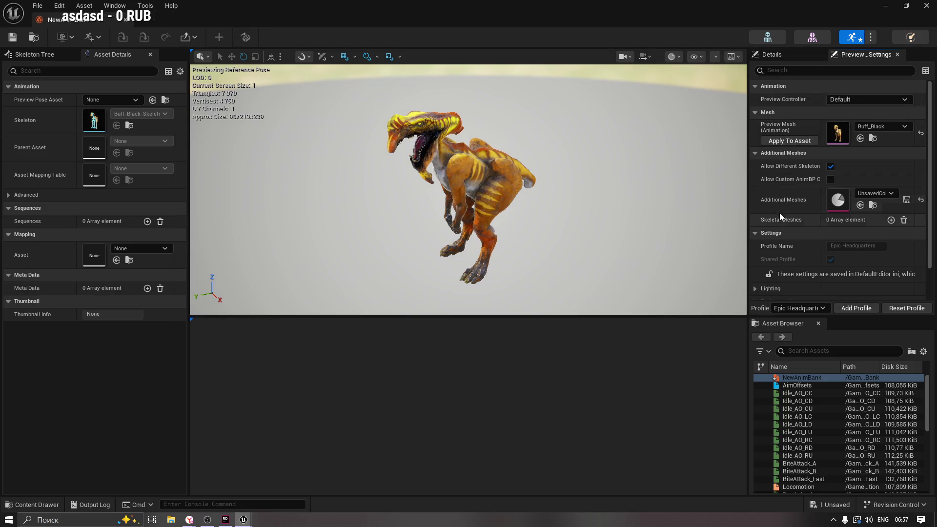
{"action": "left_click", "coordinate": [124, 21]}
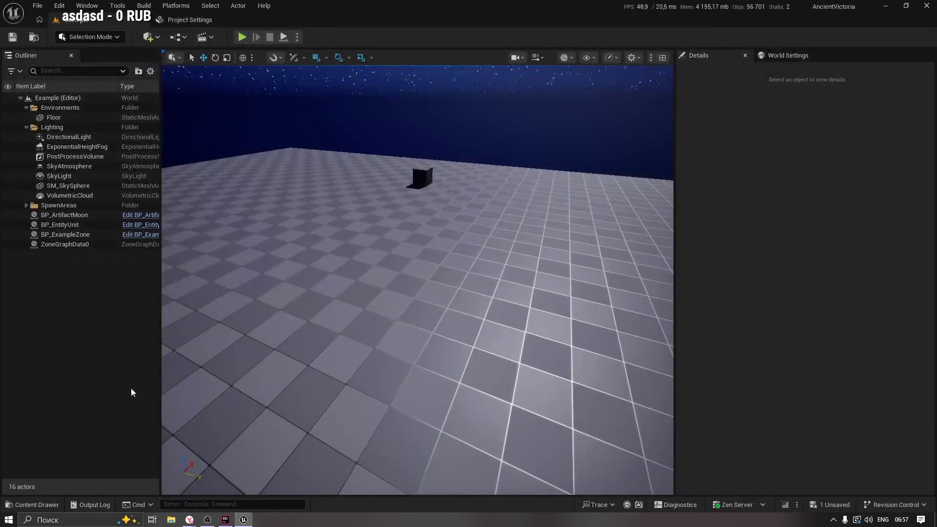
Step: Delete NewAnimBank from ART/Materials, confirming the deletion, then return to the Claude chat
{"action": "left_click", "coordinate": [34, 504]}
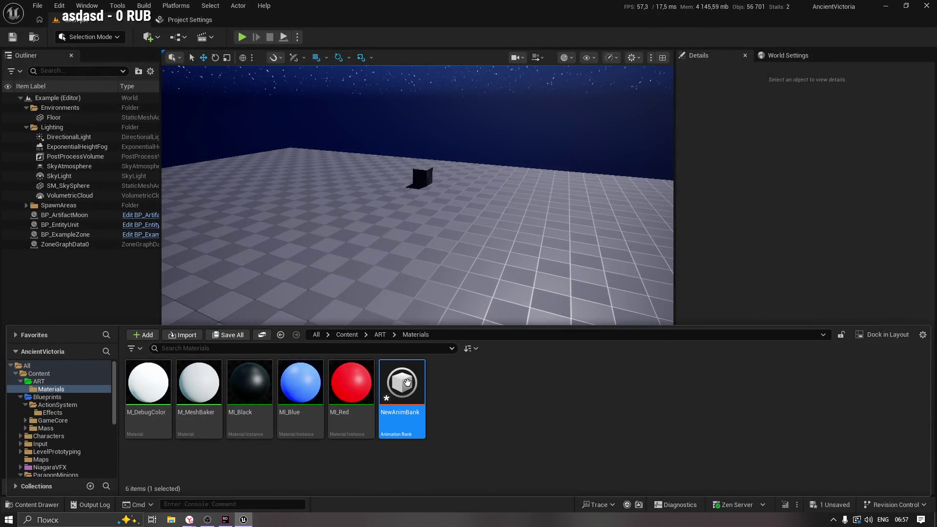
{"action": "right_click", "coordinate": [408, 382]}
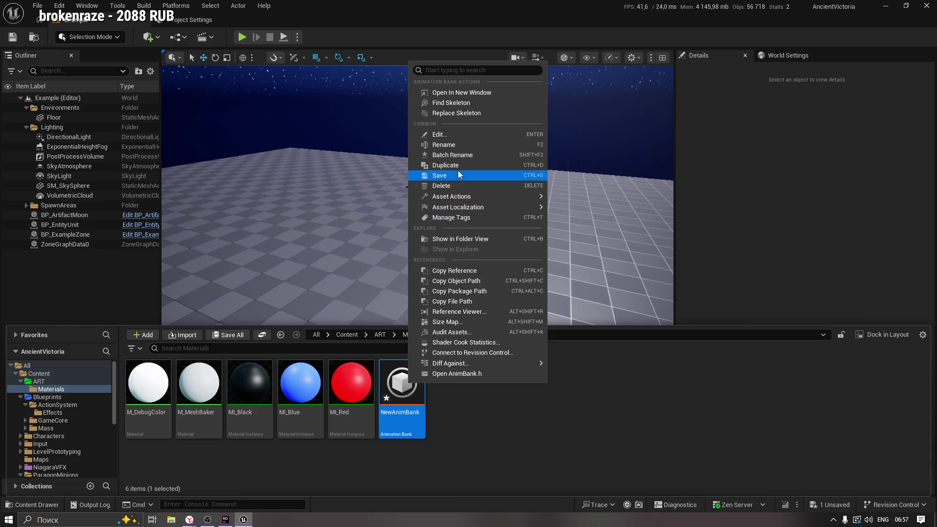
{"action": "left_click", "coordinate": [459, 185]}
{"action": "left_click", "coordinate": [404, 418]}
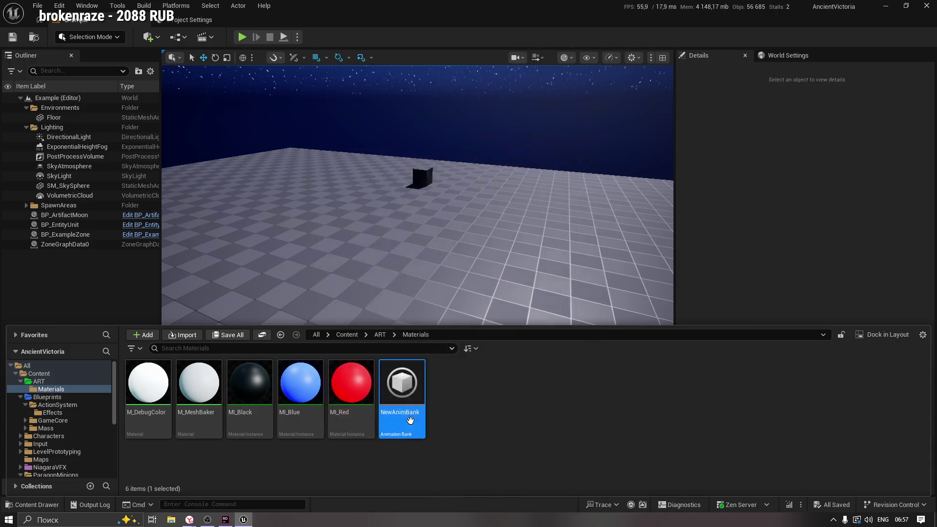
{"action": "mouse_move", "coordinate": [189, 519]}
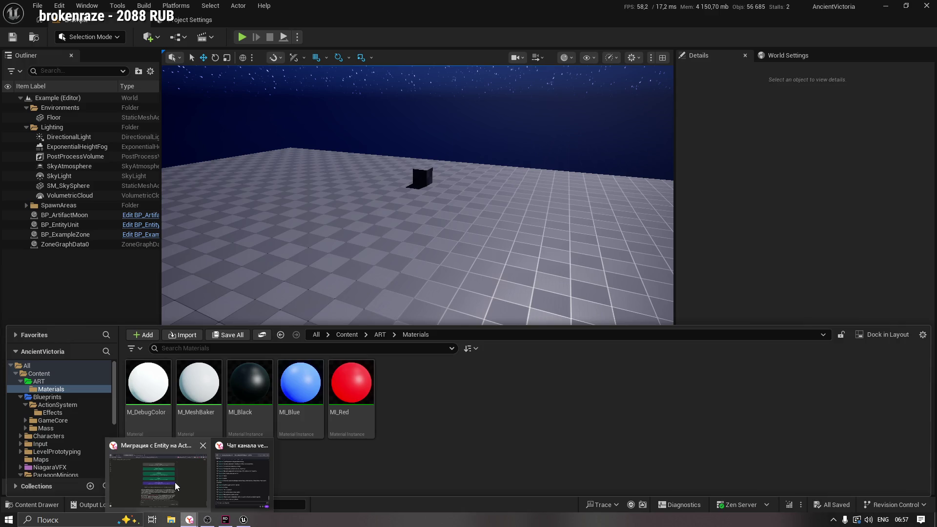
{"action": "left_click", "coordinate": [174, 483]}
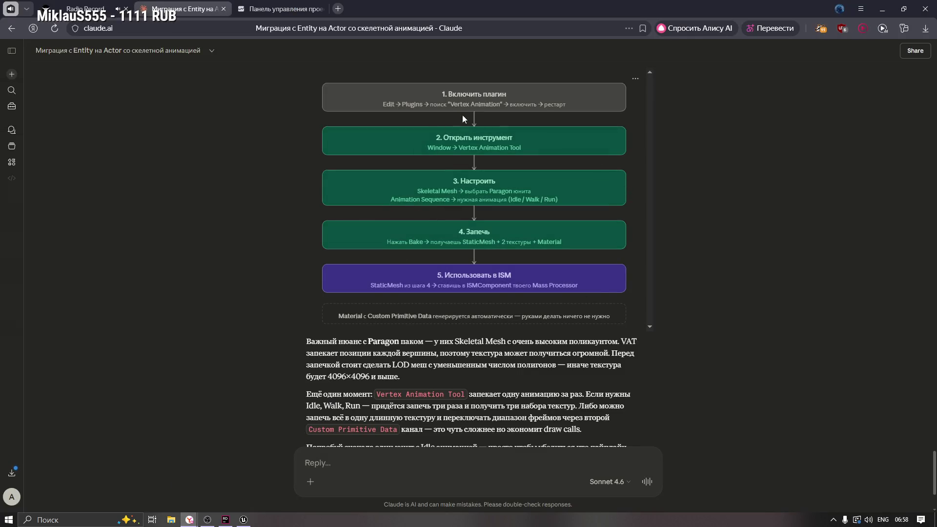
Step: Ask Claude where to find the Vertex Animation Tool plugin and read its AnimToTexture answer
{"action": "left_click", "coordinate": [471, 101]}
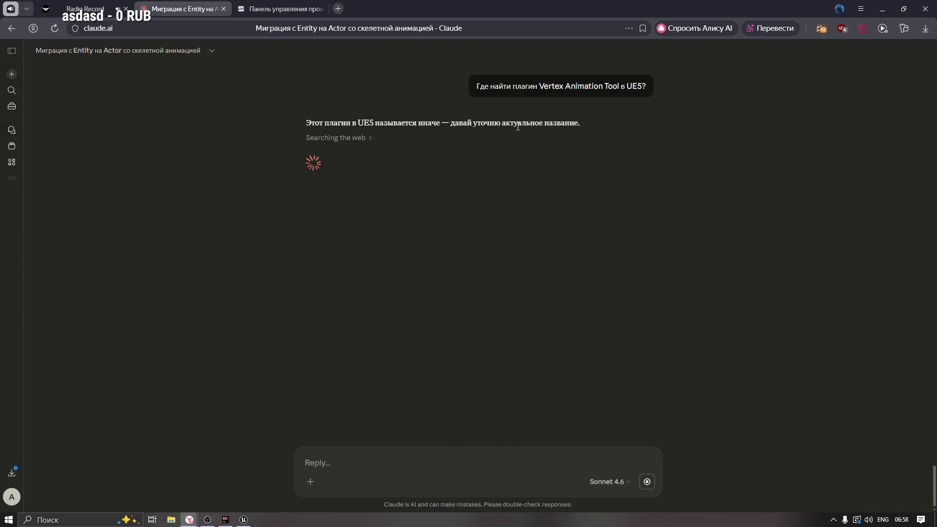
{"action": "left_click_drag", "start_coordinate": [583, 124], "coordinate": [293, 123]}
{"action": "left_click", "coordinate": [404, 123]}
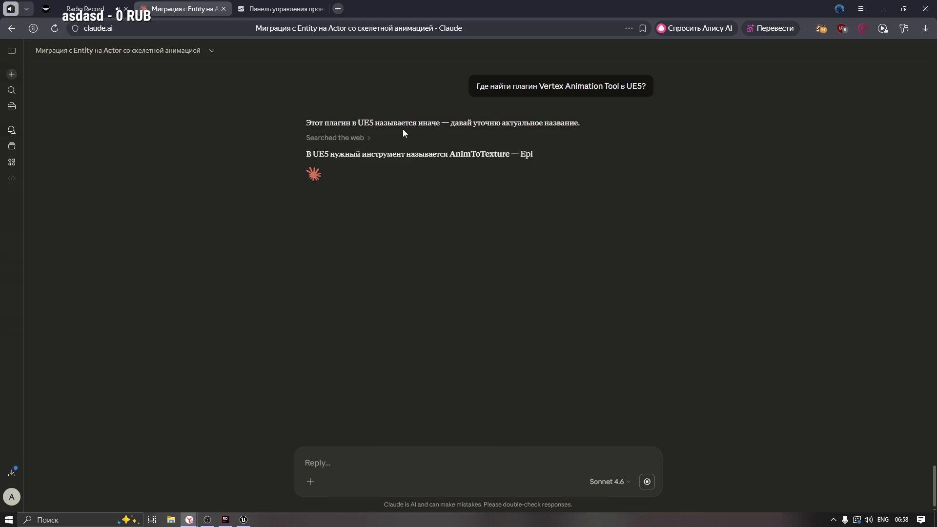
{"action": "left_click_drag", "start_coordinate": [450, 154], "coordinate": [617, 154]}
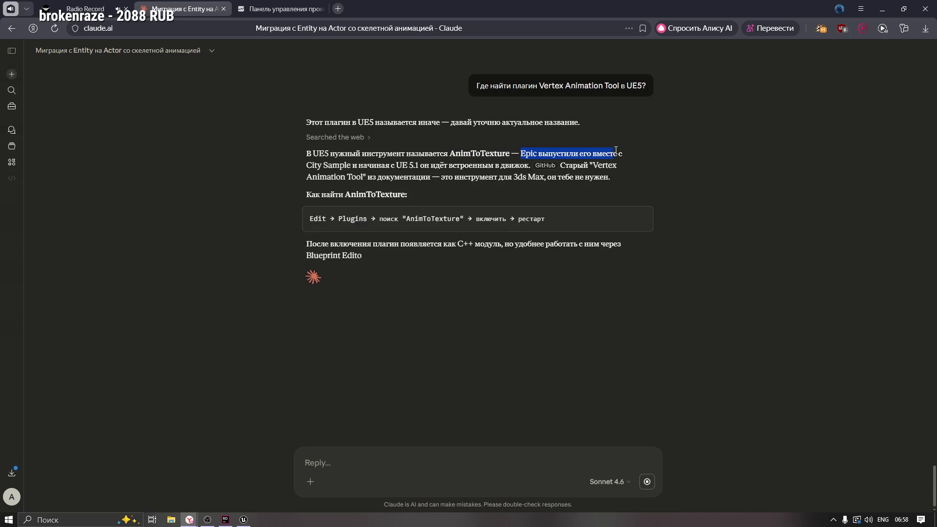
{"action": "left_click_drag", "start_coordinate": [311, 166], "coordinate": [350, 165]}
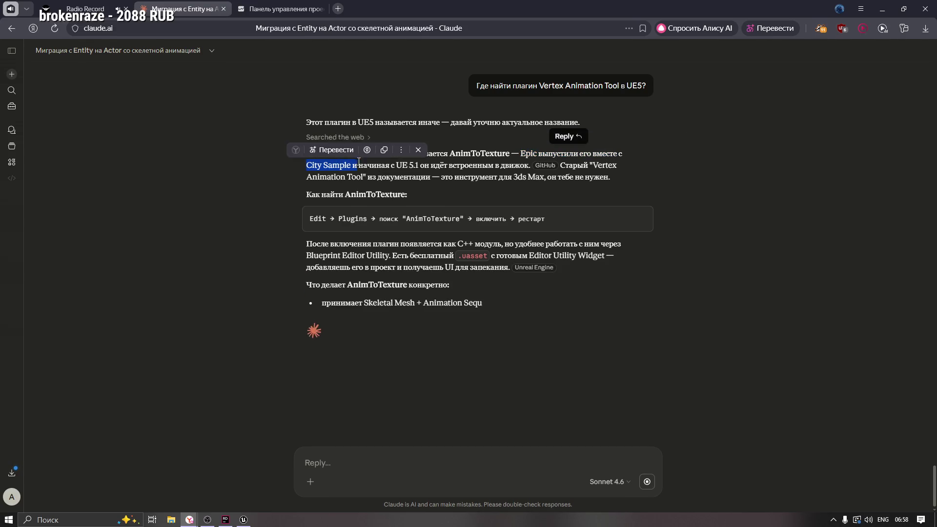
{"action": "left_click", "coordinate": [511, 164]}
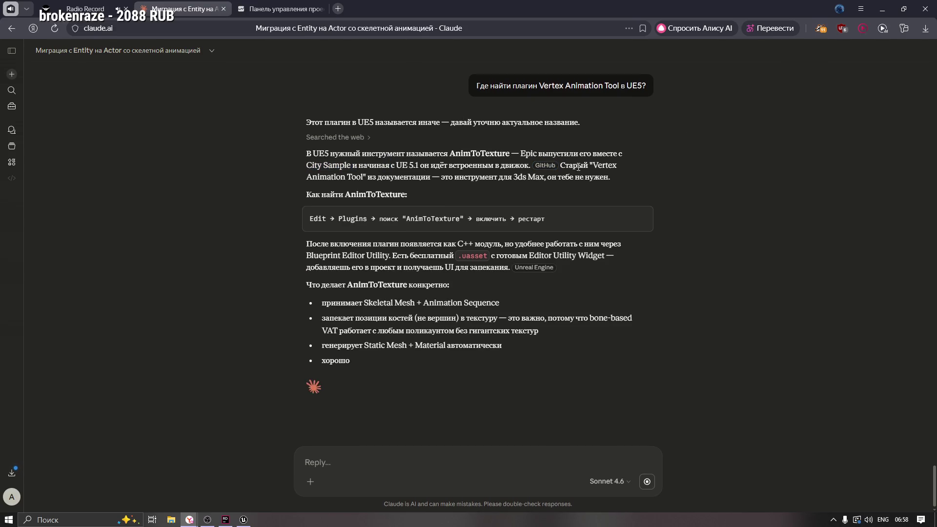
{"action": "mouse_move", "coordinate": [545, 166]}
{"action": "left_click_drag", "start_coordinate": [368, 177], "coordinate": [441, 178]}
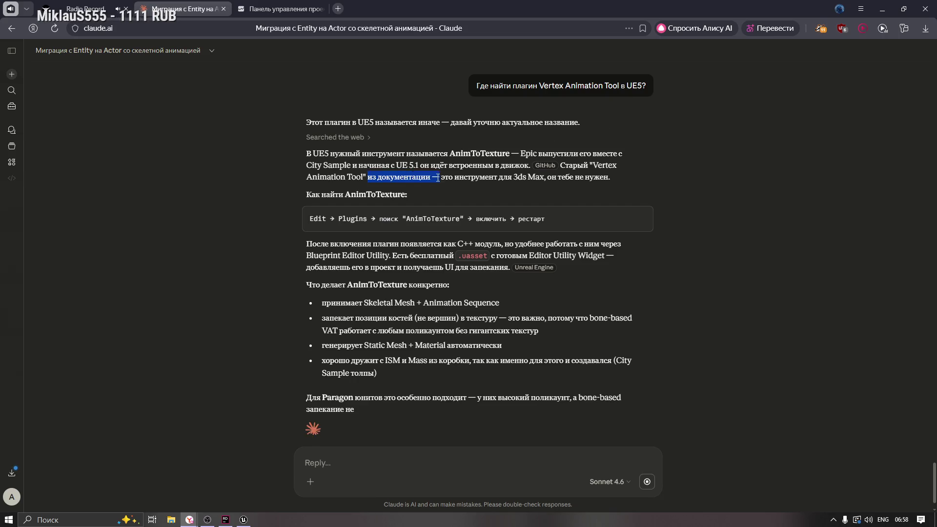
{"action": "left_click", "coordinate": [549, 178]}
{"action": "left_click_drag", "start_coordinate": [549, 178], "coordinate": [597, 177]}
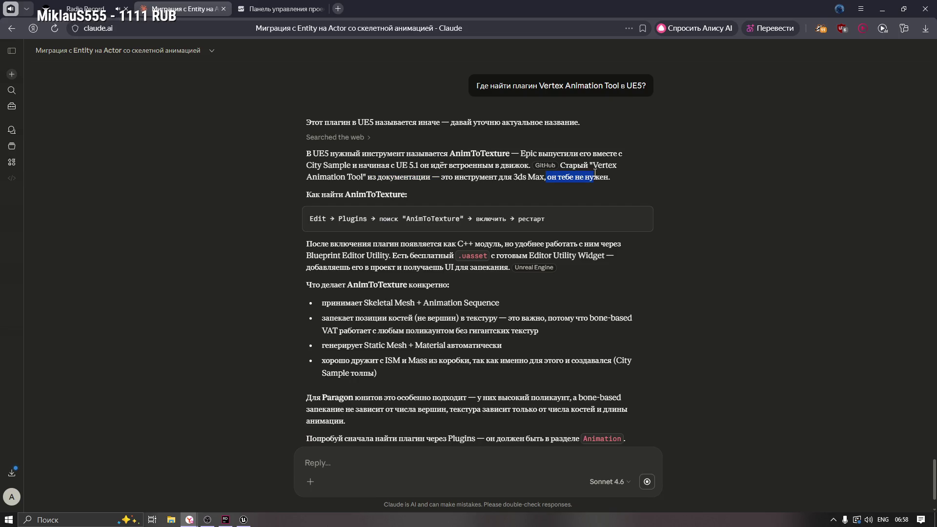
{"action": "left_click", "coordinate": [358, 192]}
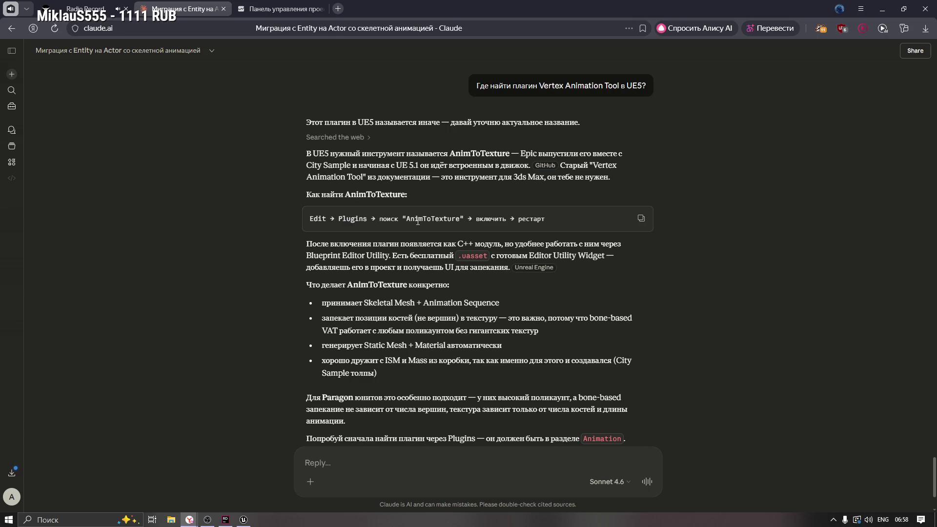
Step: Read the plugin setup steps and open the cited Unreal forum AnimToTexture tutorial
{"action": "left_click_drag", "start_coordinate": [408, 219], "coordinate": [517, 220]}
{"action": "left_click", "coordinate": [347, 253]}
{"action": "mouse_move", "coordinate": [405, 244]}
{"action": "left_mouse_down"}
{"action": "mouse_move", "coordinate": [603, 244]}
{"action": "mouse_move", "coordinate": [385, 246]}
{"action": "mouse_move", "coordinate": [348, 255]}
{"action": "mouse_move", "coordinate": [391, 256]}
{"action": "left_mouse_up"}
{"action": "left_click", "coordinate": [496, 244]}
{"action": "left_click", "coordinate": [423, 257]}
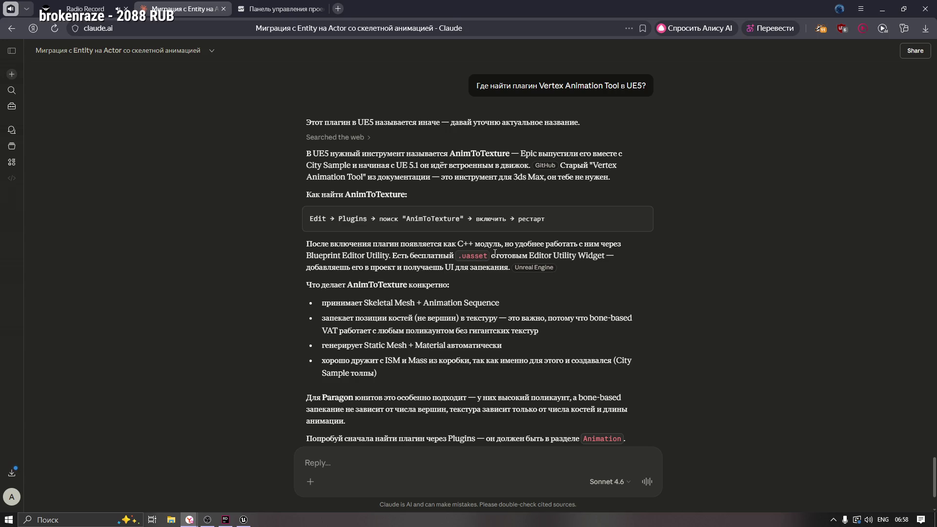
{"action": "mouse_move", "coordinate": [493, 256]}
{"action": "left_mouse_down"}
{"action": "mouse_move", "coordinate": [568, 255]}
{"action": "mouse_move", "coordinate": [531, 255]}
{"action": "left_mouse_up"}
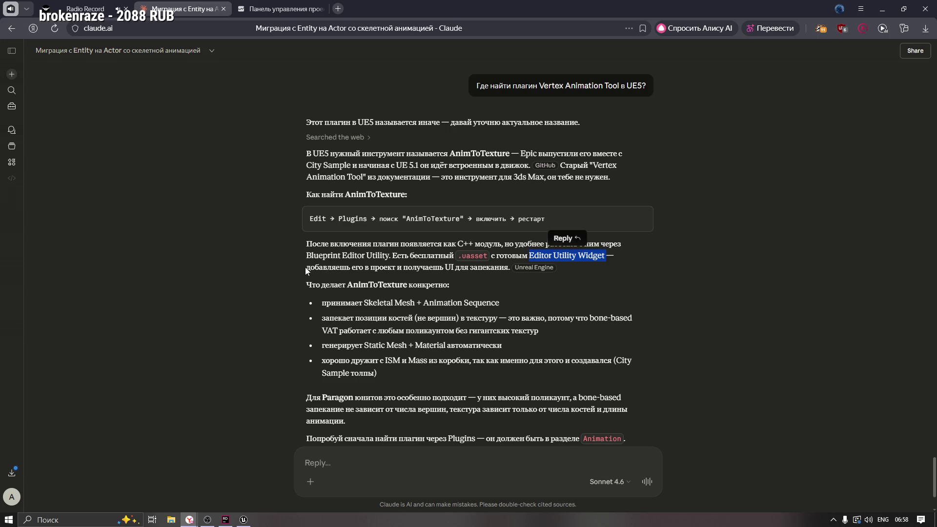
{"action": "left_click_drag", "start_coordinate": [306, 270], "coordinate": [424, 269]}
{"action": "left_click", "coordinate": [455, 269]}
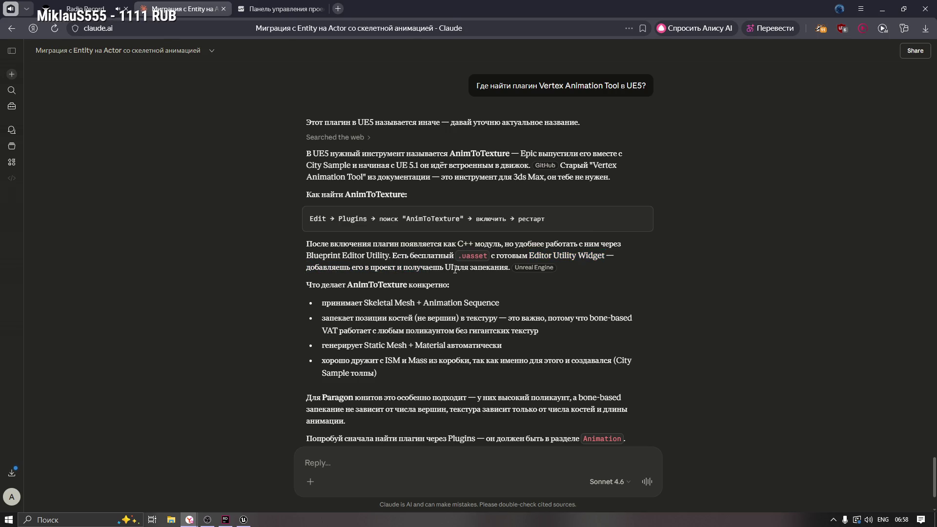
{"action": "left_click", "coordinate": [543, 272]}
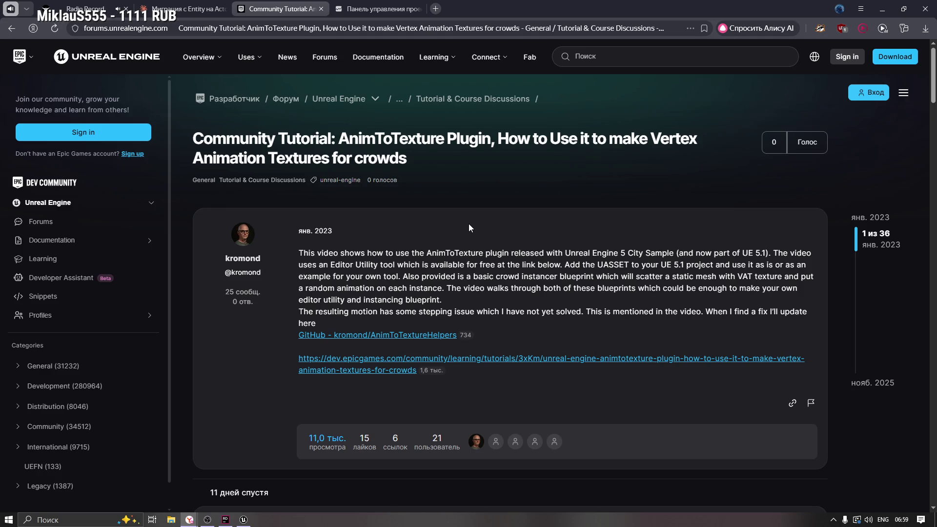
{"action": "scroll", "coordinate": [478, 255], "scroll_direction": "down", "scroll_amount": 2}
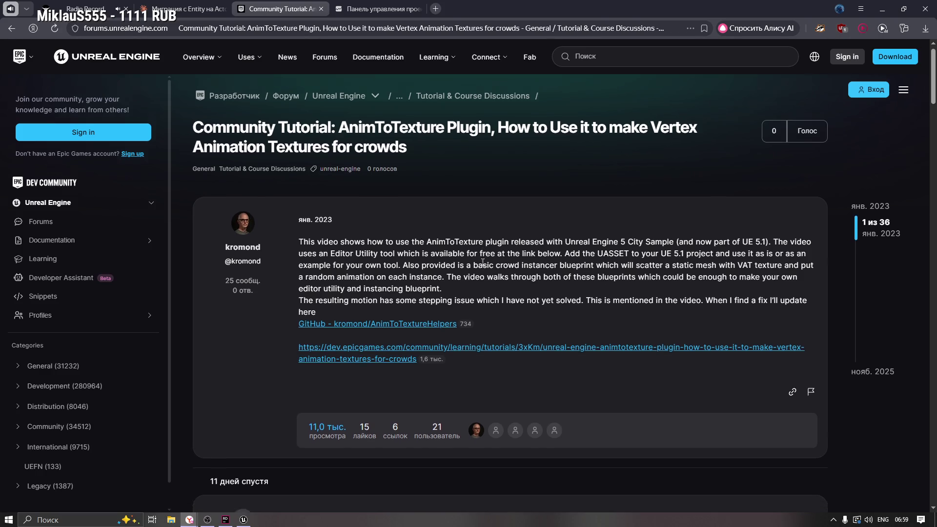
{"action": "scroll", "coordinate": [442, 225], "scroll_direction": "up", "scroll_amount": 1}
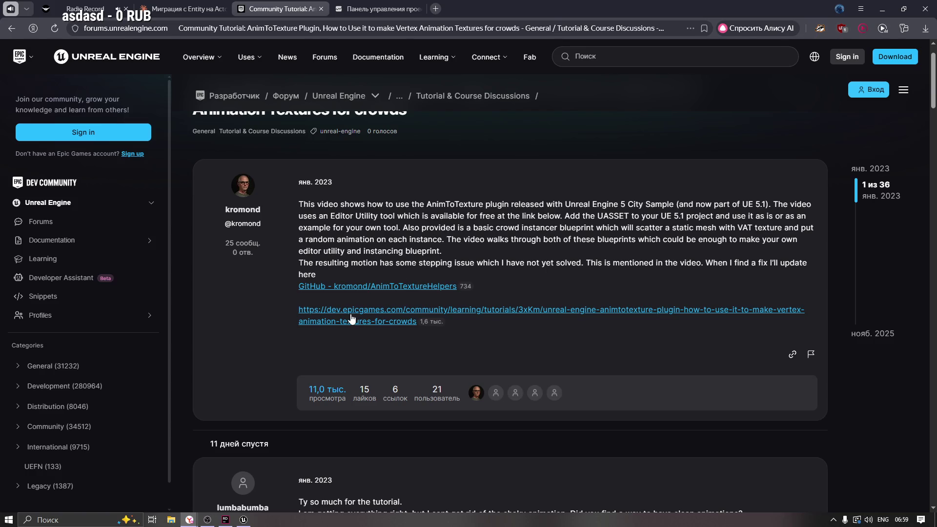
Step: Open the kromond/AnimToTextureHelpers GitHub repository and read through its file list and README
{"action": "left_click", "coordinate": [379, 288]}
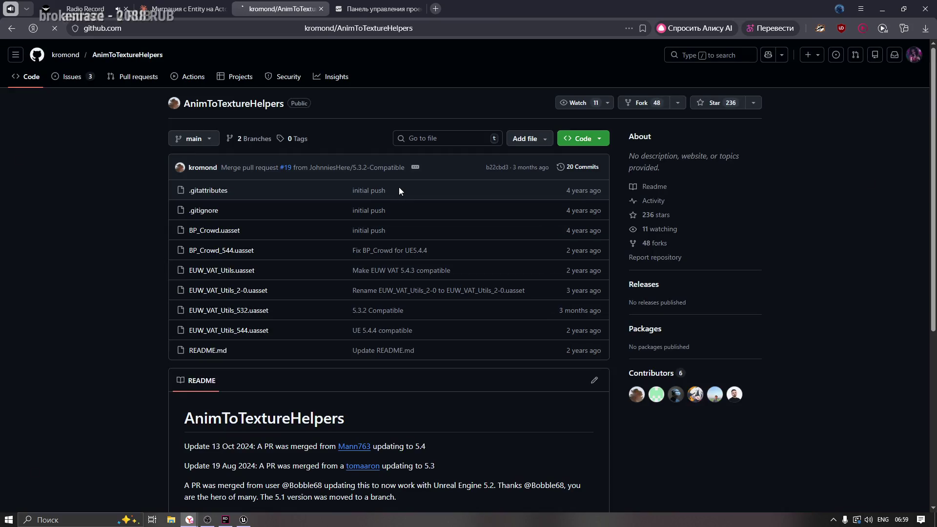
{"action": "scroll", "coordinate": [105, 268], "scroll_direction": "down", "scroll_amount": 3}
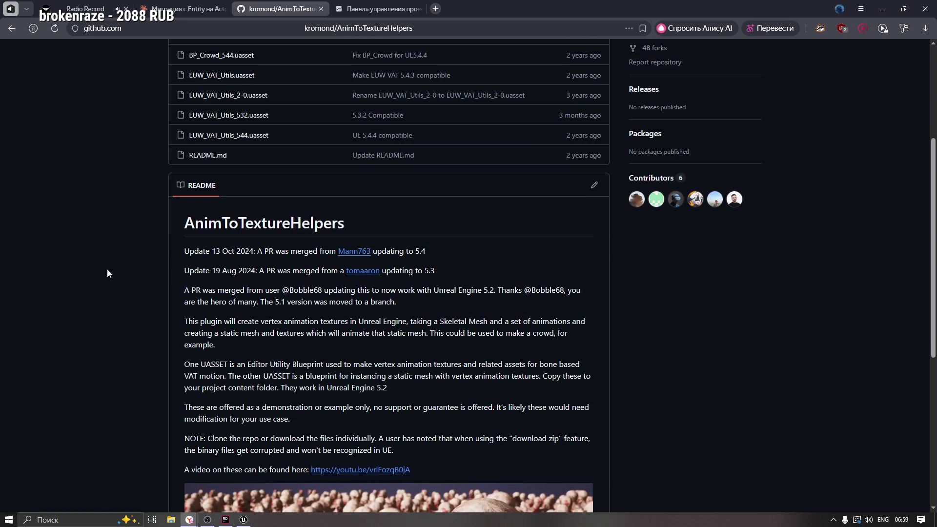
{"action": "scroll", "coordinate": [109, 264], "scroll_direction": "up", "scroll_amount": 2}
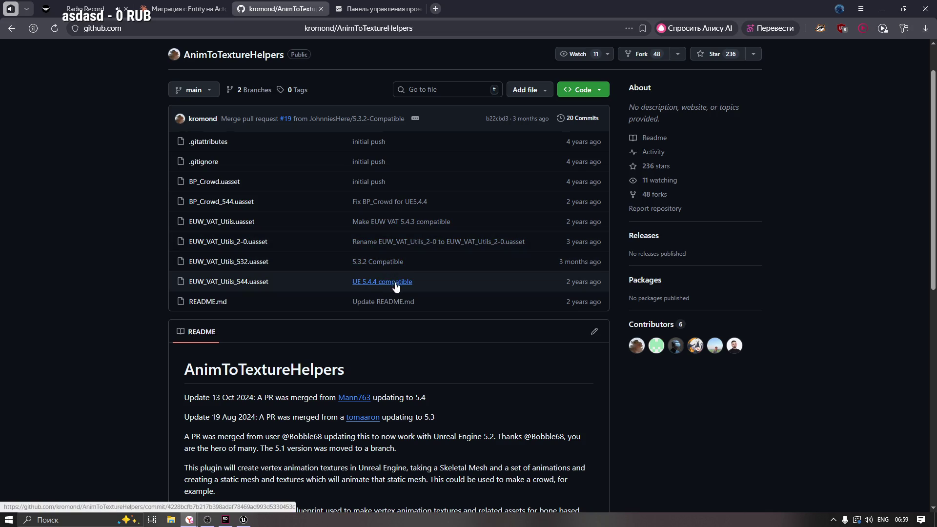
{"action": "scroll", "coordinate": [354, 364], "scroll_direction": "down", "scroll_amount": 1}
{"action": "scroll", "coordinate": [354, 364], "scroll_direction": "down", "scroll_amount": 5}
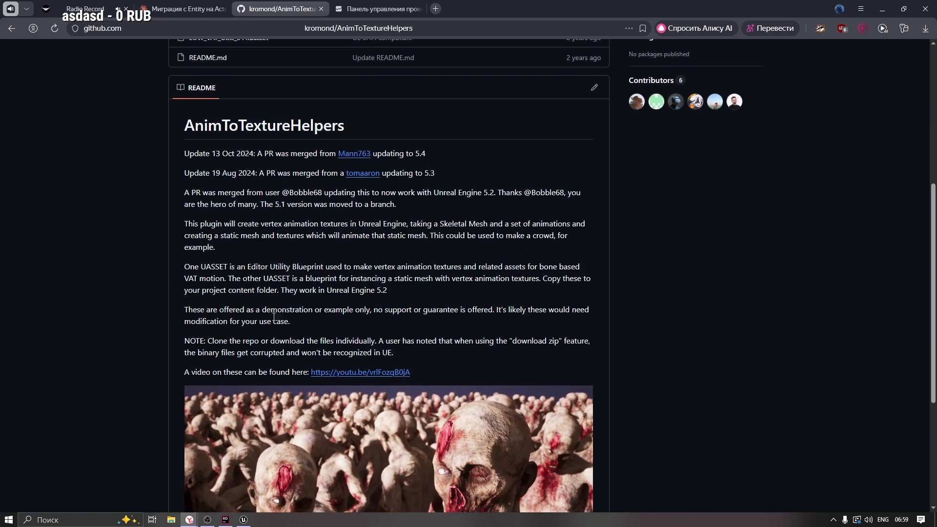
{"action": "scroll", "coordinate": [604, 250], "scroll_direction": "down", "scroll_amount": 3}
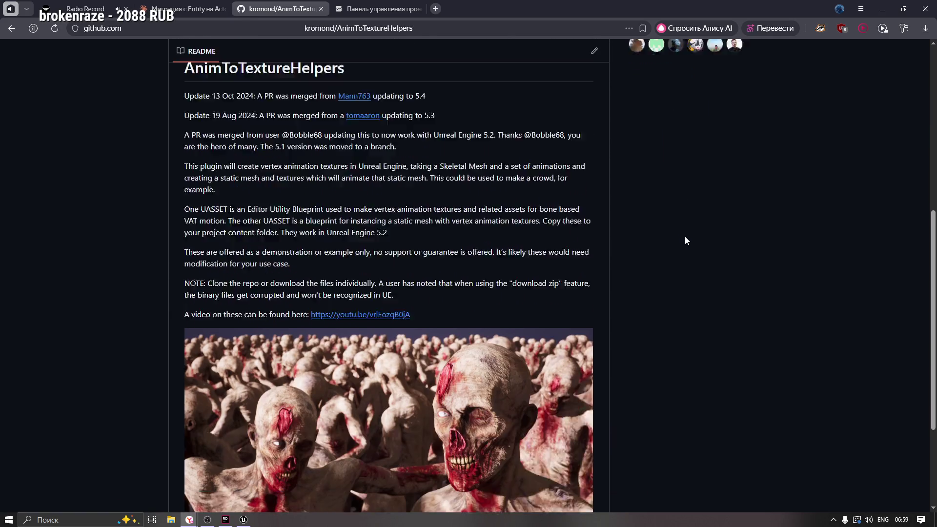
{"action": "scroll", "coordinate": [710, 235], "scroll_direction": "up", "scroll_amount": 5}
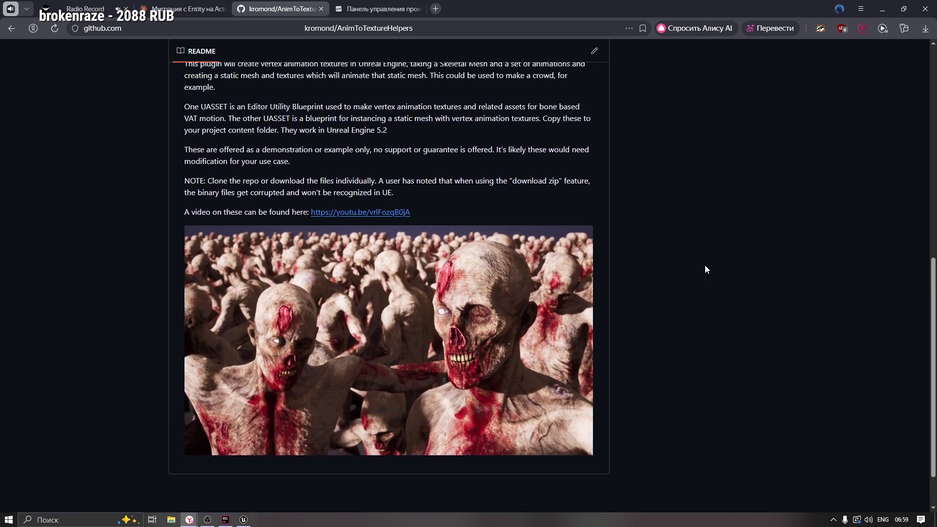
{"action": "scroll", "coordinate": [659, 287], "scroll_direction": "up", "scroll_amount": 1}
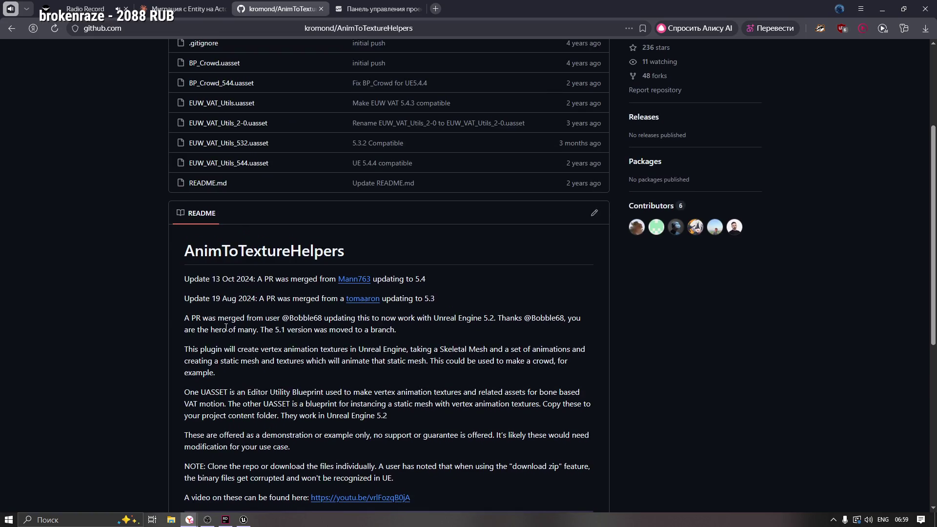
{"action": "scroll", "coordinate": [226, 327], "scroll_direction": "down", "scroll_amount": 1}
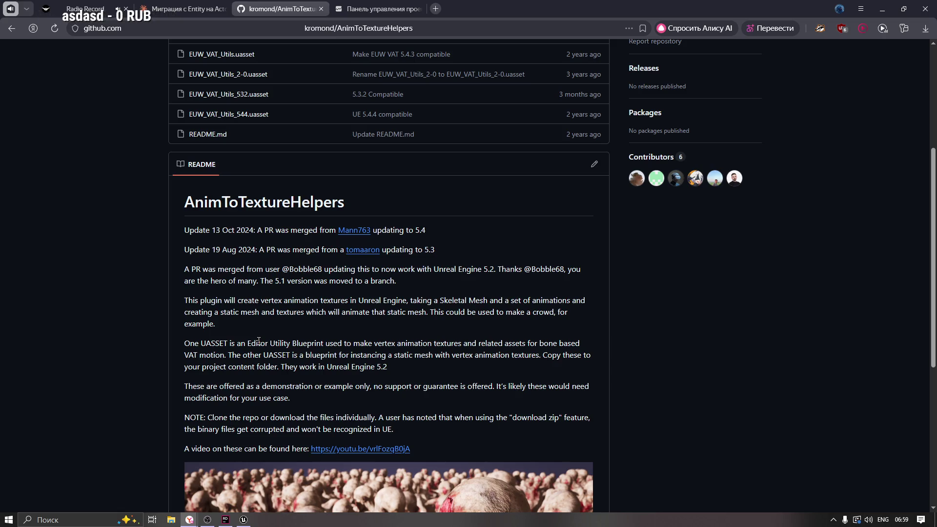
{"action": "scroll", "coordinate": [261, 341], "scroll_direction": "up", "scroll_amount": 2}
{"action": "scroll", "coordinate": [261, 340], "scroll_direction": "up", "scroll_amount": 2}
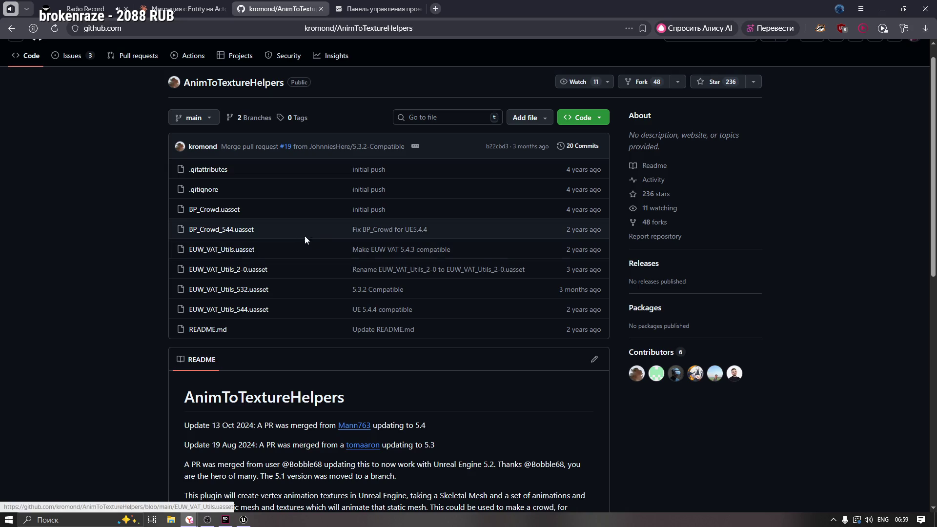
{"action": "mouse_move", "coordinate": [361, 237]}
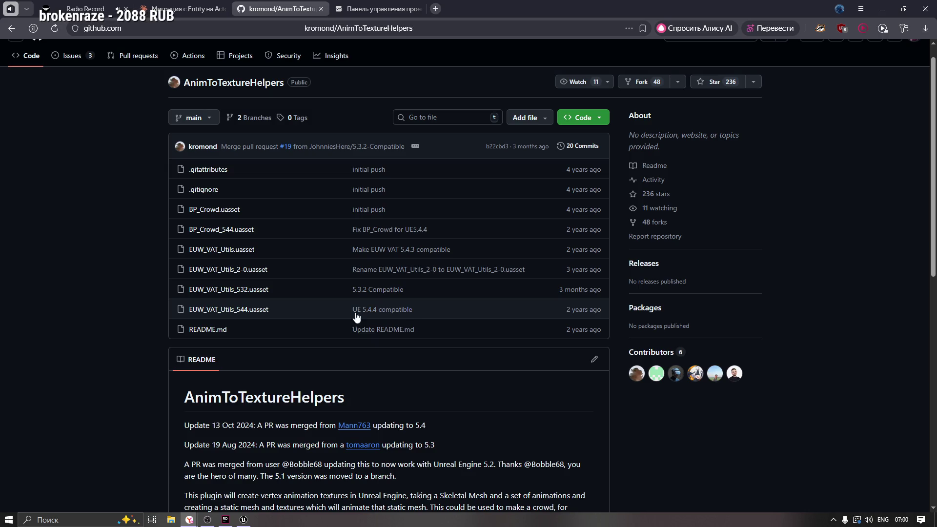
{"action": "mouse_move", "coordinate": [378, 313]}
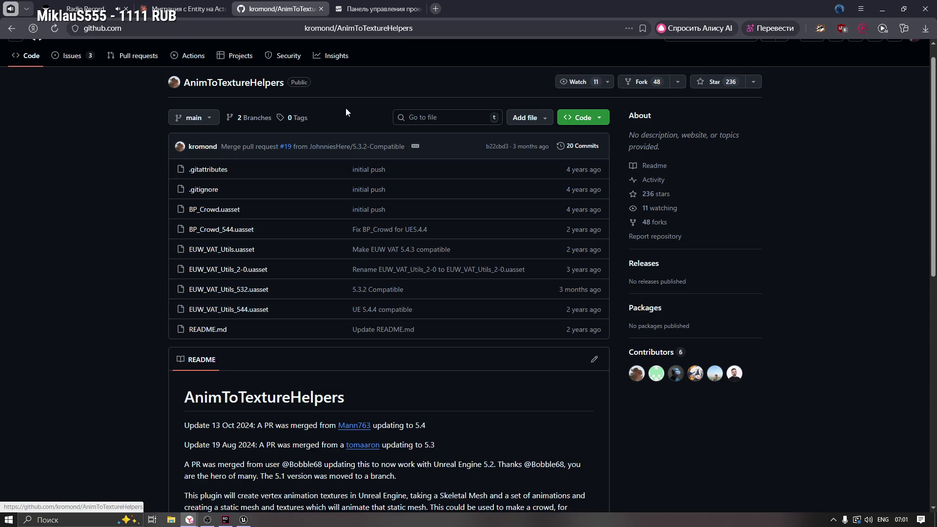
{"action": "left_click", "coordinate": [186, 6]}
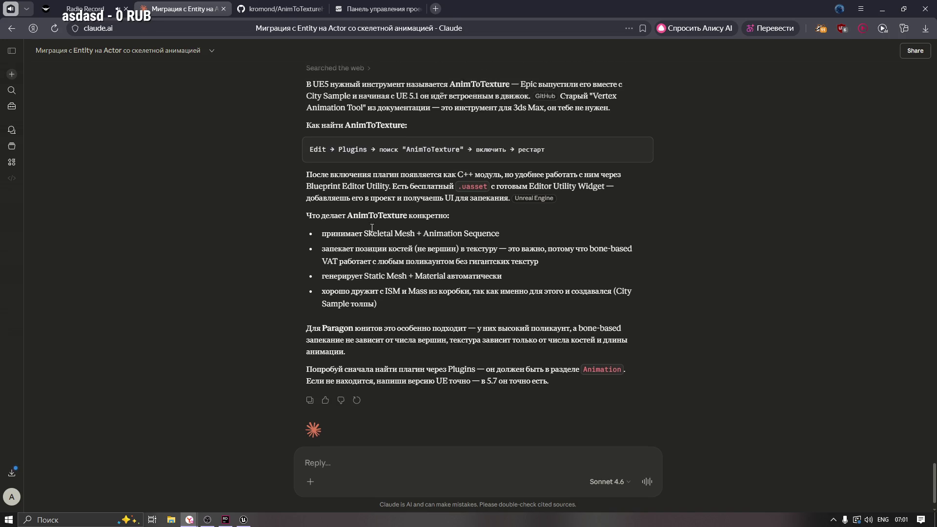
{"action": "left_click", "coordinate": [281, 8]}
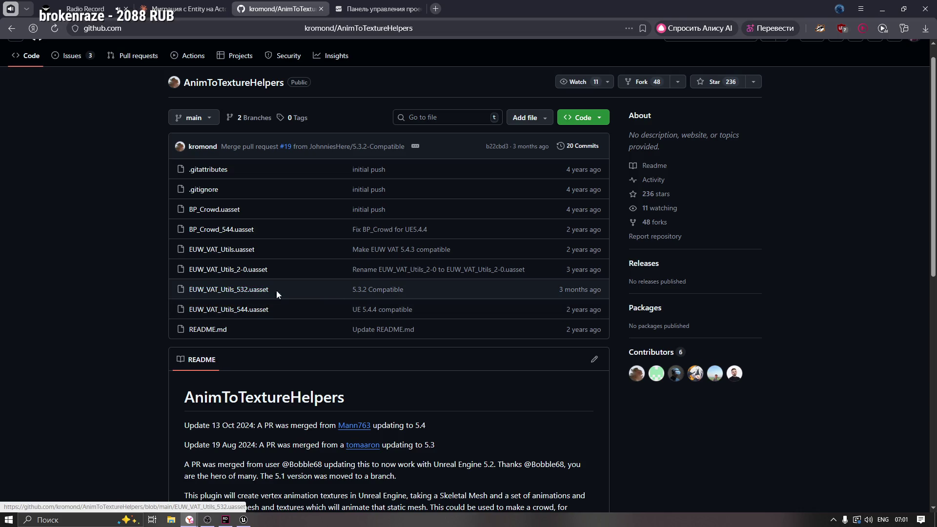
{"action": "left_click", "coordinate": [251, 311]}
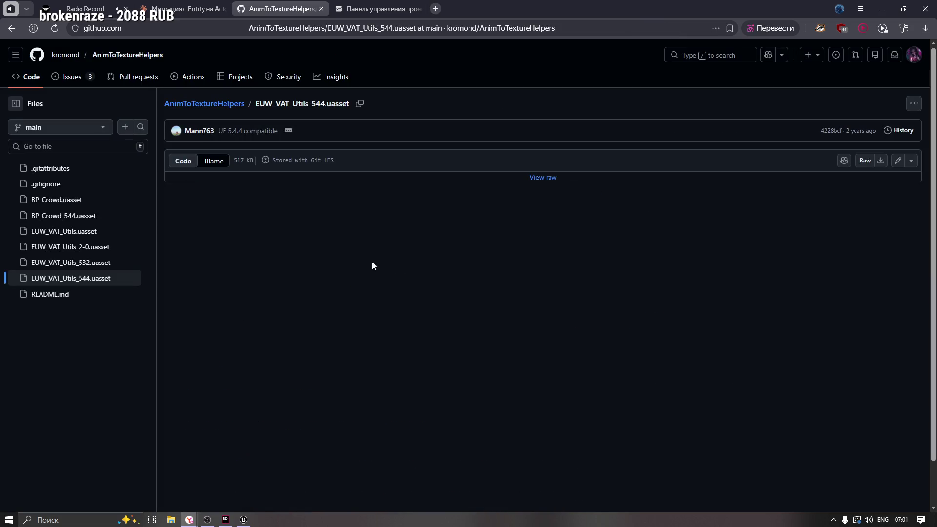
Step: Download the raw EUW_VAT_Utils_544.uasset (517 KB) and return to the Unreal editor
{"action": "left_click", "coordinate": [865, 161]}
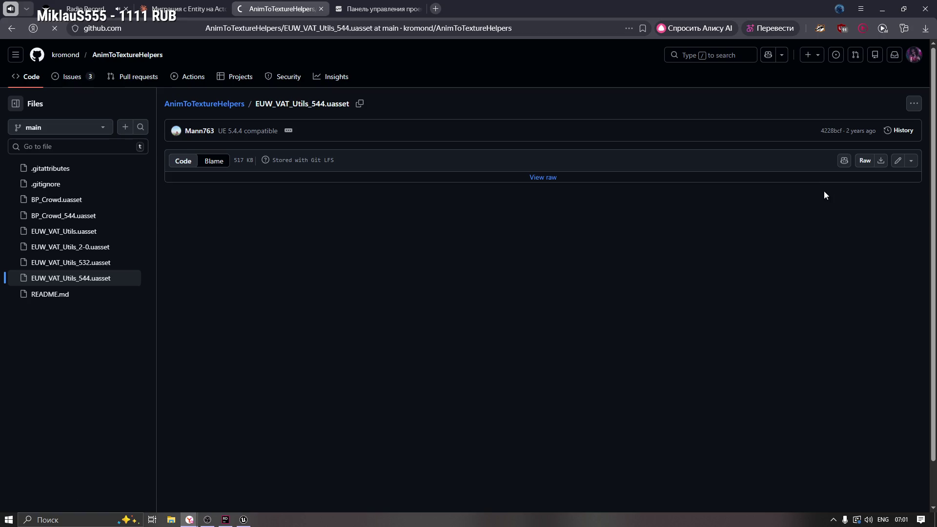
{"action": "left_click", "coordinate": [925, 29]}
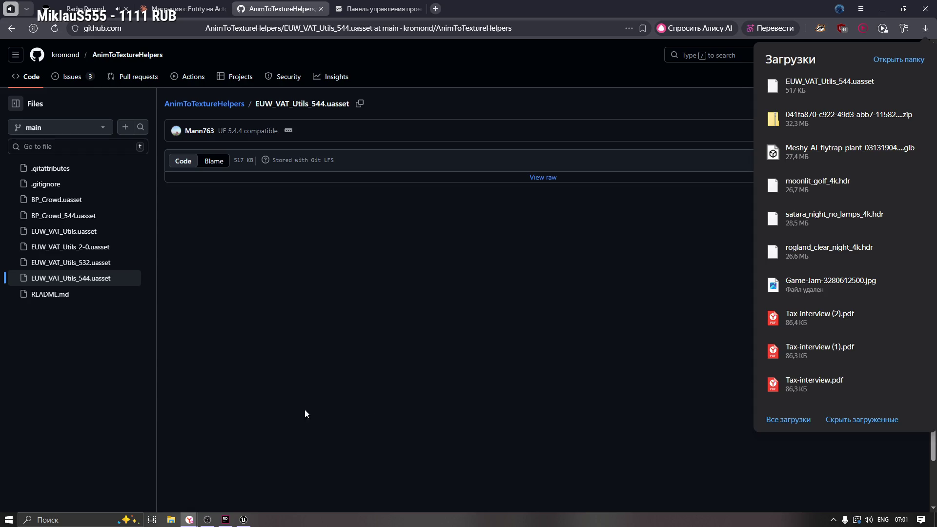
{"action": "left_click", "coordinate": [244, 519]}
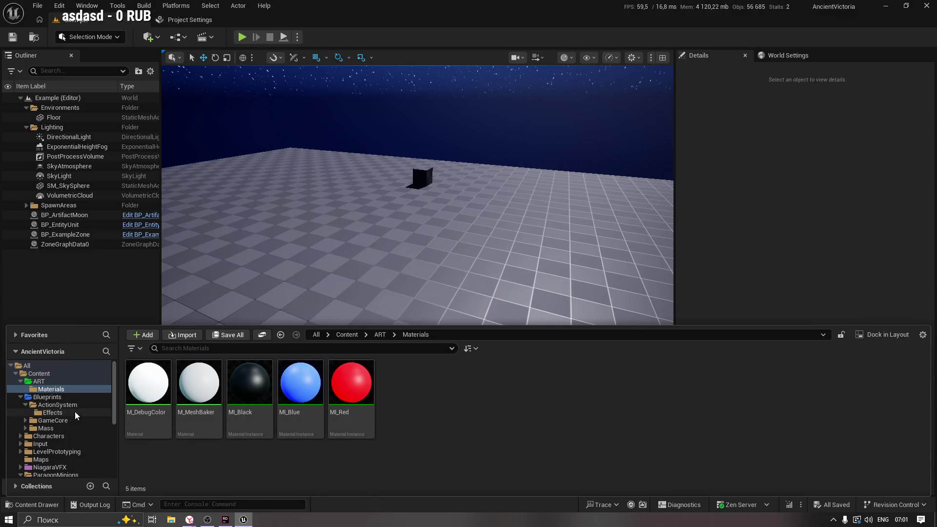
Step: Create a new folder named Utility under Content
{"action": "left_click", "coordinate": [45, 384]}
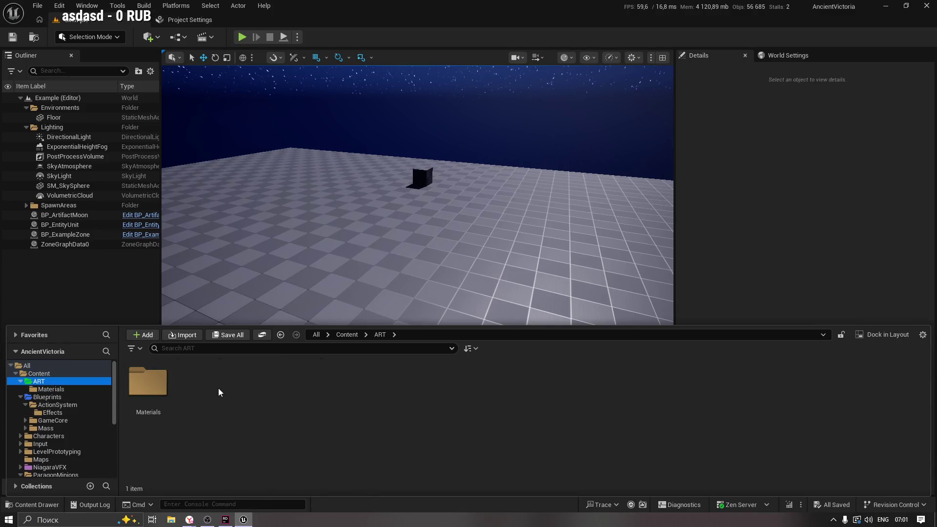
{"action": "left_click", "coordinate": [40, 373]}
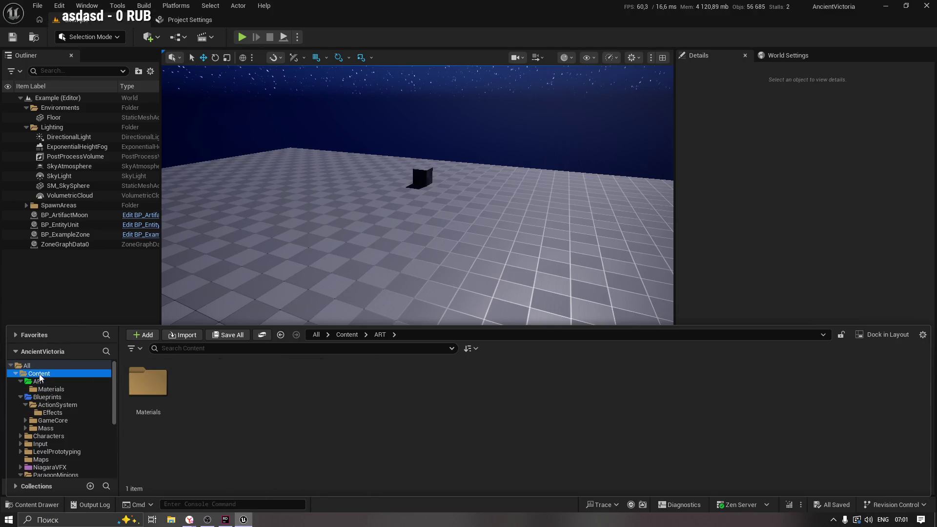
{"action": "right_click", "coordinate": [619, 413]}
{"action": "left_click", "coordinate": [631, 91]}
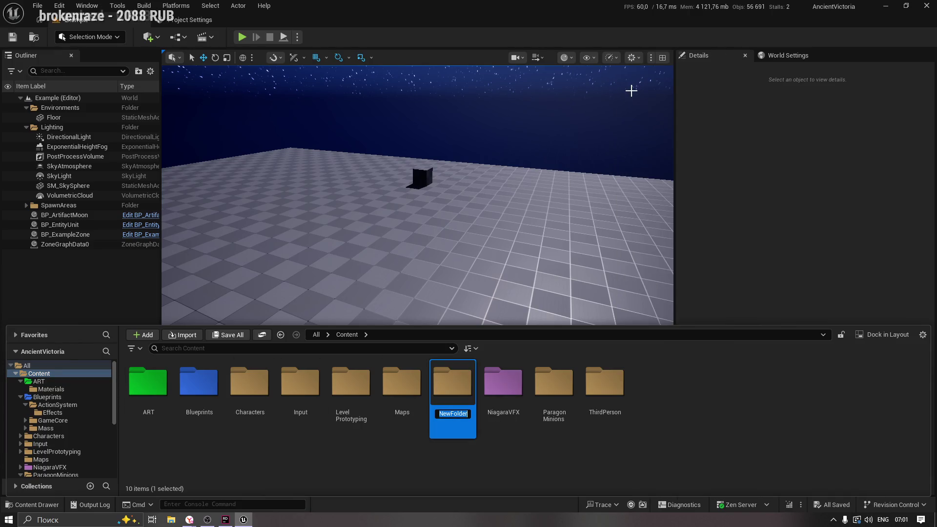
{"action": "type", "text": "U"}
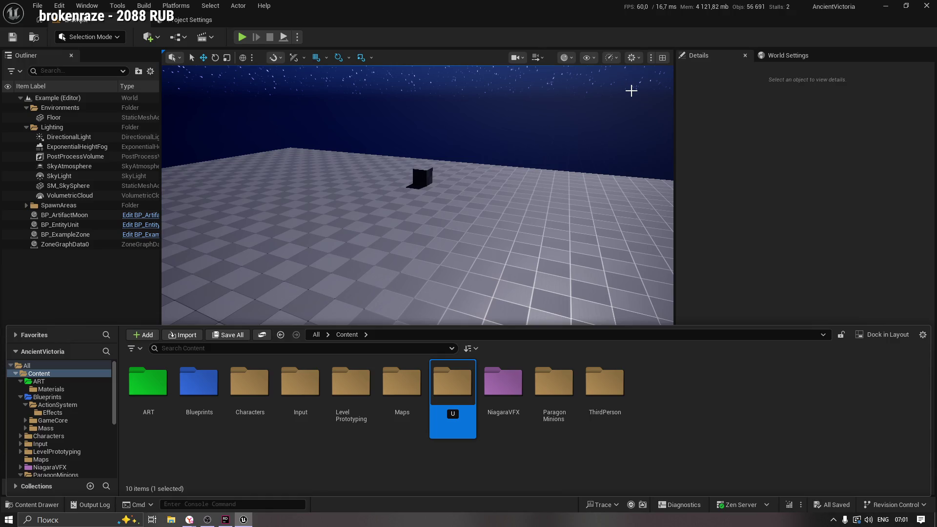
{"action": "type", "text": "Tity"}
{"action": "key", "text": "Return"}
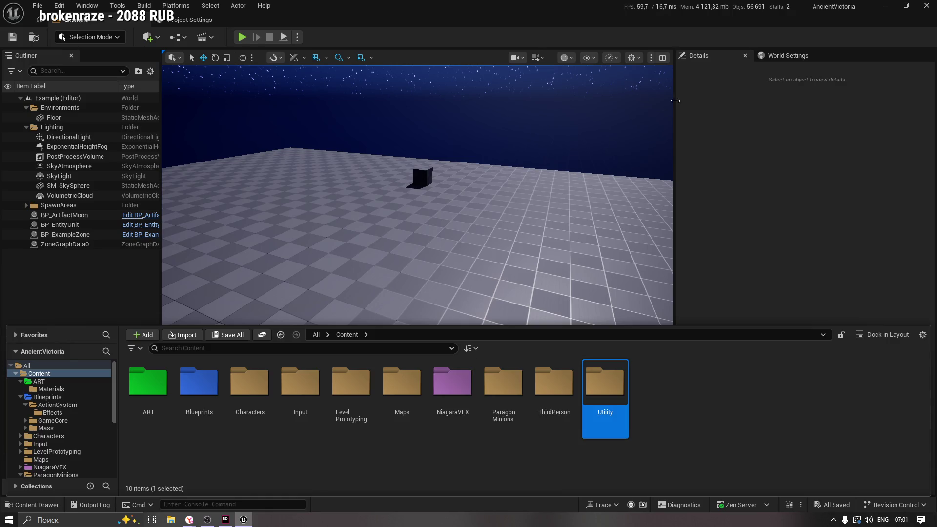
Step: Give the Utility folder a custom deep blue colour
{"action": "right_click", "coordinate": [610, 385]}
{"action": "mouse_move", "coordinate": [656, 245]}
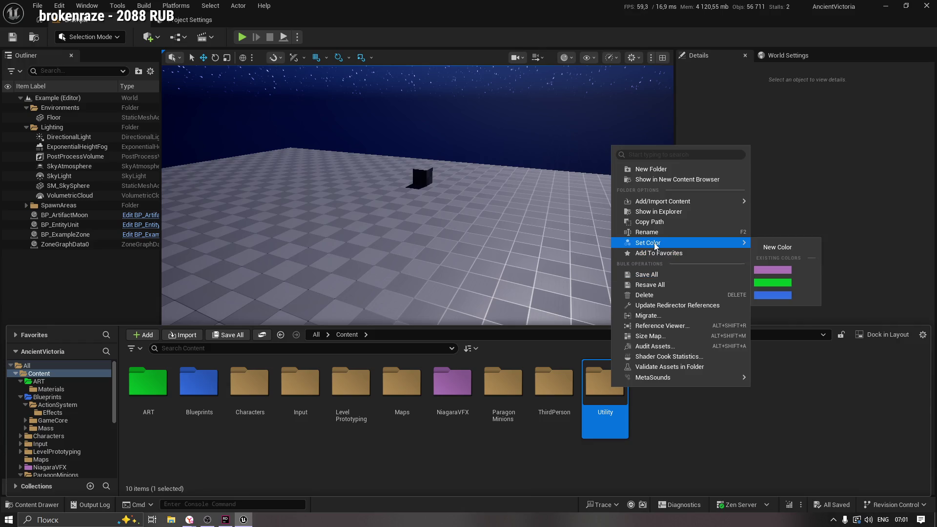
{"action": "left_click", "coordinate": [796, 244]}
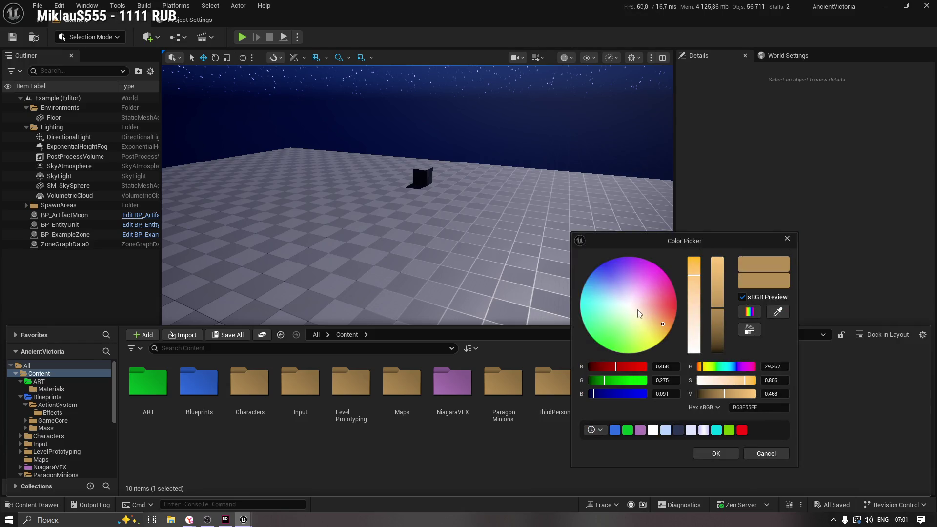
{"action": "left_click_drag", "start_coordinate": [653, 309], "coordinate": [677, 298]}
{"action": "left_click_drag", "start_coordinate": [678, 246], "coordinate": [298, 225]}
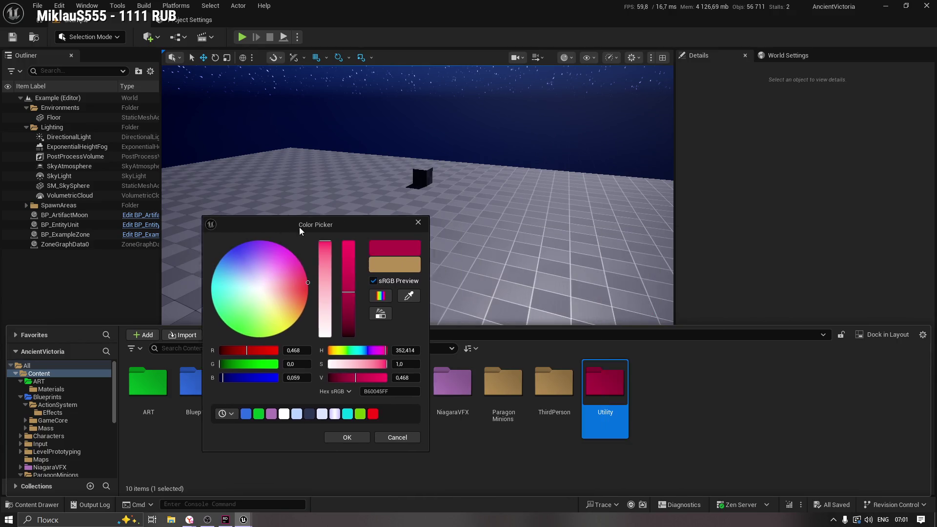
{"action": "left_click_drag", "start_coordinate": [269, 267], "coordinate": [225, 242]}
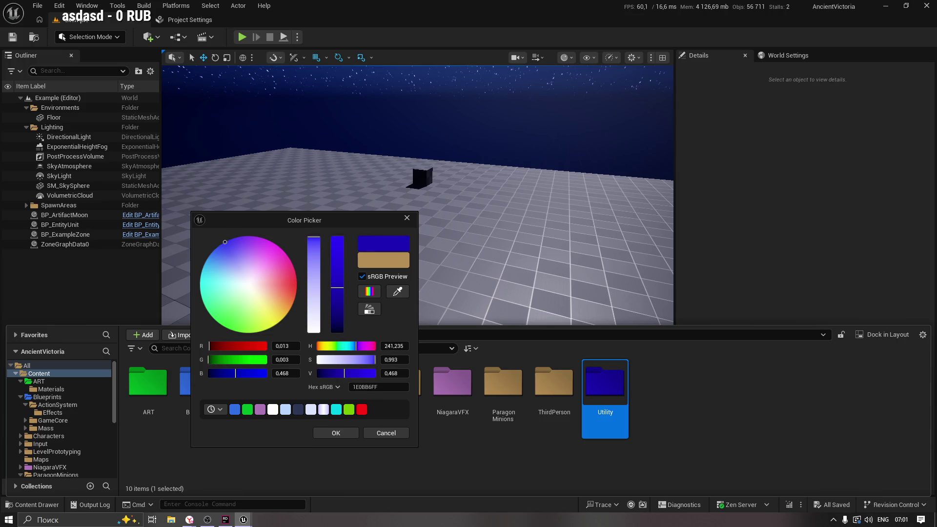
{"action": "left_click_drag", "start_coordinate": [239, 286], "coordinate": [217, 295]}
{"action": "left_click", "coordinate": [339, 433]}
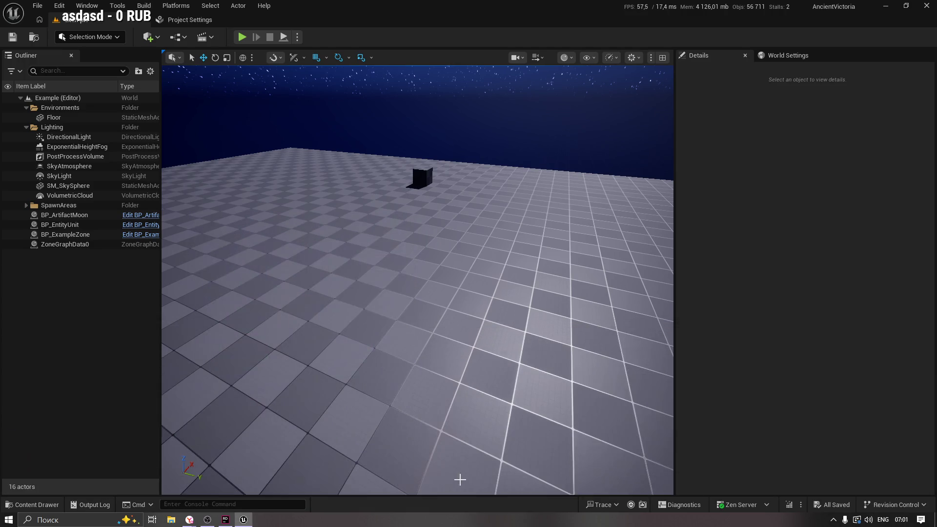
{"action": "left_click", "coordinate": [33, 504]}
Step: Open Utility, start an import from Downloads, check the file-type filters, then cancel without importing
{"action": "double_click", "coordinate": [604, 390]}
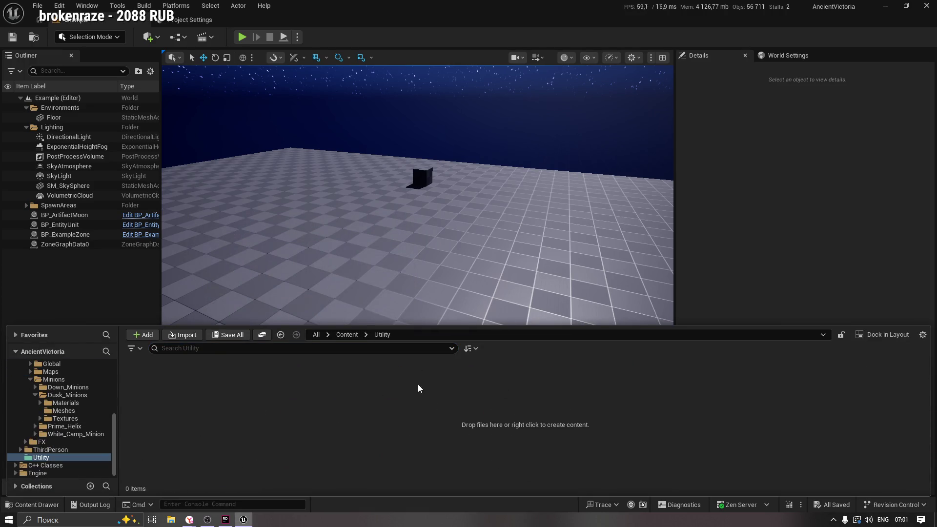
{"action": "left_click", "coordinate": [182, 334]}
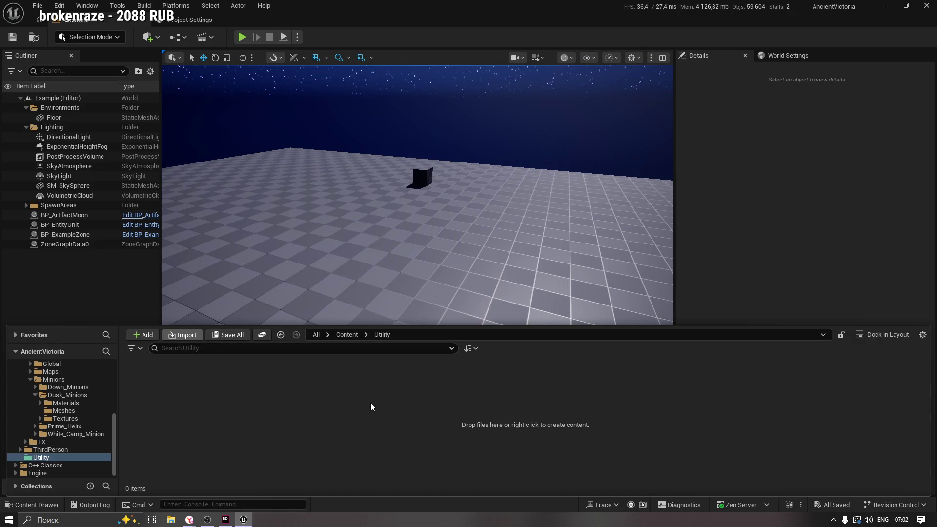
{"action": "left_click", "coordinate": [230, 132]}
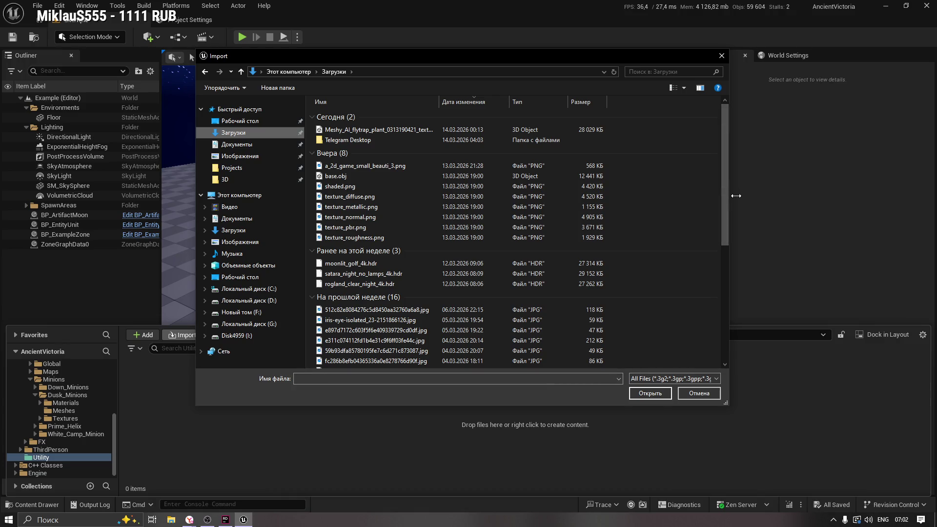
{"action": "left_click_drag", "start_coordinate": [726, 209], "coordinate": [726, 329]}
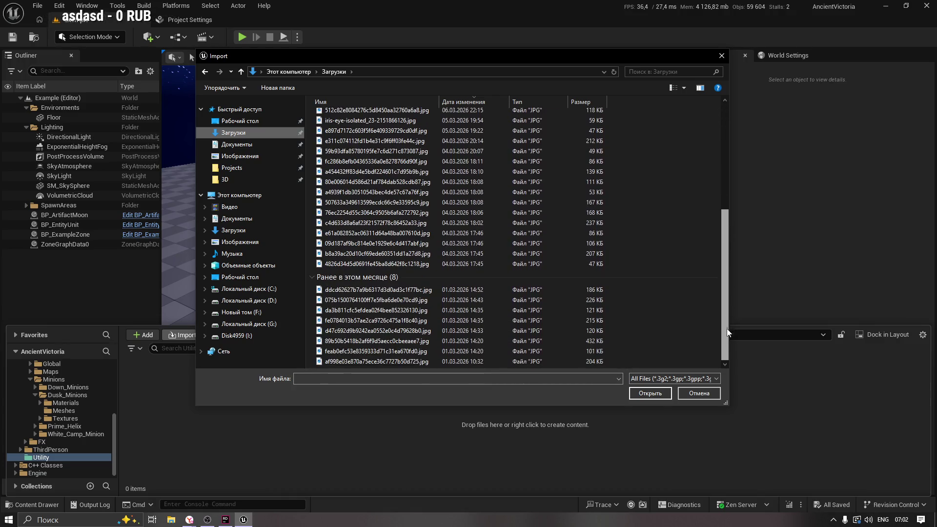
{"action": "left_click", "coordinate": [703, 378]}
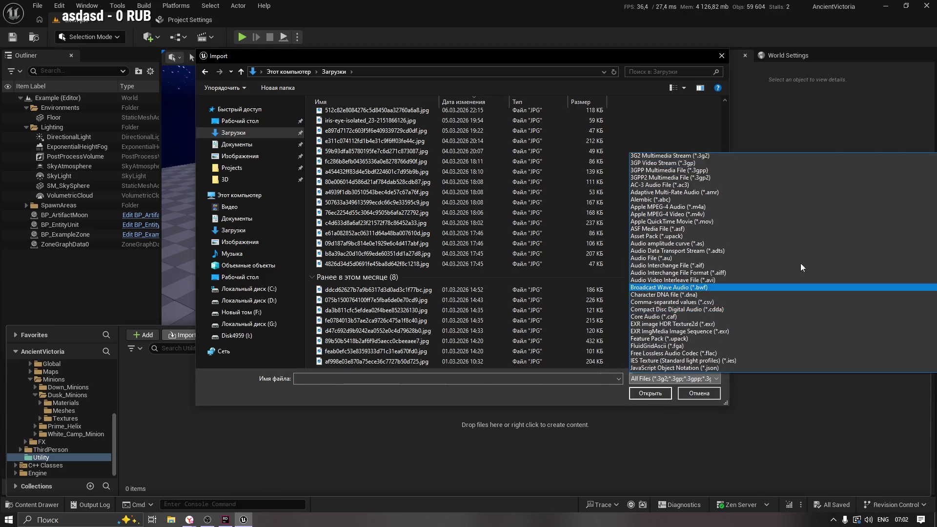
{"action": "scroll", "coordinate": [801, 263], "scroll_direction": "down", "scroll_amount": 3}
{"action": "scroll", "coordinate": [677, 341], "scroll_direction": "down", "scroll_amount": 9}
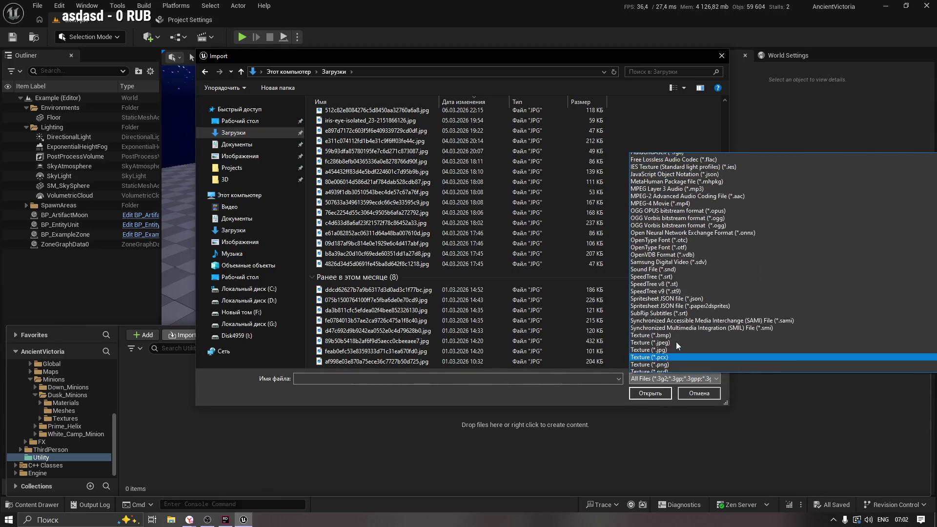
{"action": "scroll", "coordinate": [677, 341], "scroll_direction": "down", "scroll_amount": 5}
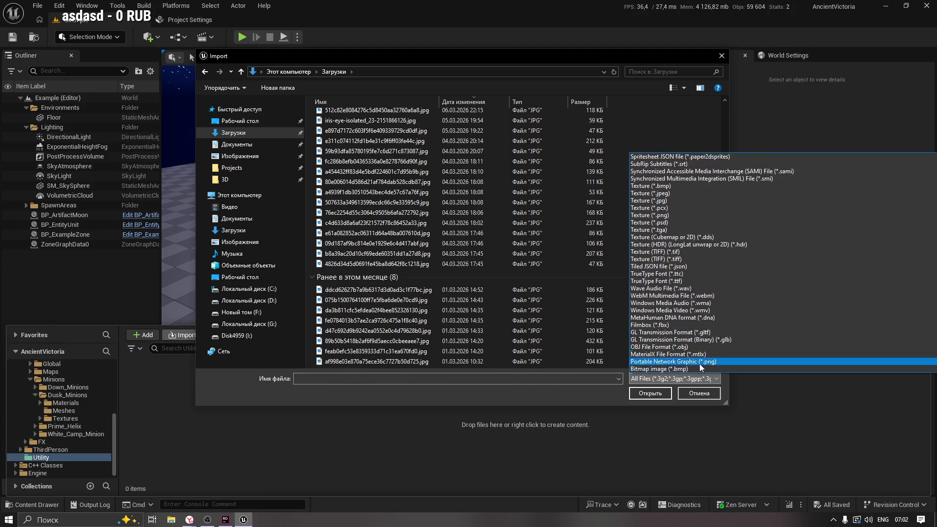
{"action": "left_click", "coordinate": [704, 398]}
{"action": "left_click", "coordinate": [703, 400]}
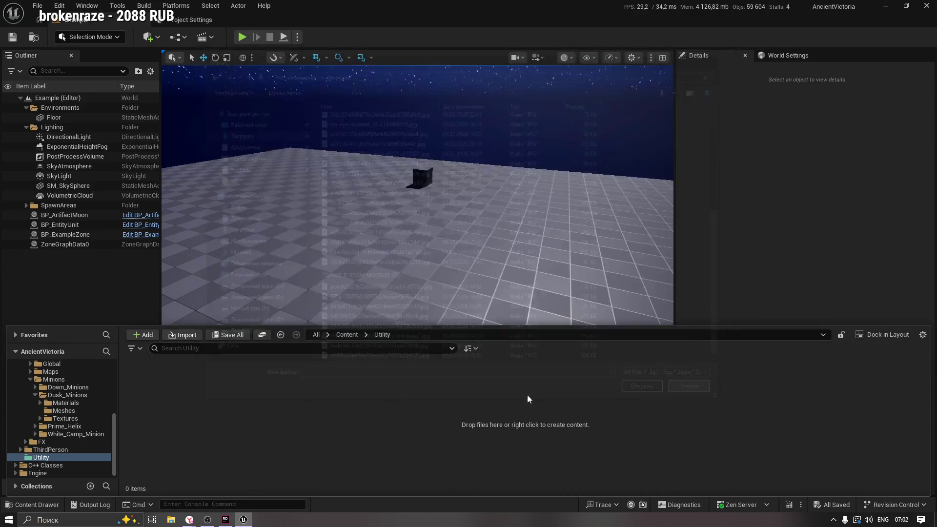
{"action": "right_click", "coordinate": [253, 386]}
{"action": "left_click", "coordinate": [214, 376]}
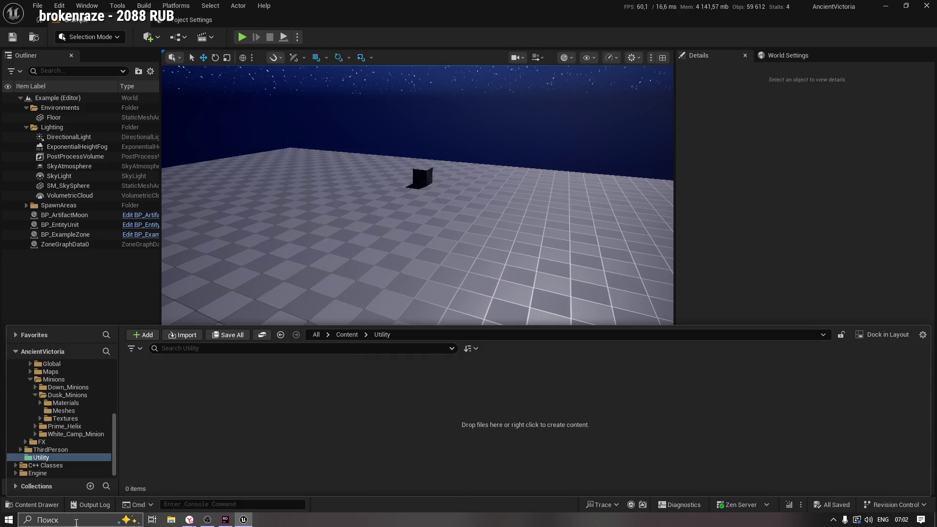
{"action": "left_click", "coordinate": [170, 520]}
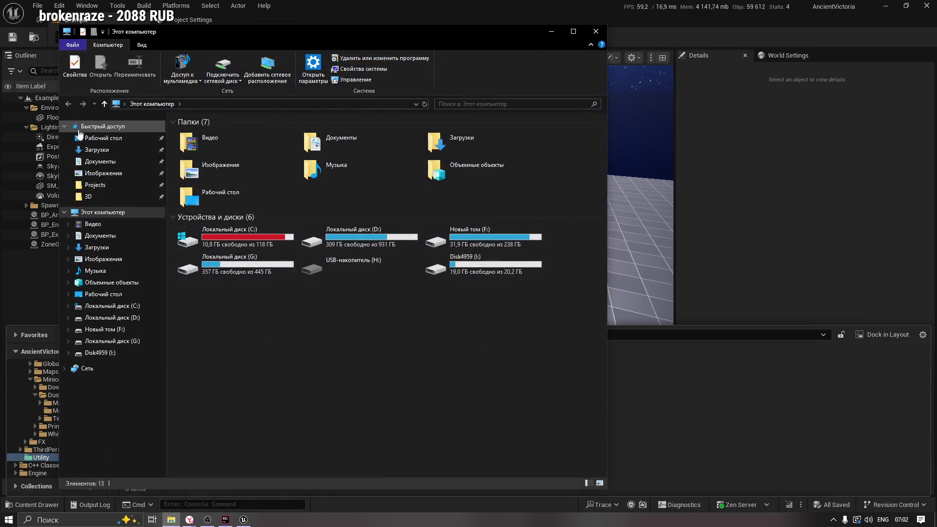
{"action": "left_click", "coordinate": [97, 149]}
{"action": "mouse_move", "coordinate": [234, 185]}
{"action": "left_mouse_down"}
{"action": "mouse_move", "coordinate": [270, 181]}
{"action": "mouse_move", "coordinate": [681, 385]}
{"action": "mouse_move", "coordinate": [657, 410]}
{"action": "left_mouse_up"}
{"action": "left_click", "coordinate": [552, 33]}
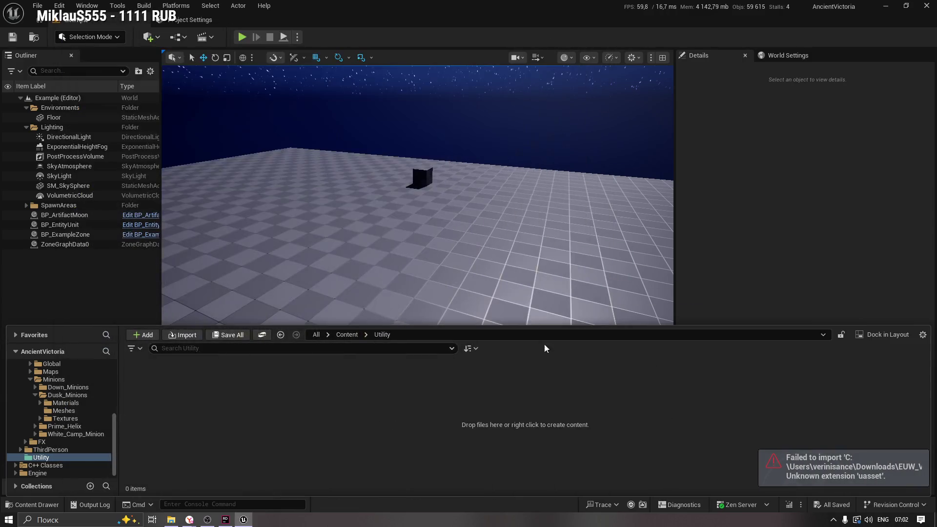
{"action": "left_click", "coordinate": [804, 476]}
{"action": "left_click", "coordinate": [32, 505]}
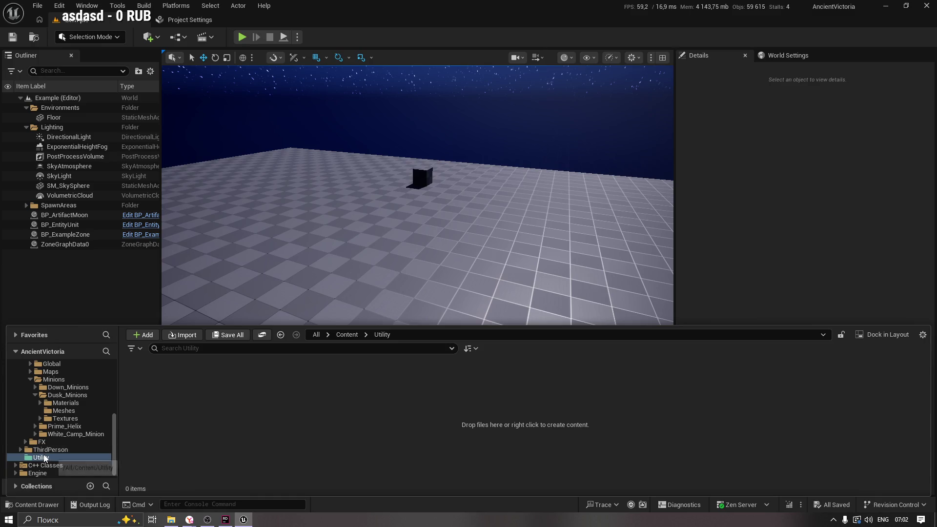
Step: Open Utility in a separate content browser, then show the empty folder in Windows Explorer
{"action": "right_click", "coordinate": [43, 457]}
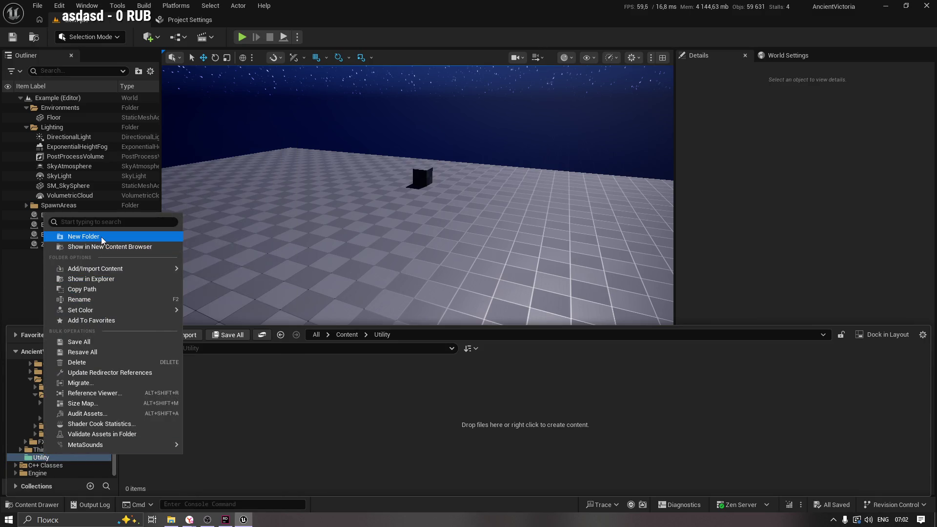
{"action": "left_click", "coordinate": [105, 246]}
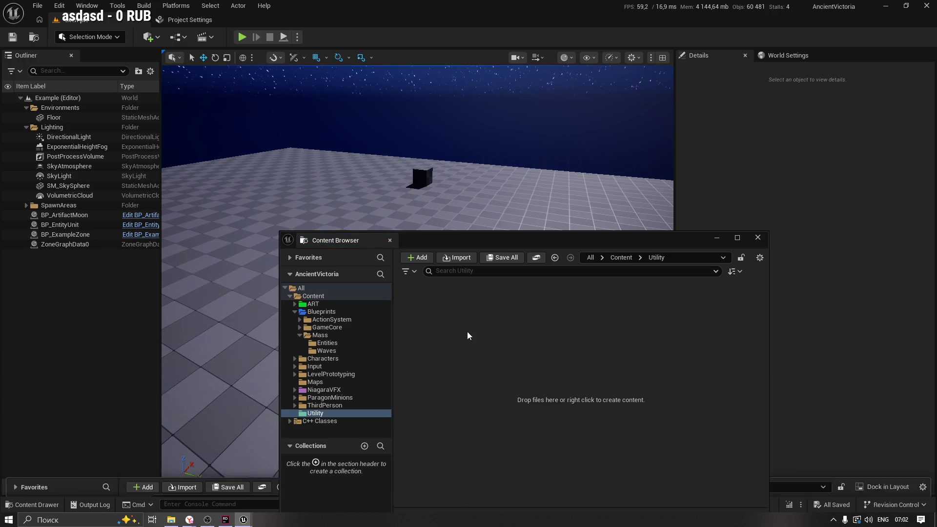
{"action": "right_click", "coordinate": [504, 329]}
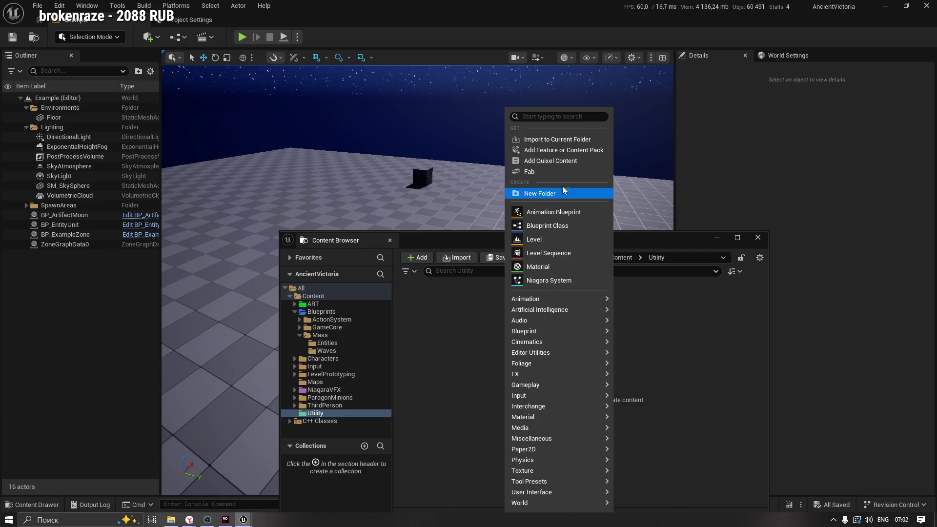
{"action": "left_click", "coordinate": [441, 336]}
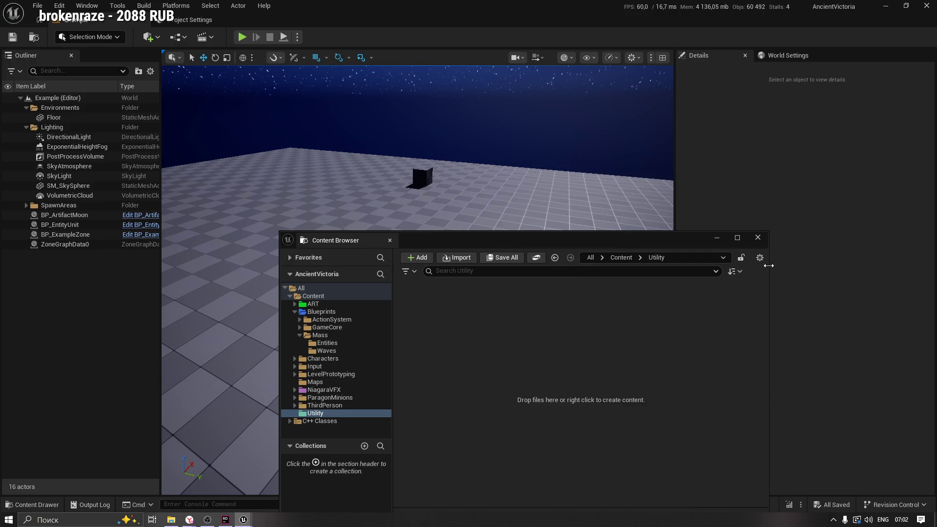
{"action": "left_click", "coordinate": [760, 257]}
{"action": "left_click", "coordinate": [470, 317]}
{"action": "right_click", "coordinate": [470, 319]}
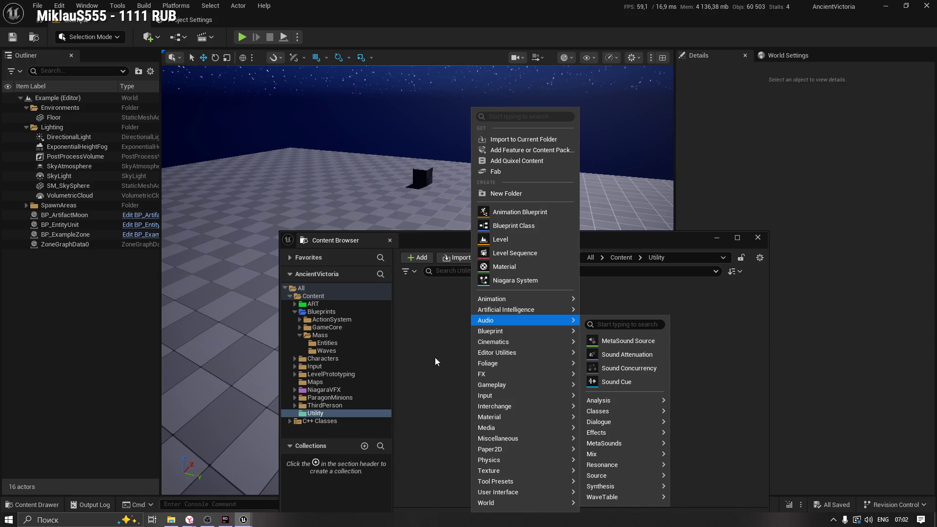
{"action": "left_click", "coordinate": [315, 413]}
{"action": "right_click", "coordinate": [317, 414]}
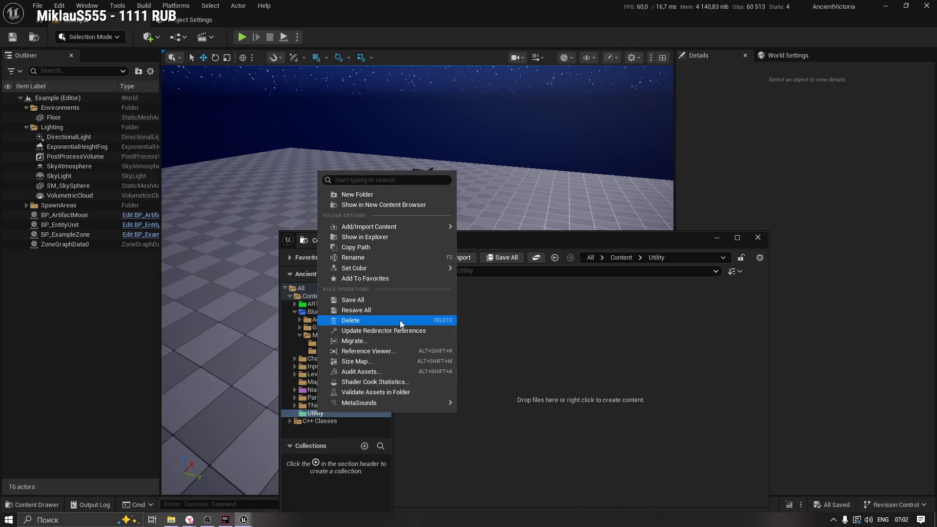
{"action": "left_click", "coordinate": [378, 237]}
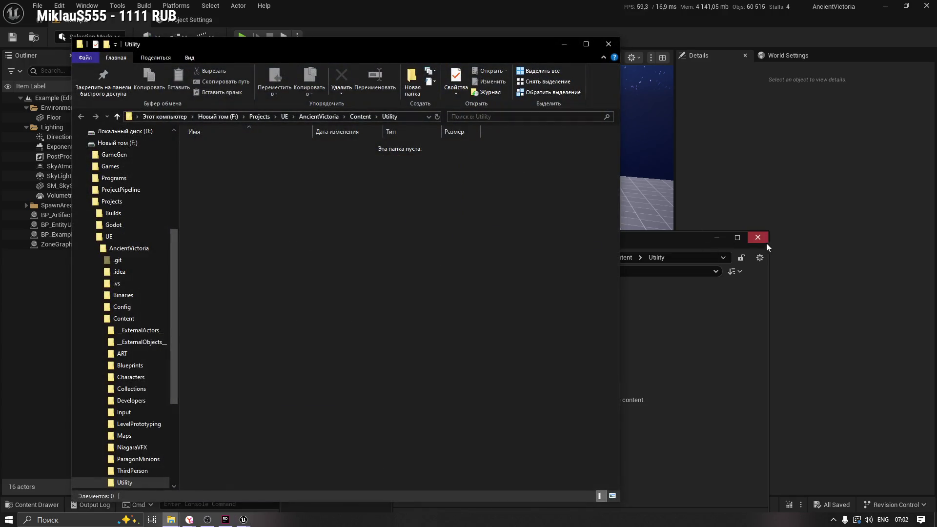
Step: Close the floating Content Browser and open a second Explorer window on Downloads
{"action": "left_click", "coordinate": [765, 242]}
{"action": "mouse_move", "coordinate": [170, 519]}
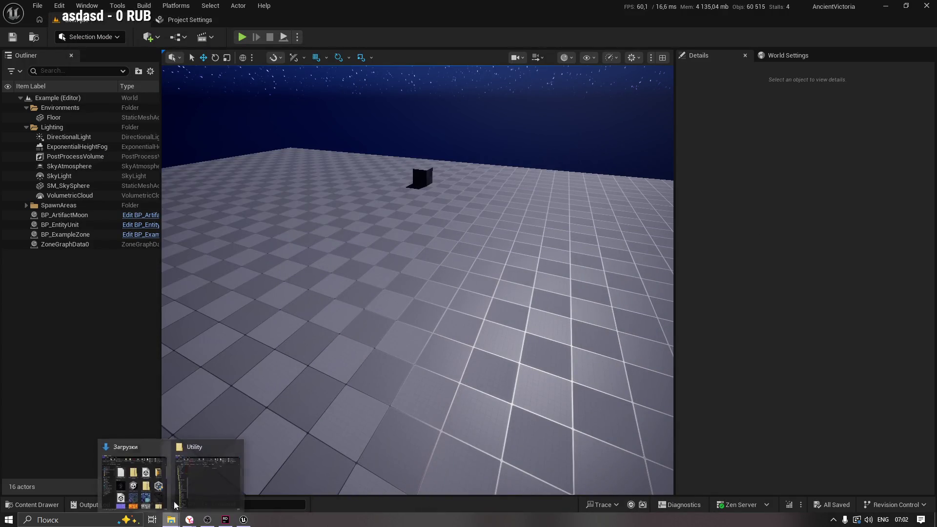
{"action": "left_click", "coordinate": [209, 469]}
{"action": "right_click", "coordinate": [174, 512]}
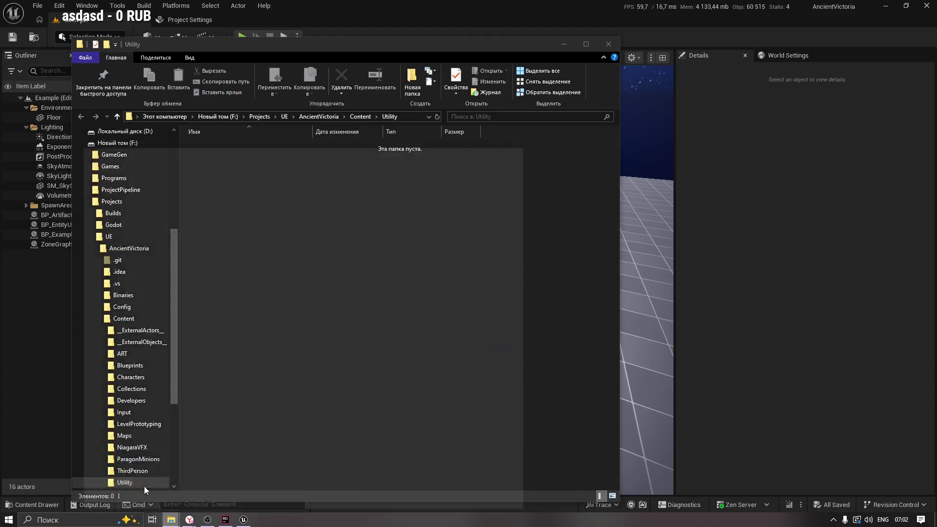
{"action": "left_click", "coordinate": [145, 486]}
Step: Copy EUW_VAT_Utils_544.uasset from Downloads into Utility and view it in Unreal's Content Drawer
{"action": "mouse_move", "coordinate": [416, 11]}
{"action": "left_mouse_down"}
{"action": "mouse_move", "coordinate": [631, 91]}
{"action": "mouse_move", "coordinate": [788, 84]}
{"action": "left_mouse_up"}
{"action": "left_click_drag", "start_coordinate": [708, 227], "coordinate": [310, 308]}
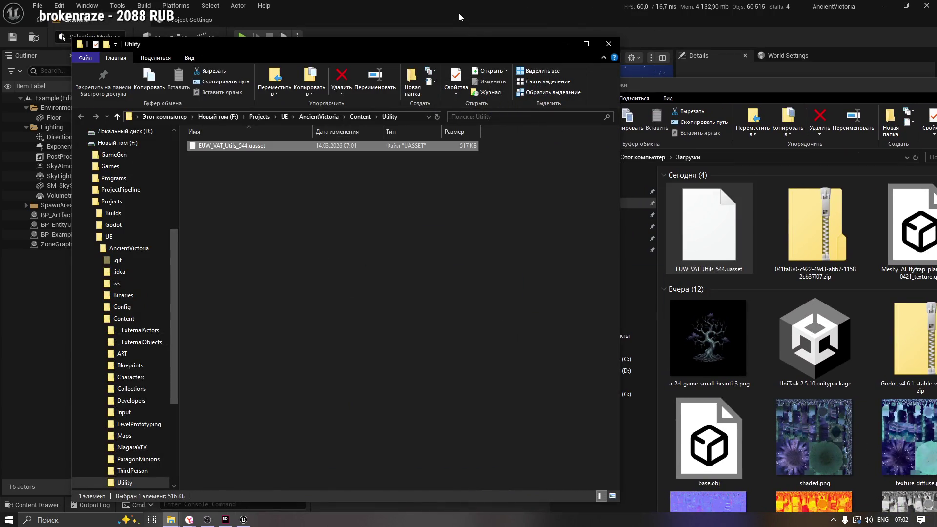
{"action": "left_click", "coordinate": [458, 12]}
{"action": "left_click", "coordinate": [33, 504]}
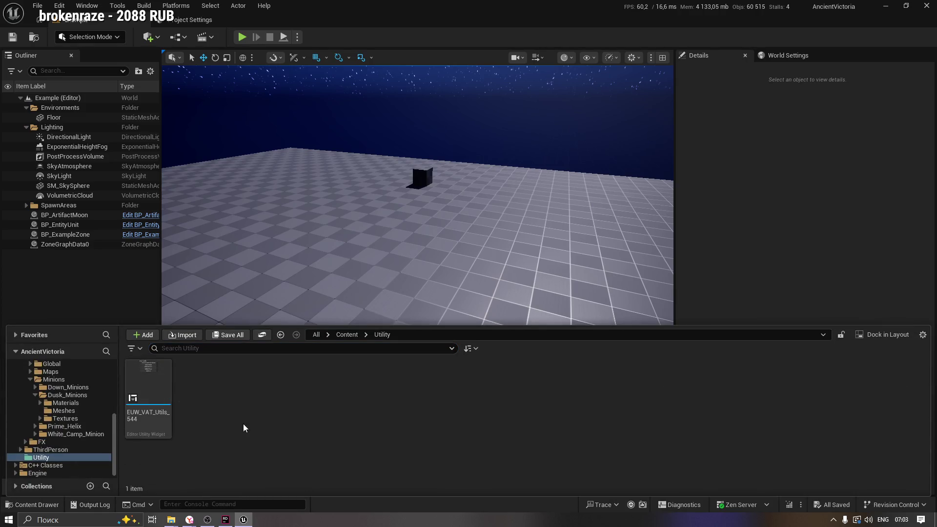
Step: Open EUW_VAT_Utils_544 for editing, inspect DetailsView_0, then view its Graph of functions
{"action": "left_click", "coordinate": [152, 370]}
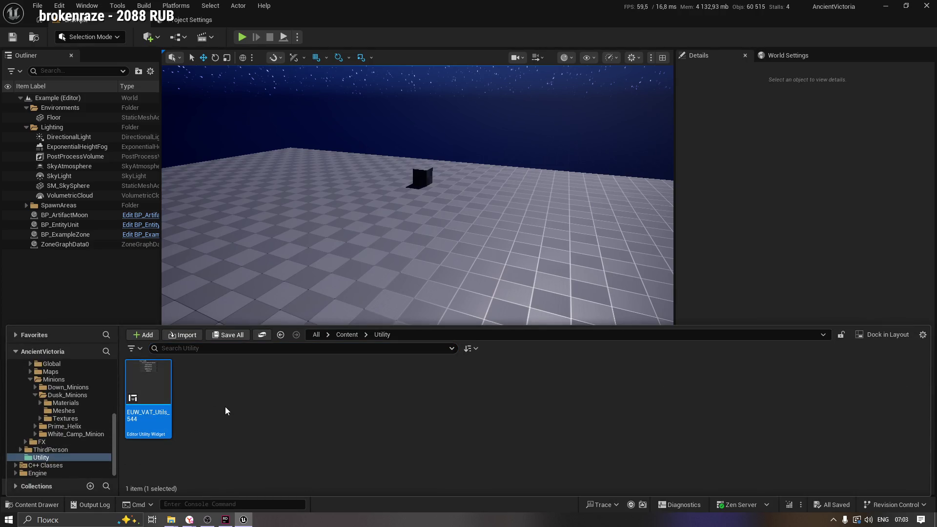
{"action": "double_click", "coordinate": [133, 367]}
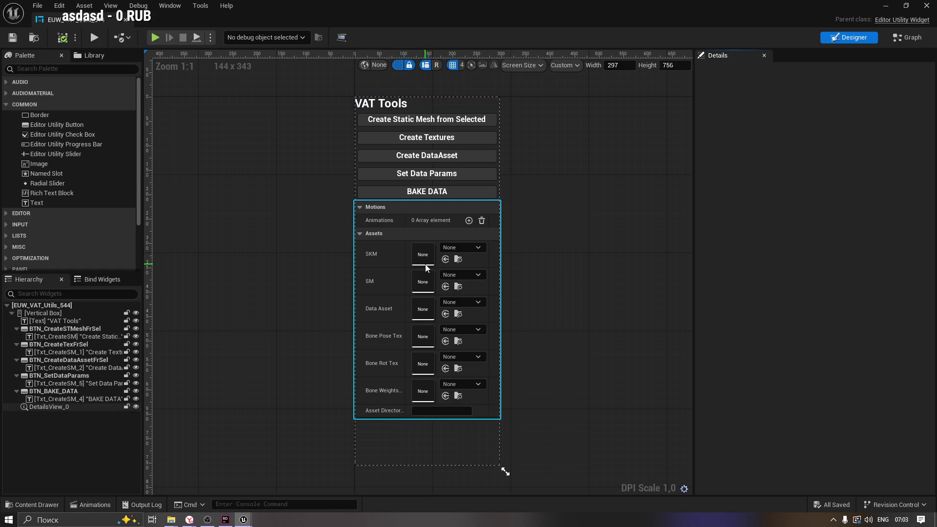
{"action": "left_click", "coordinate": [463, 254]}
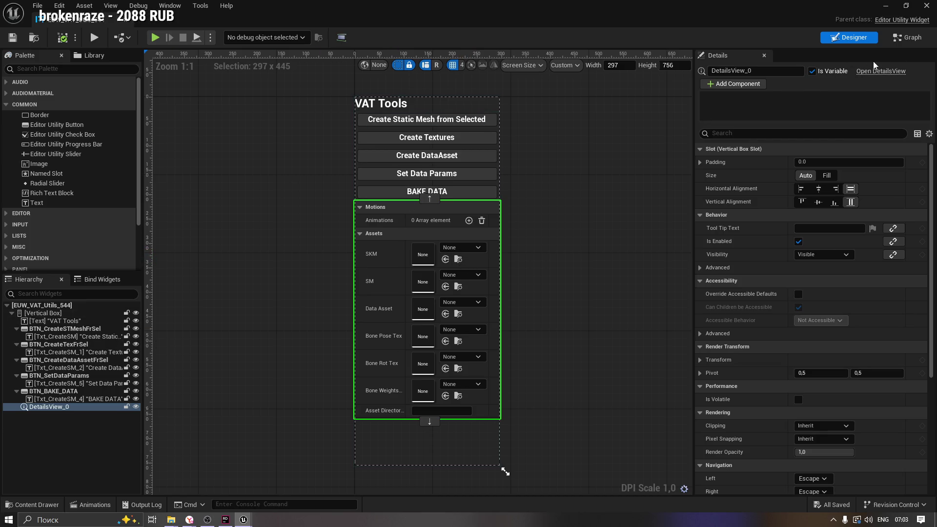
{"action": "left_click", "coordinate": [914, 39]}
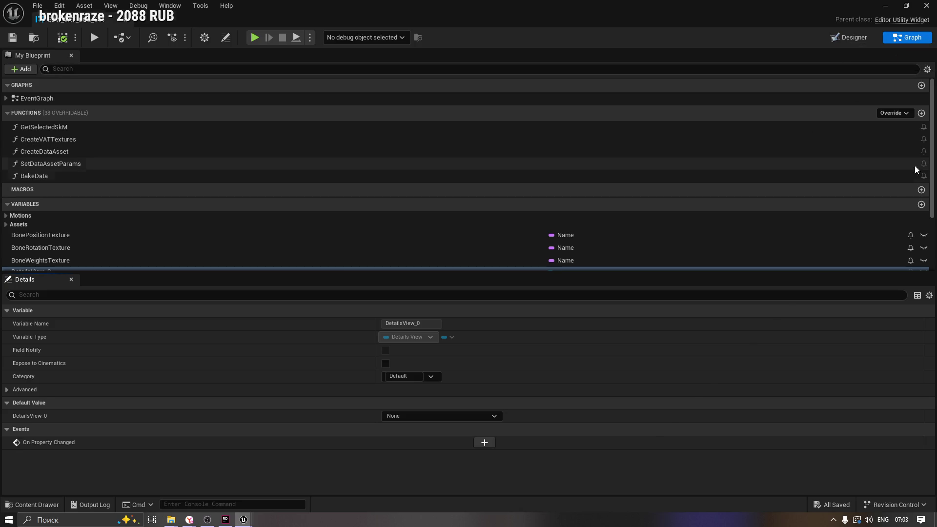
Step: Enlarge the My Blueprint variable list, then close the EUW_VAT_Utils_544 editor tab
{"action": "scroll", "coordinate": [931, 219], "scroll_direction": "down", "scroll_amount": 3}
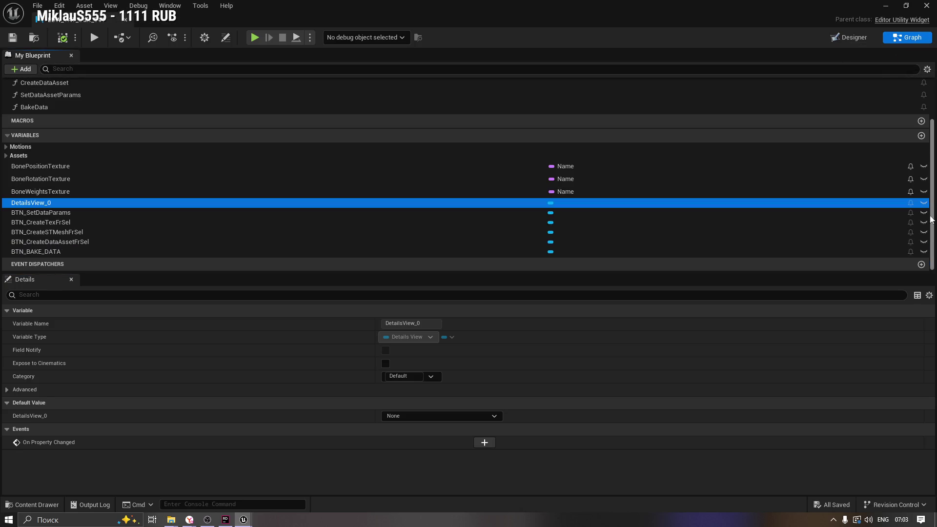
{"action": "scroll", "coordinate": [931, 226], "scroll_direction": "up", "scroll_amount": 3}
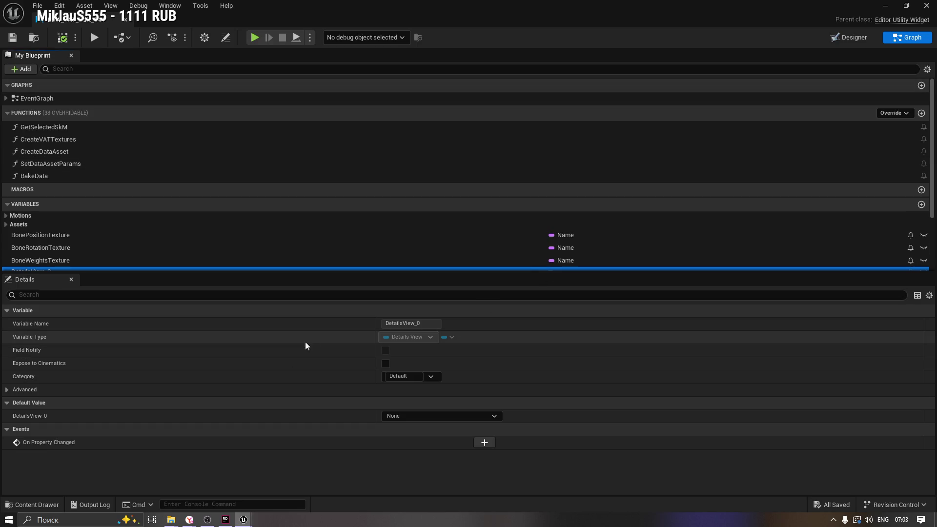
{"action": "mouse_move", "coordinate": [184, 274]}
{"action": "left_mouse_down"}
{"action": "mouse_move", "coordinate": [194, 335]}
{"action": "mouse_move", "coordinate": [197, 308]}
{"action": "left_mouse_up"}
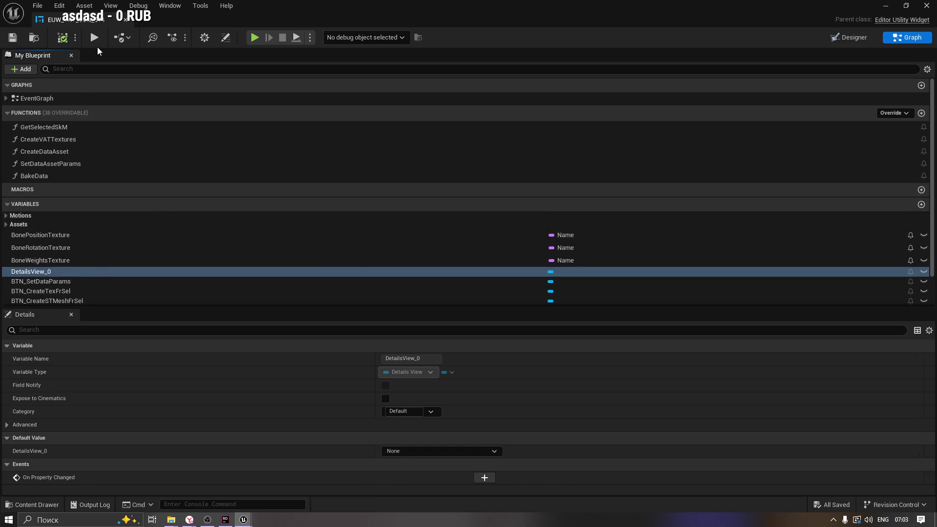
{"action": "left_click", "coordinate": [123, 18]}
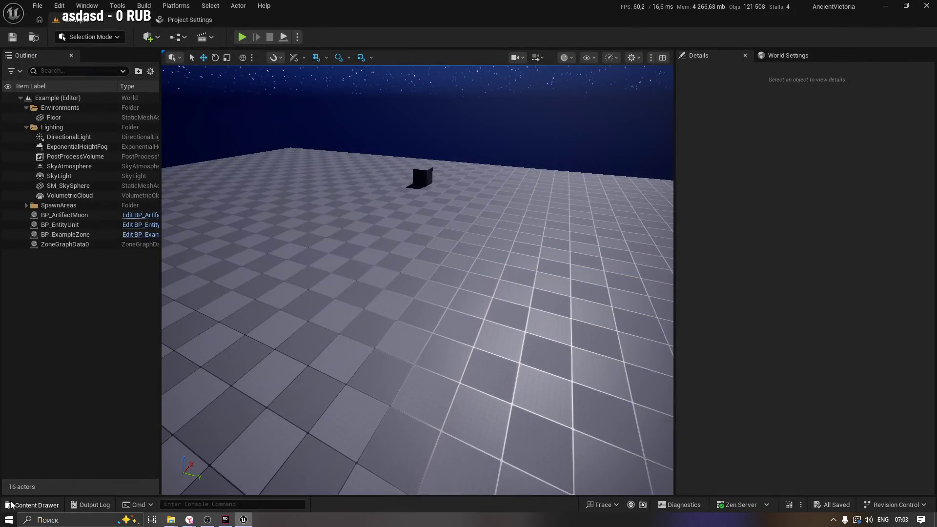
Step: From the Content Drawer, launch a Preview of the EUW_VAT_Utils_544 widget
{"action": "left_click", "coordinate": [33, 505]}
{"action": "left_click", "coordinate": [221, 441]}
{"action": "left_click", "coordinate": [161, 414]}
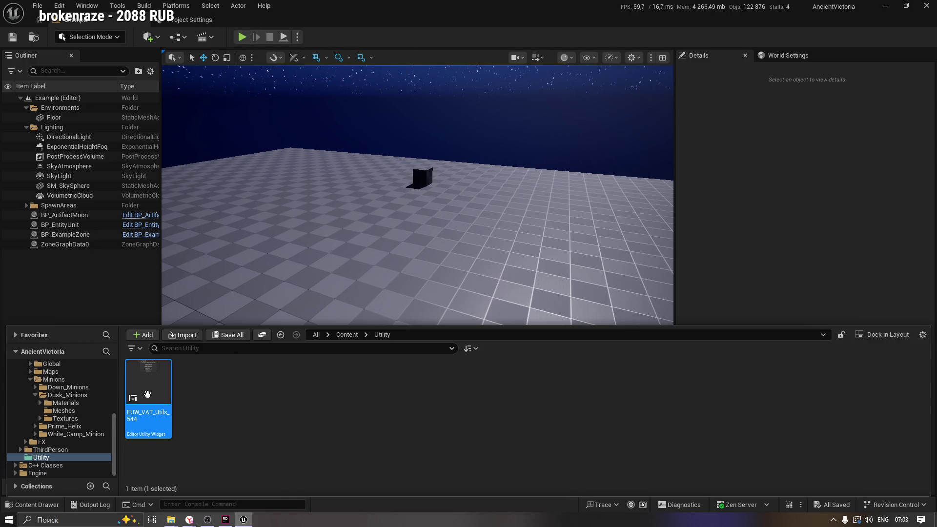
{"action": "mouse_move", "coordinate": [154, 387]}
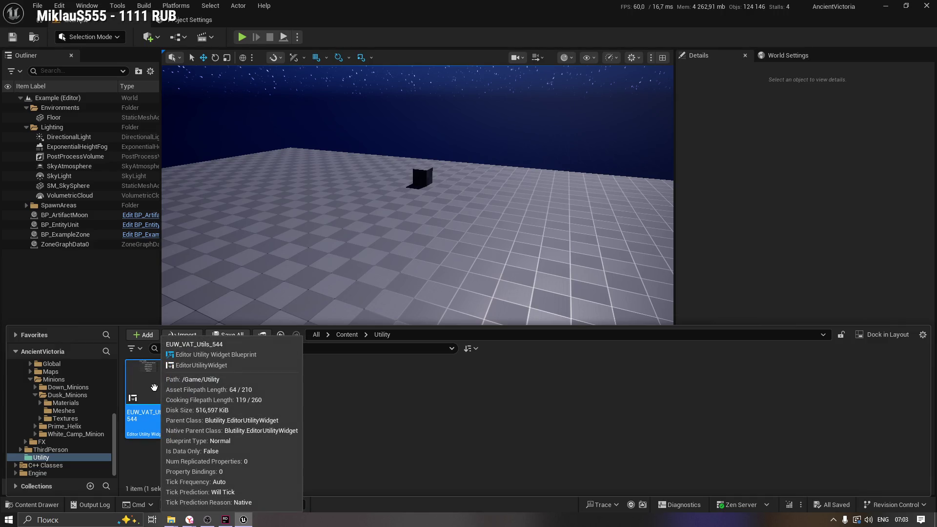
{"action": "right_click", "coordinate": [153, 387]}
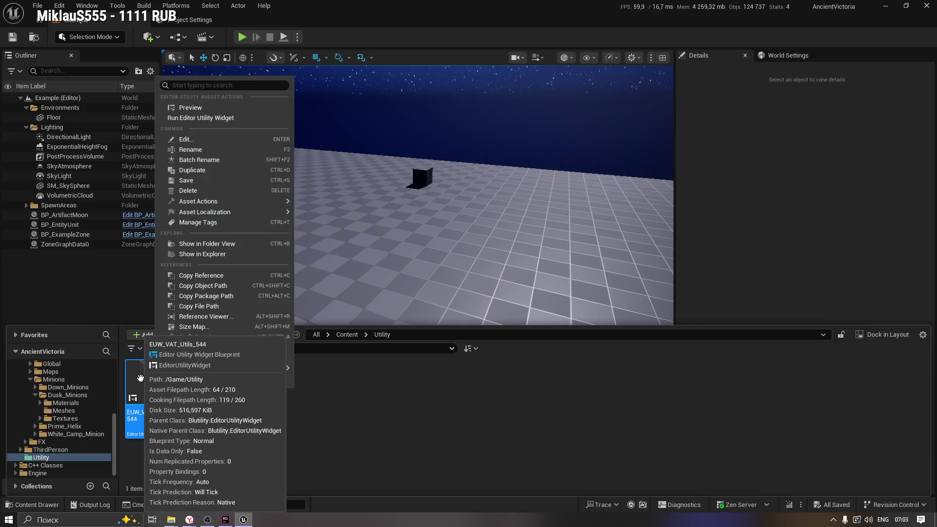
{"action": "left_click", "coordinate": [197, 108]}
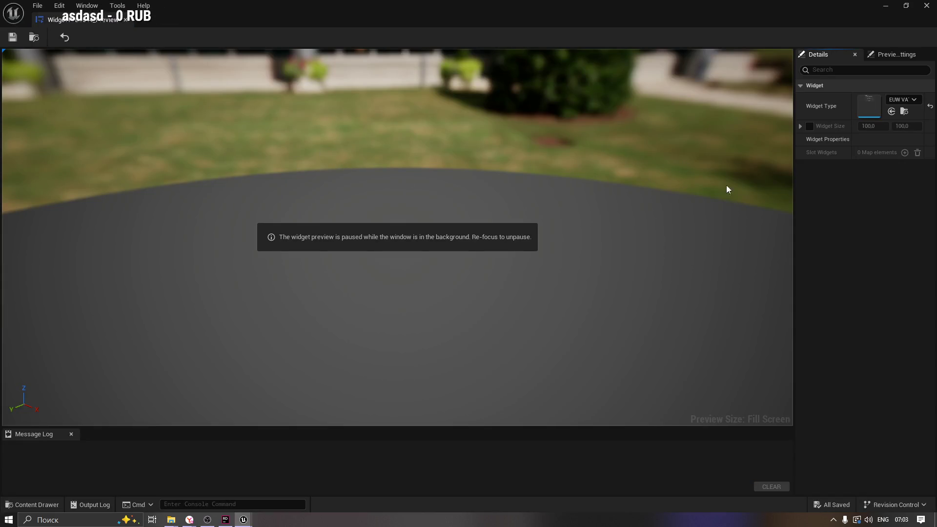
Step: Widen the preview's Details panel and apply the fix for the unsupported referenced widget
{"action": "left_click_drag", "start_coordinate": [794, 190], "coordinate": [617, 189]}
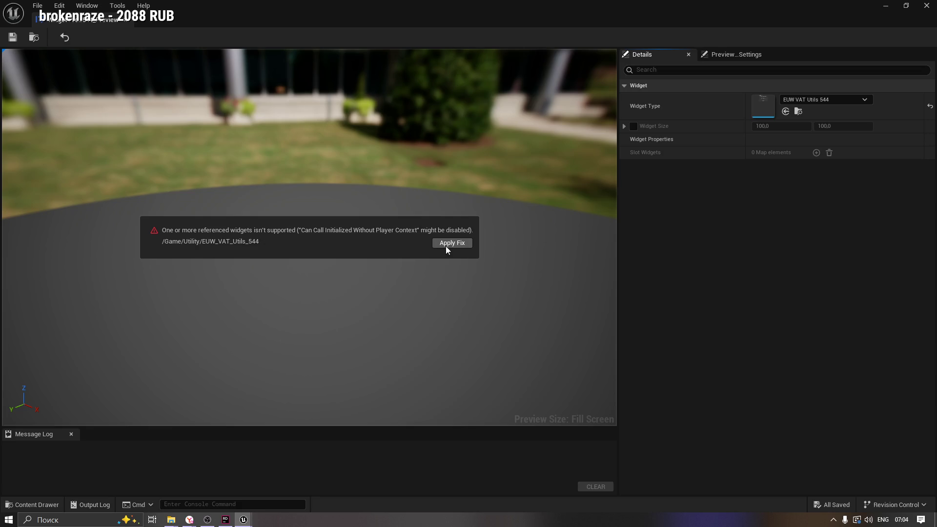
{"action": "left_click", "coordinate": [458, 245]}
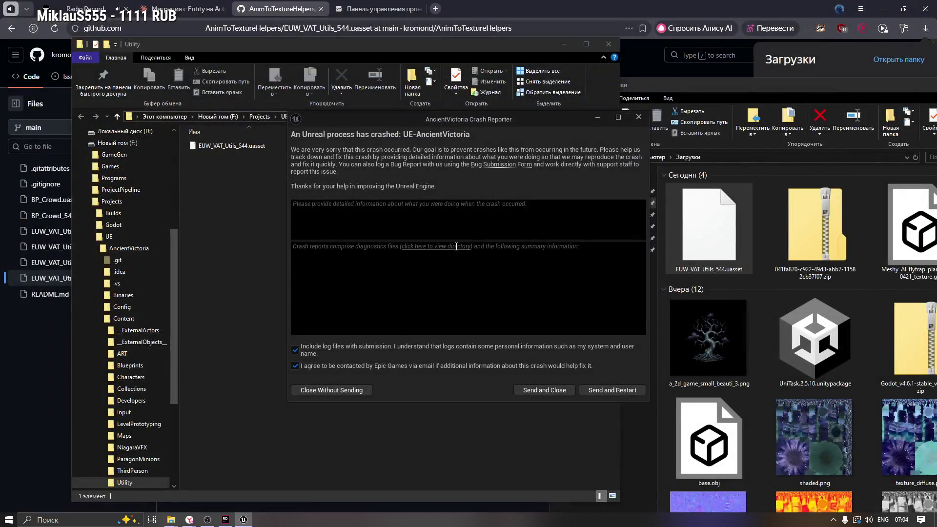
Step: Enlarge and read the crash report's assertion, close it without sending, and minimize Utility
{"action": "left_click_drag", "start_coordinate": [508, 122], "coordinate": [377, 26]}
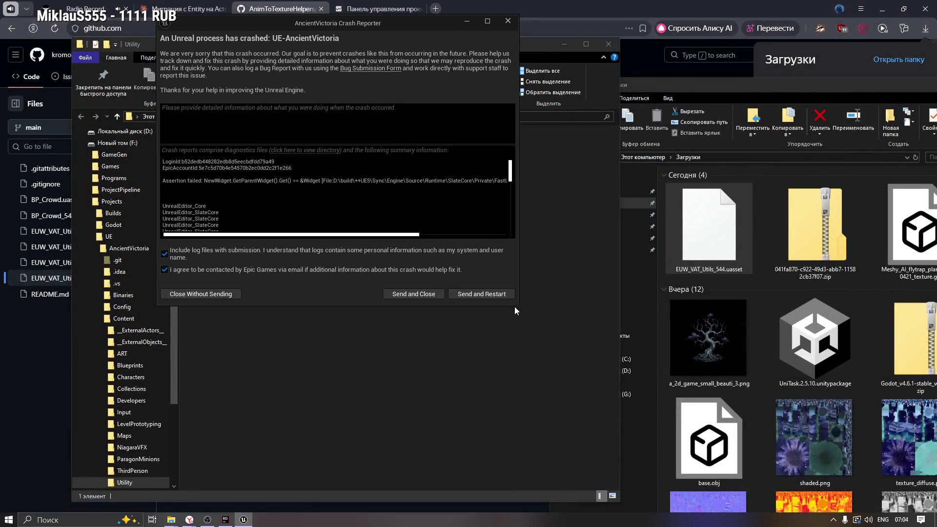
{"action": "mouse_move", "coordinate": [517, 305]}
{"action": "left_mouse_down"}
{"action": "mouse_move", "coordinate": [698, 393]}
{"action": "mouse_move", "coordinate": [789, 462]}
{"action": "left_mouse_up"}
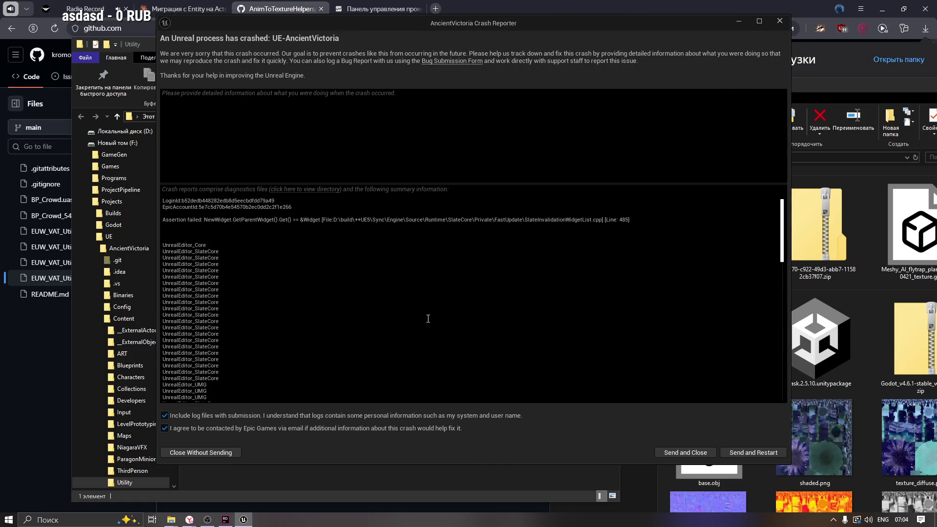
{"action": "left_click", "coordinate": [335, 225]}
{"action": "left_click_drag", "start_coordinate": [301, 219], "coordinate": [341, 219]}
{"action": "left_click", "coordinate": [558, 227]}
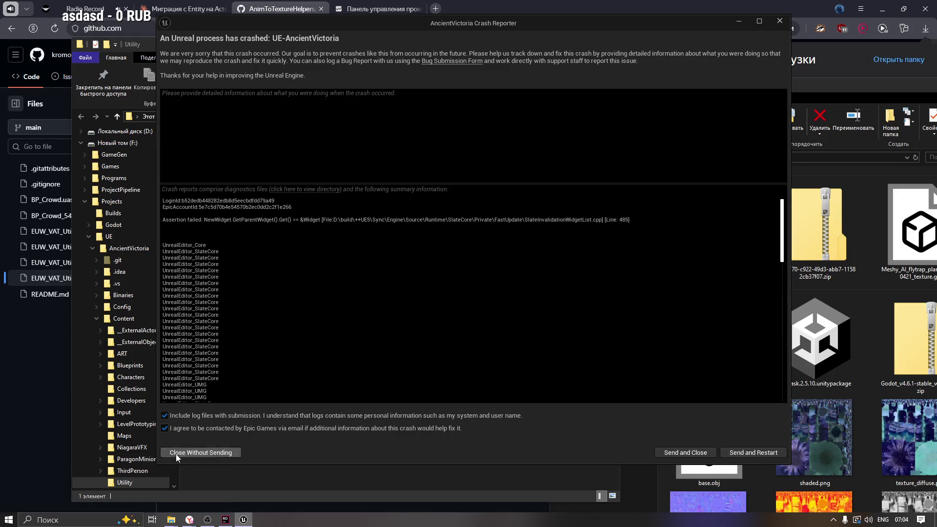
{"action": "left_click", "coordinate": [193, 453]}
{"action": "left_click", "coordinate": [564, 46]}
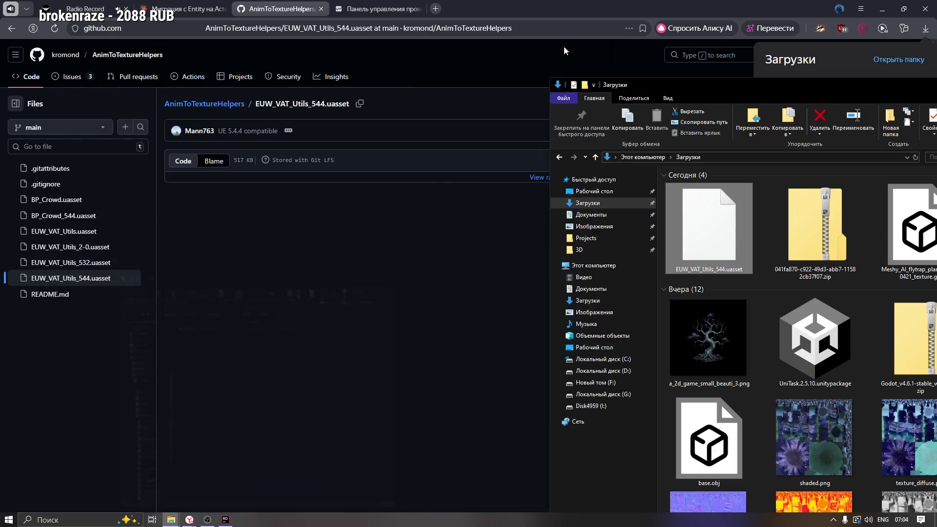
Step: Open the AnimToTextureHelpers repository page and read its 13 Oct 2024 README update note
{"action": "left_click", "coordinate": [314, 282]}
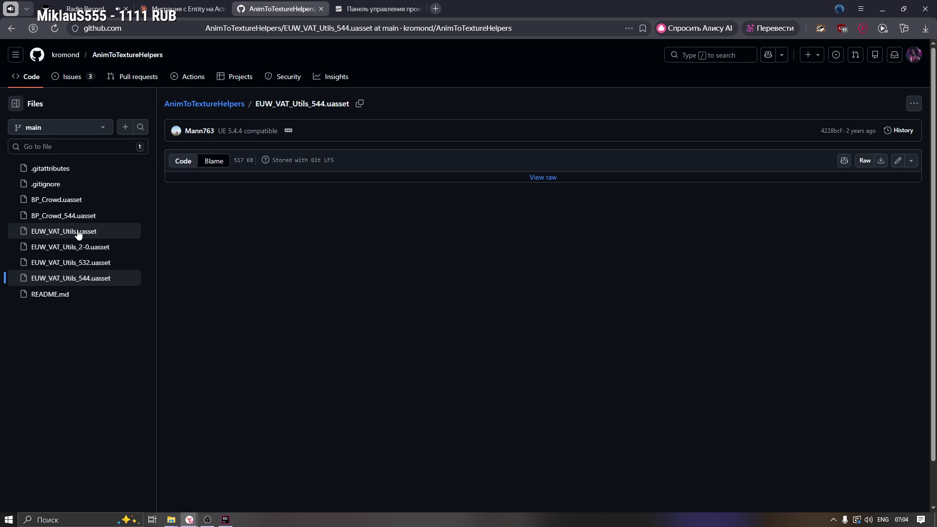
{"action": "left_click", "coordinate": [230, 104]}
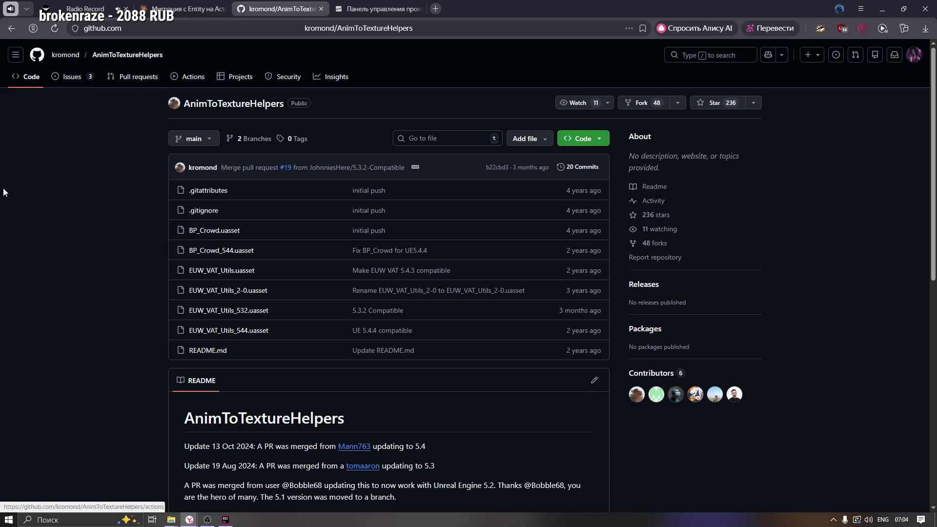
{"action": "scroll", "coordinate": [105, 282], "scroll_direction": "down", "scroll_amount": 5}
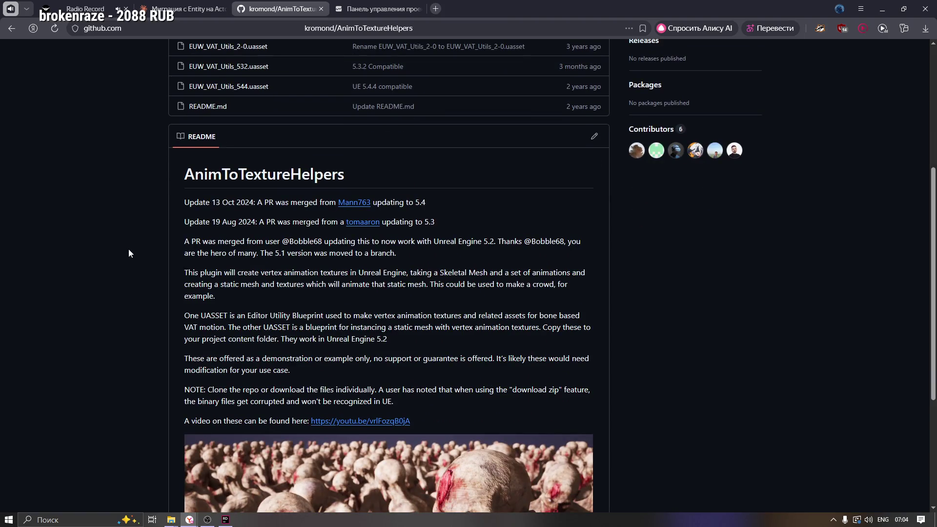
{"action": "left_click_drag", "start_coordinate": [220, 202], "coordinate": [304, 203]}
{"action": "left_click", "coordinate": [288, 204]}
{"action": "left_click", "coordinate": [304, 202]}
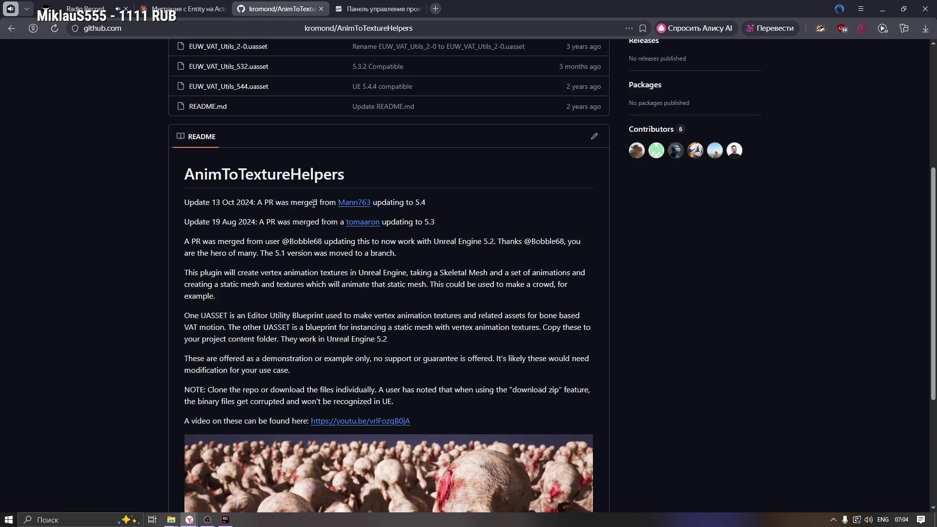
Step: Check the 5.4 version note and open the profile of the contributor who updated it
{"action": "left_click_drag", "start_coordinate": [427, 202], "coordinate": [417, 202]}
{"action": "left_click", "coordinate": [417, 202]}
{"action": "scroll", "coordinate": [391, 213], "scroll_direction": "down", "scroll_amount": 1}
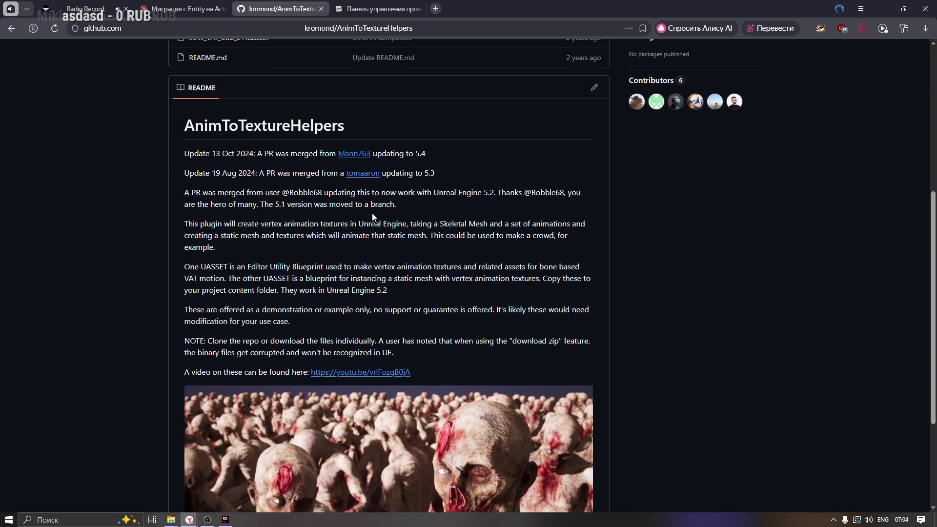
{"action": "scroll", "coordinate": [356, 244], "scroll_direction": "up", "scroll_amount": 2}
{"action": "left_click", "coordinate": [353, 251]}
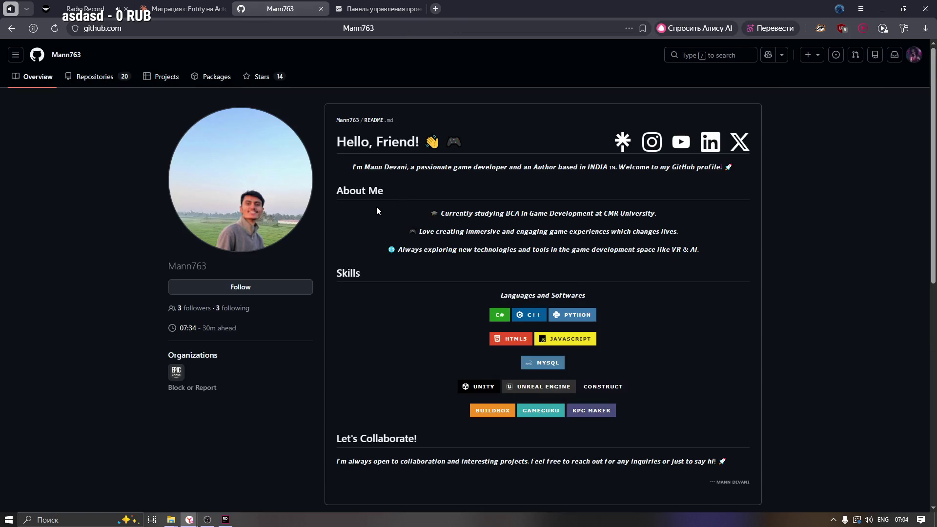
Step: Scroll through the contributor's GitHub profile, reading the About Me text
{"action": "scroll", "coordinate": [377, 205], "scroll_direction": "down", "scroll_amount": 1}
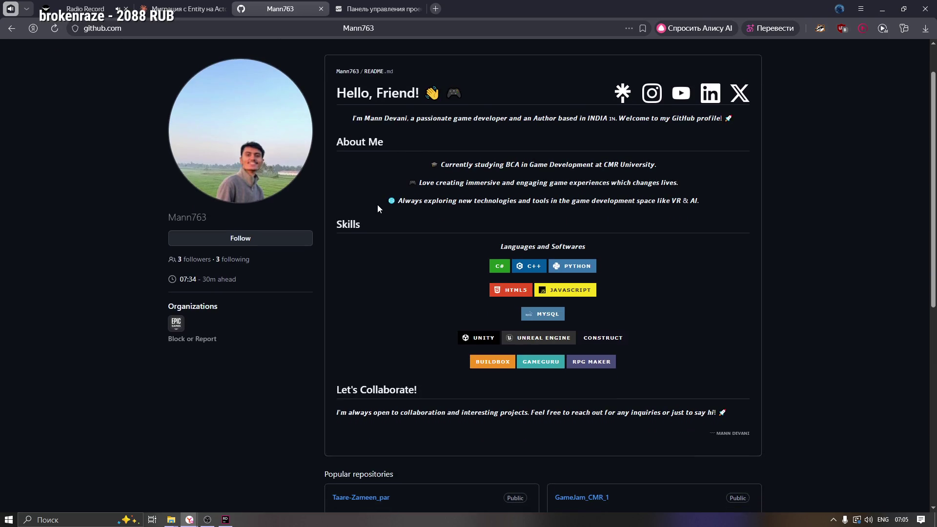
{"action": "scroll", "coordinate": [402, 230], "scroll_direction": "down", "scroll_amount": 1}
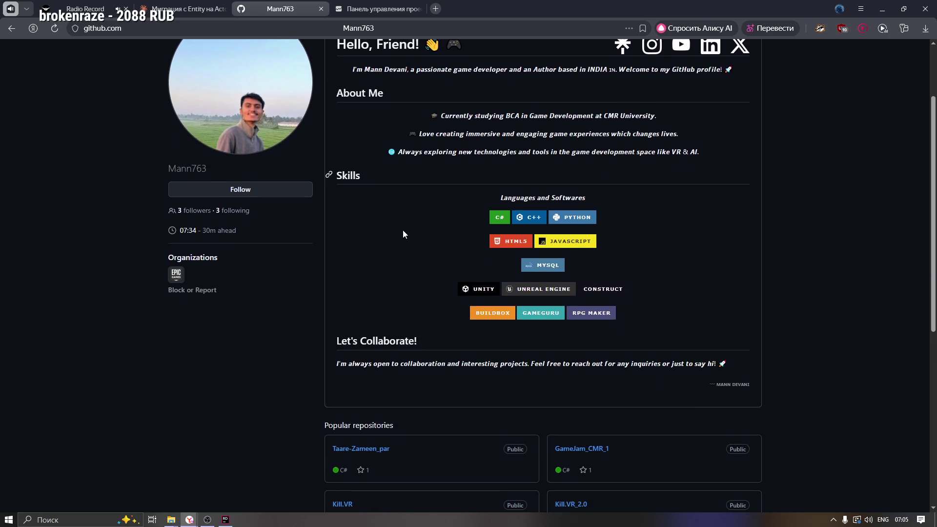
{"action": "scroll", "coordinate": [403, 230], "scroll_direction": "down", "scroll_amount": 1}
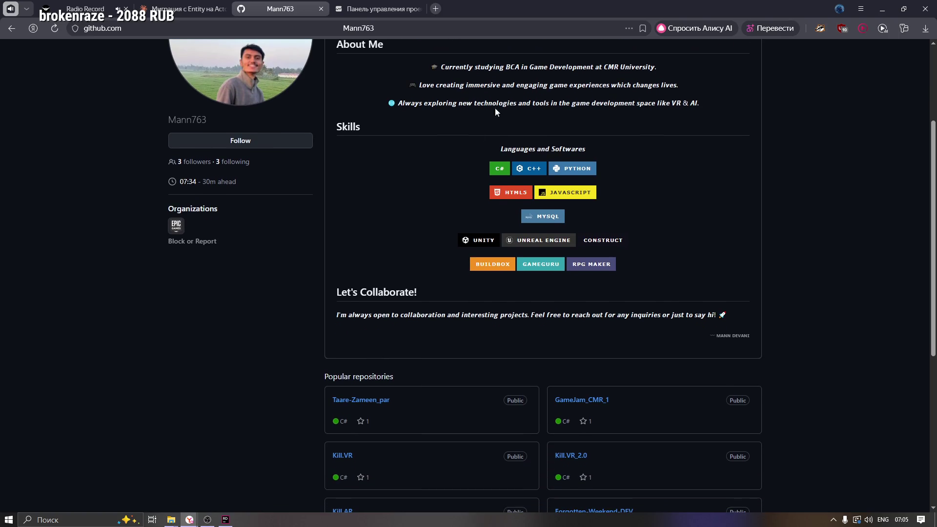
{"action": "left_click_drag", "start_coordinate": [505, 68], "coordinate": [657, 68]}
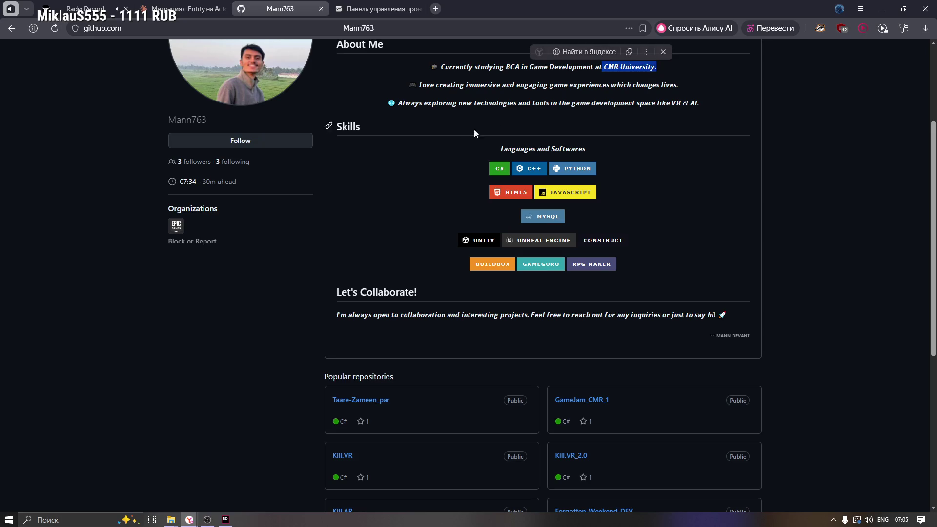
{"action": "left_click", "coordinate": [474, 129]}
{"action": "scroll", "coordinate": [367, 218], "scroll_direction": "down", "scroll_amount": 3}
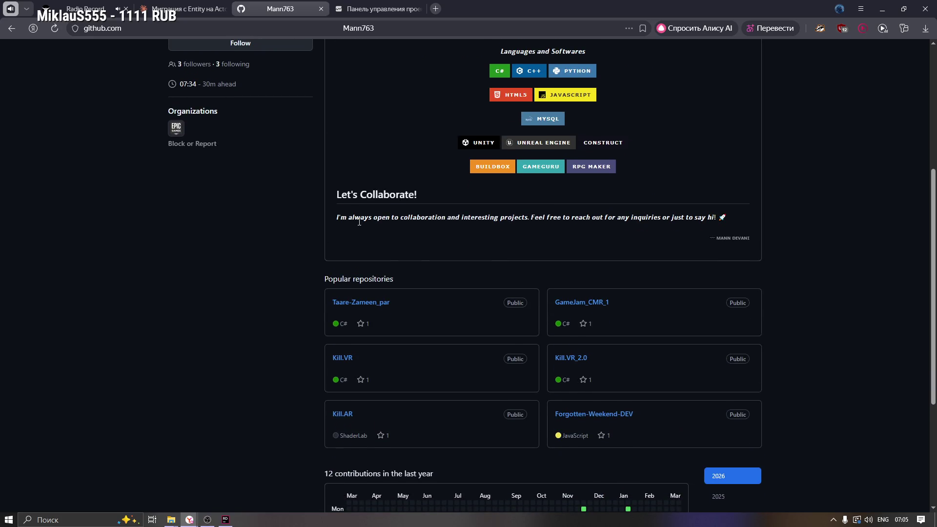
{"action": "scroll", "coordinate": [272, 226], "scroll_direction": "down", "scroll_amount": 1}
Step: Go back to the AnimToTextureHelpers repository page and switch to the Rider code editor
{"action": "right_click", "coordinate": [267, 230]}
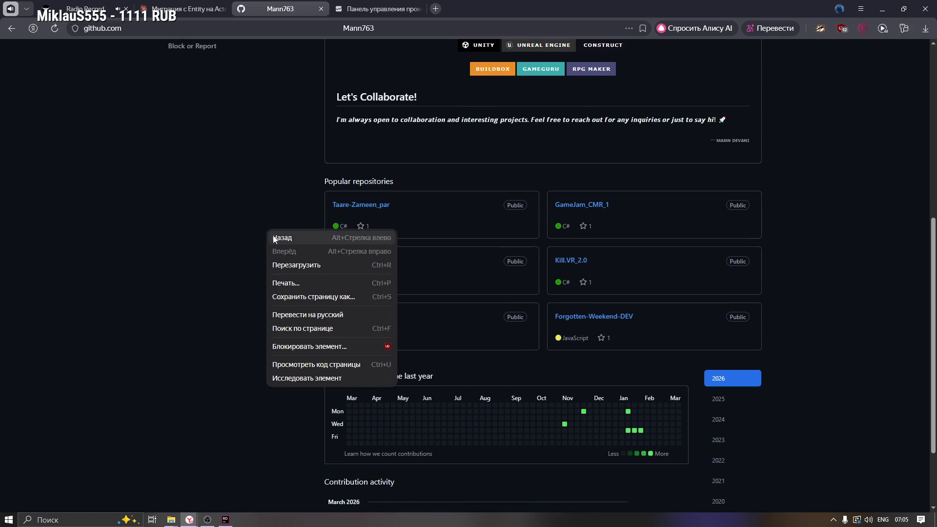
{"action": "left_click", "coordinate": [284, 238]}
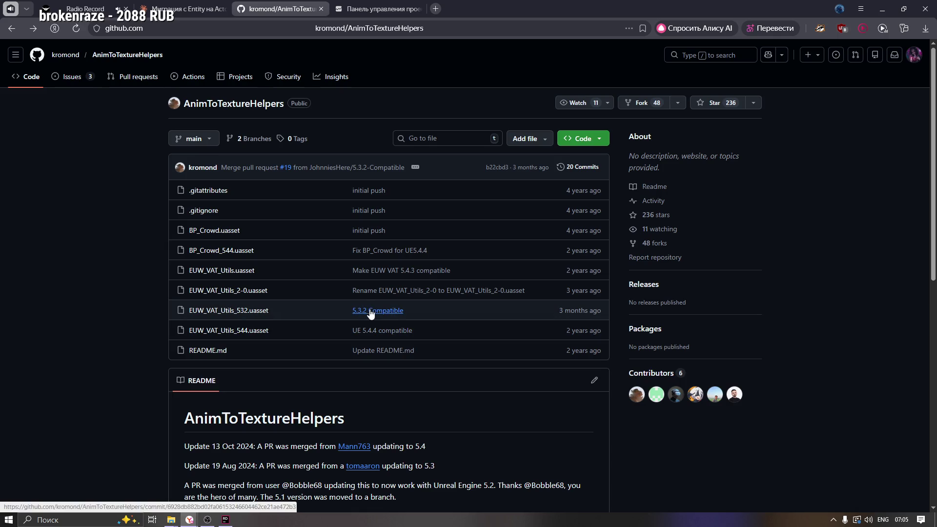
{"action": "left_click", "coordinate": [225, 519]}
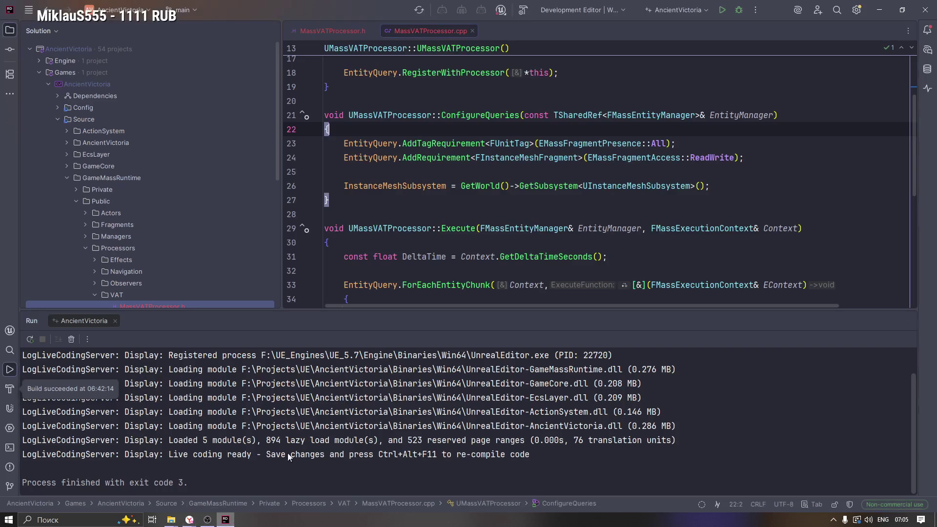
Step: Build and run AncientVictoria from Rider, then return to the Claude conversation in the browser
{"action": "left_click", "coordinate": [724, 11]}
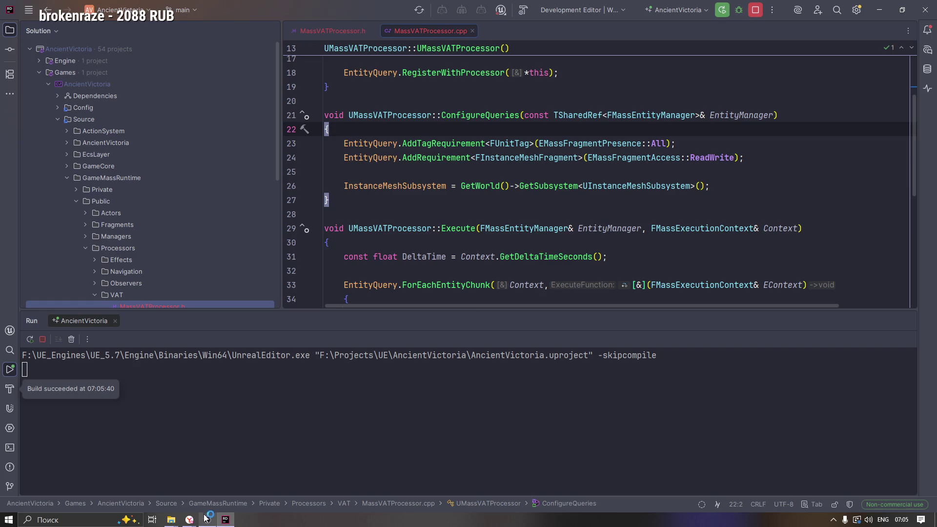
{"action": "mouse_move", "coordinate": [206, 518]}
{"action": "left_click", "coordinate": [182, 485]}
{"action": "left_click", "coordinate": [180, 8]}
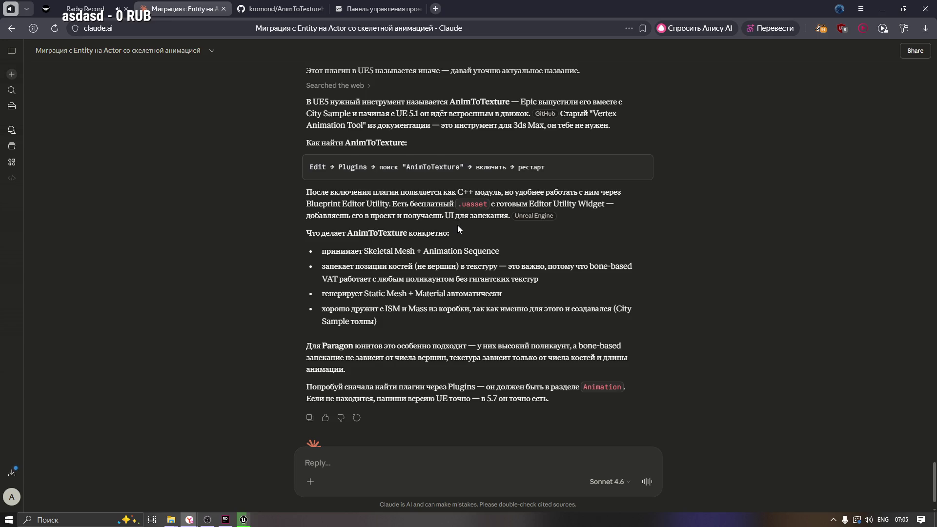
Step: Read Claude's reply about the AnimToTexture plugin and open the cited Vertex_Anim_Toolset repository
{"action": "scroll", "coordinate": [484, 220], "scroll_direction": "down", "scroll_amount": 1}
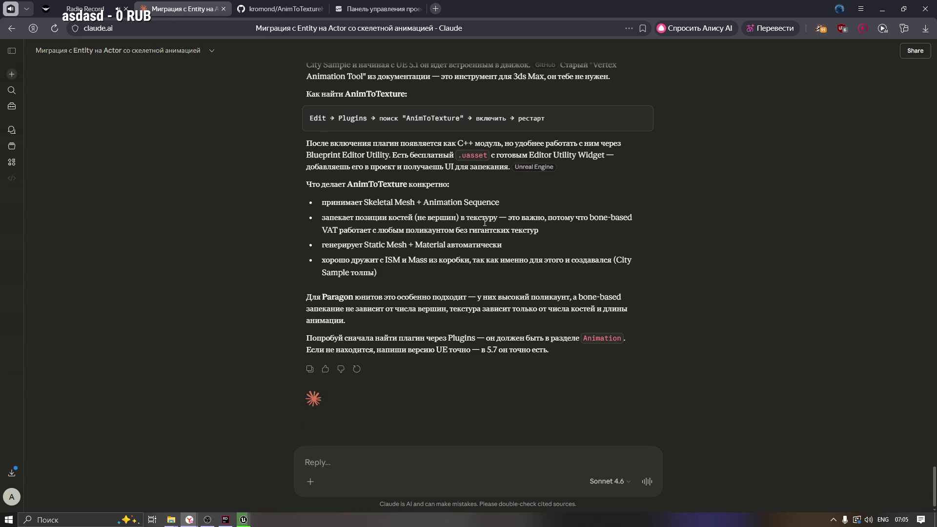
{"action": "scroll", "coordinate": [490, 226], "scroll_direction": "up", "scroll_amount": 2}
{"action": "scroll", "coordinate": [493, 228], "scroll_direction": "down", "scroll_amount": 2}
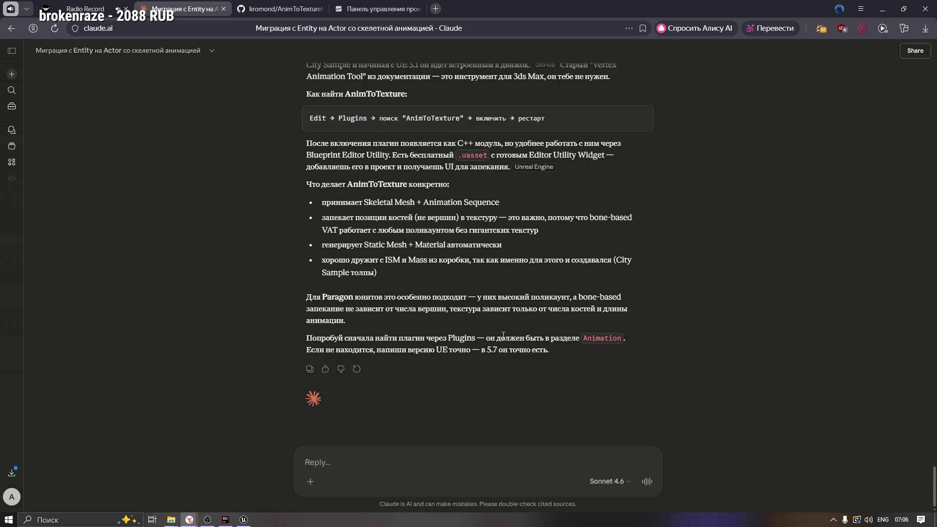
{"action": "scroll", "coordinate": [507, 324], "scroll_direction": "up", "scroll_amount": 1}
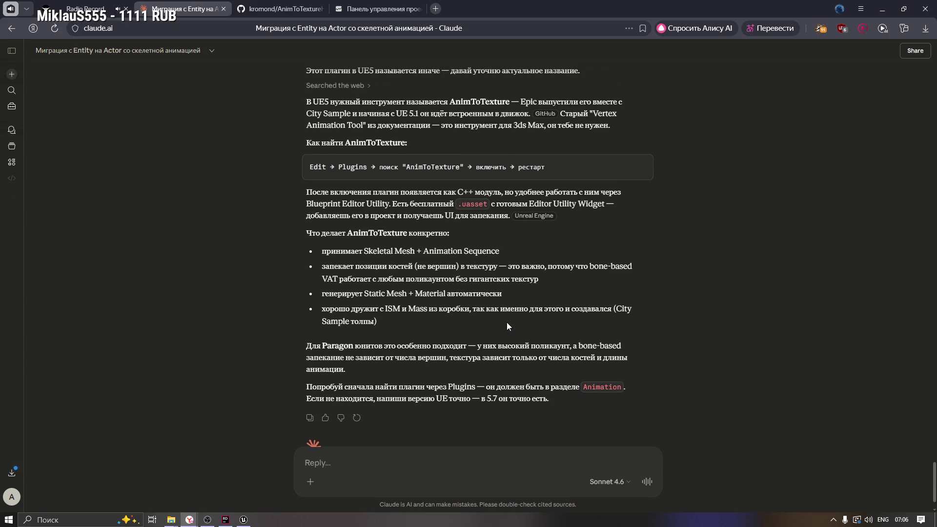
{"action": "scroll", "coordinate": [507, 326], "scroll_direction": "up", "scroll_amount": 2}
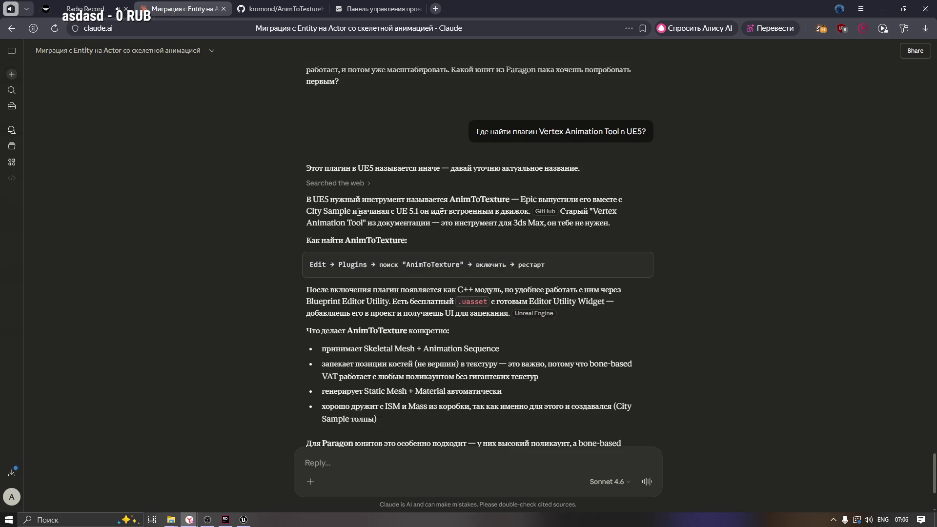
{"action": "mouse_move", "coordinate": [551, 216]}
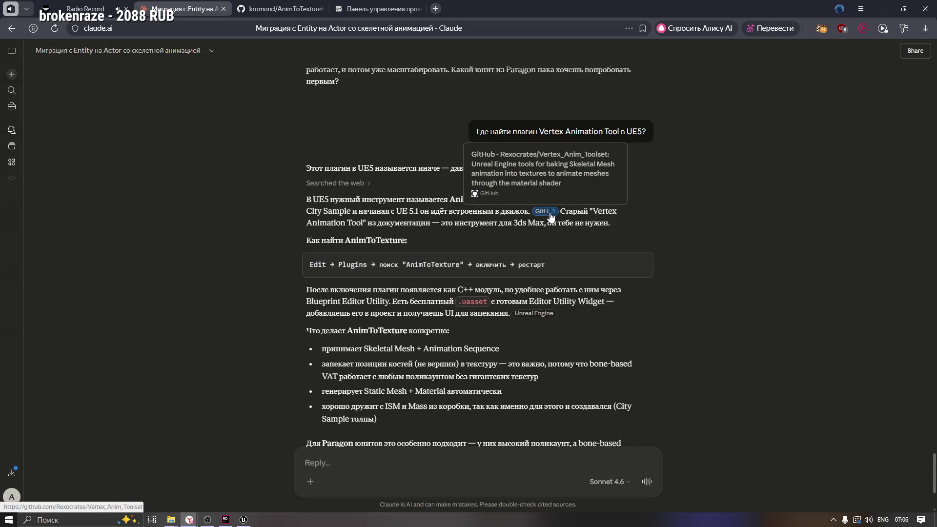
{"action": "left_click", "coordinate": [552, 213]}
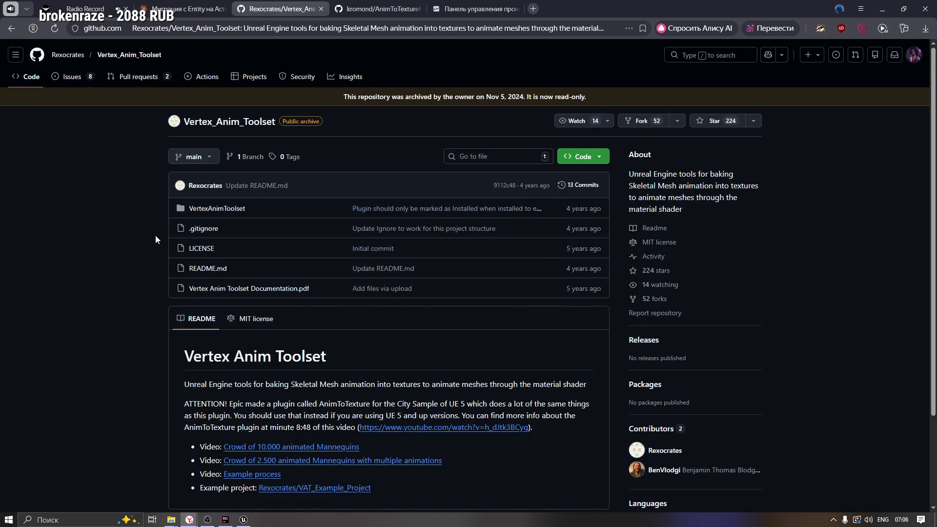
Step: Look through the Vertex_Anim_Toolset repository, peek into the VertexAnimToolset folder, then return
{"action": "scroll", "coordinate": [148, 306], "scroll_direction": "down", "scroll_amount": 2}
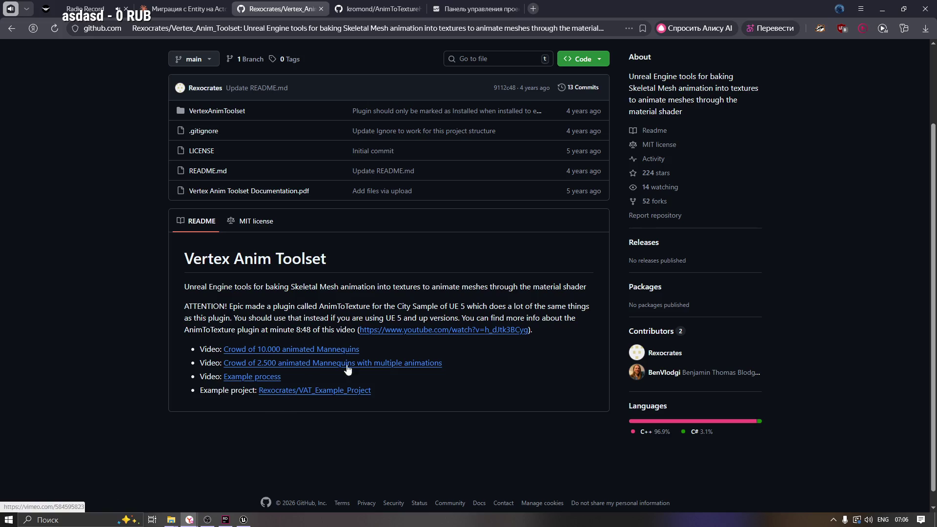
{"action": "scroll", "coordinate": [343, 317], "scroll_direction": "up", "scroll_amount": 3}
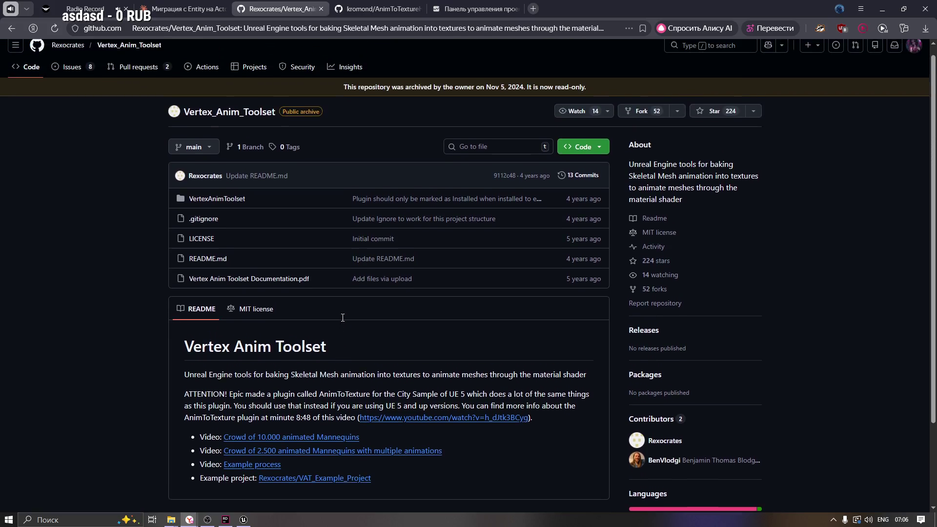
{"action": "left_click", "coordinate": [244, 215]}
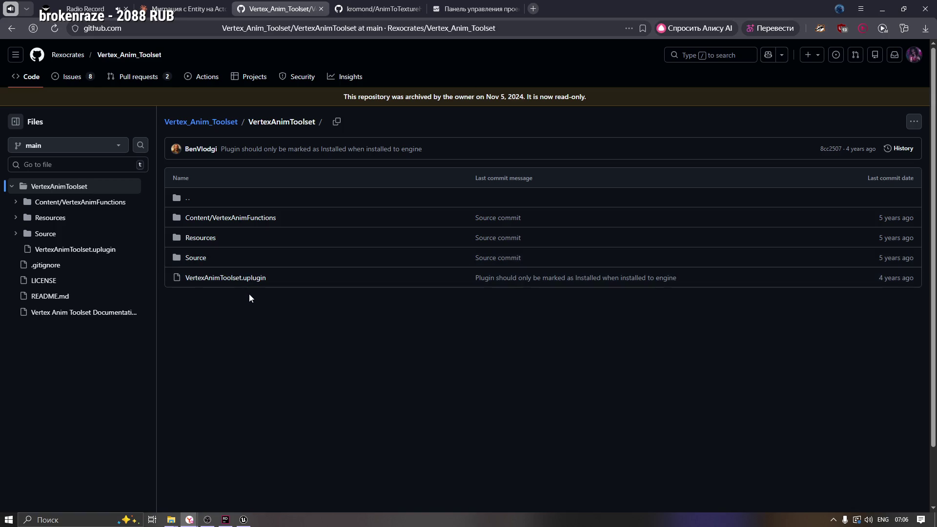
{"action": "key", "text": "alt+Left"}
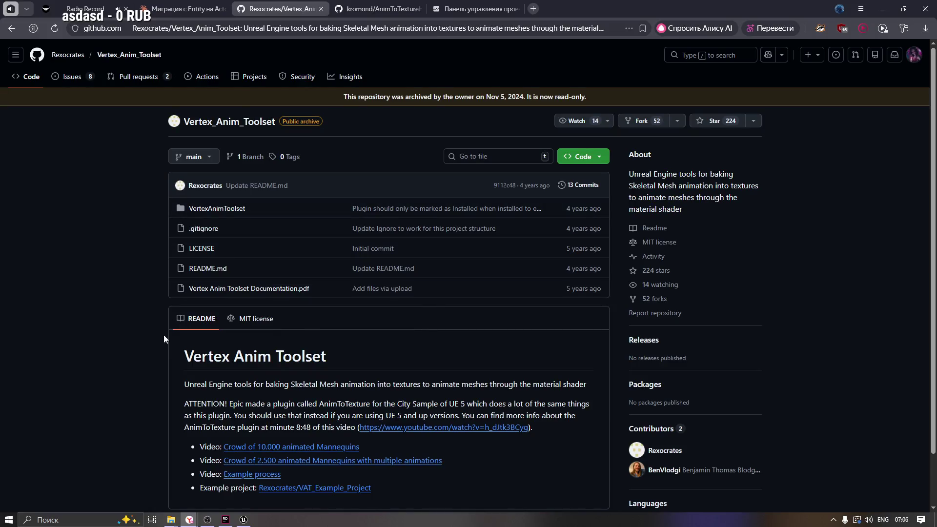
Step: Open the README's linked YouTube talk 'The Matrix Awakens: Creating the Characters'
{"action": "scroll", "coordinate": [167, 342], "scroll_direction": "down", "scroll_amount": 2}
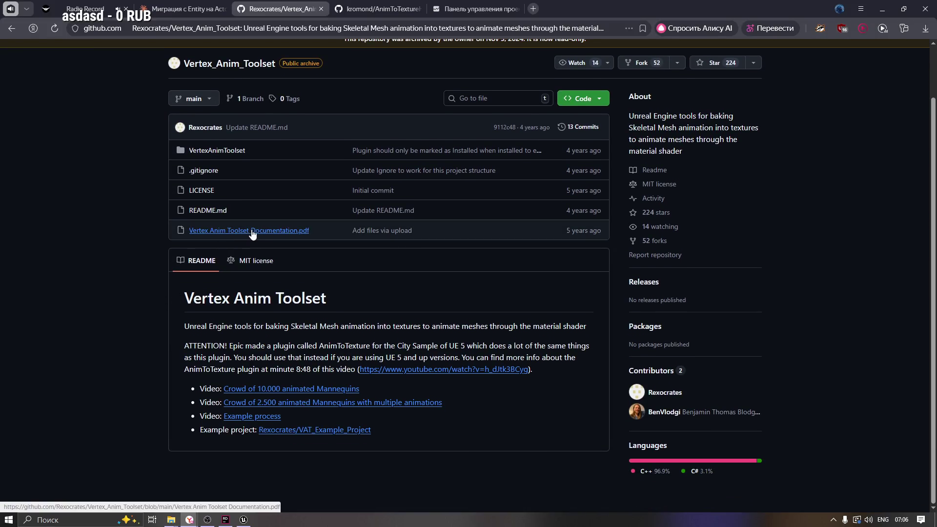
{"action": "scroll", "coordinate": [458, 374], "scroll_direction": "up", "scroll_amount": 2}
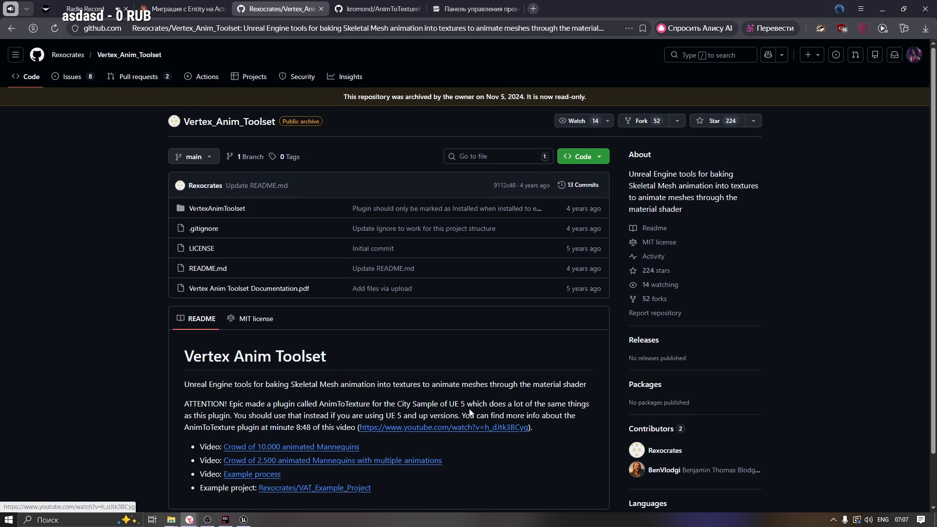
{"action": "left_click", "coordinate": [437, 429]}
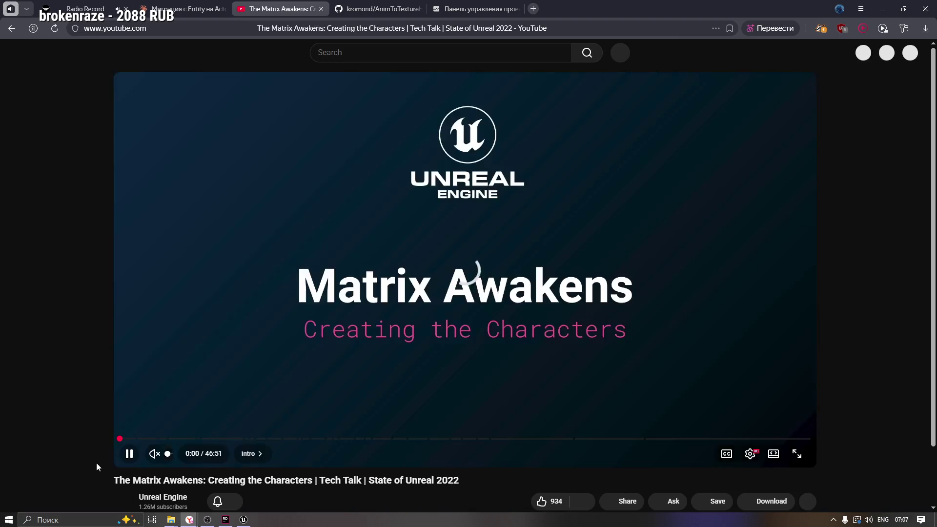
Step: Mute the talk and skim it through Types of Variation, Texture extraction and MorphTarget Compression
{"action": "left_click", "coordinate": [155, 454]}
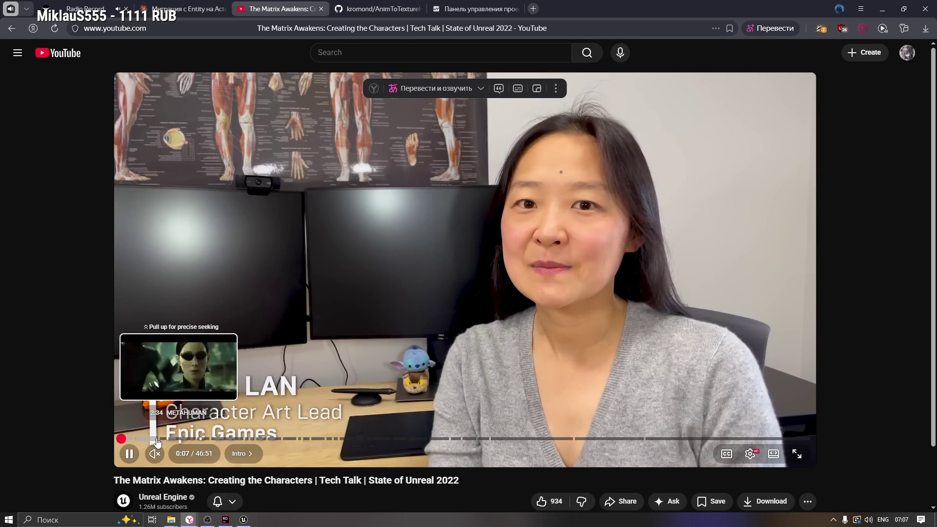
{"action": "left_click", "coordinate": [167, 441]}
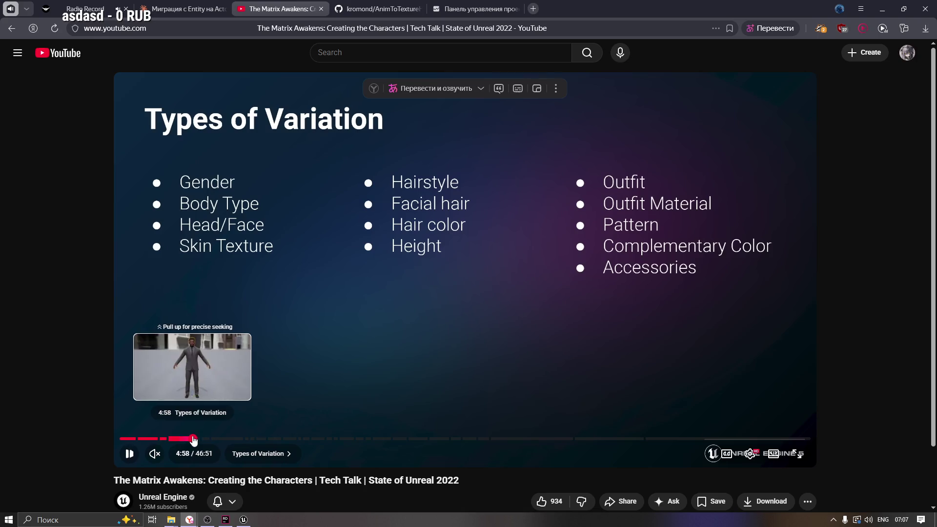
{"action": "left_click_drag", "start_coordinate": [194, 440], "coordinate": [255, 442]}
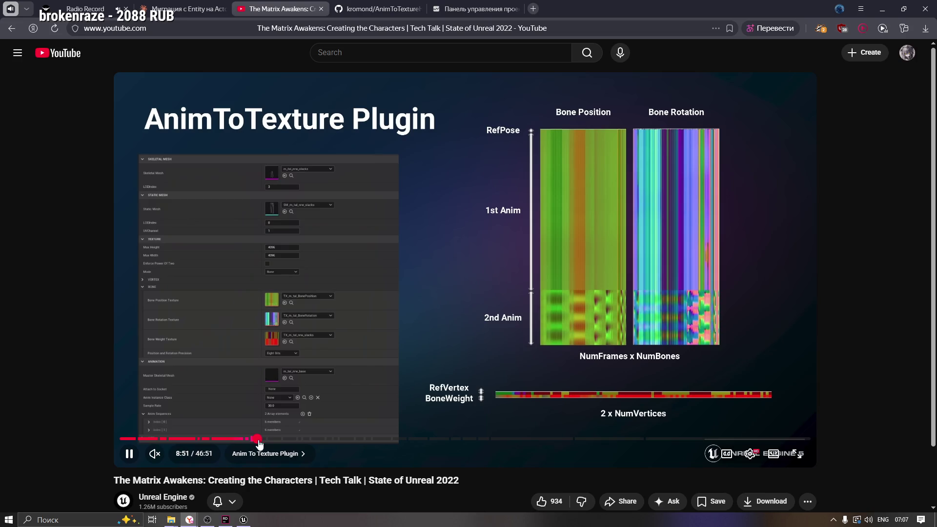
{"action": "left_click_drag", "start_coordinate": [255, 443], "coordinate": [353, 442]}
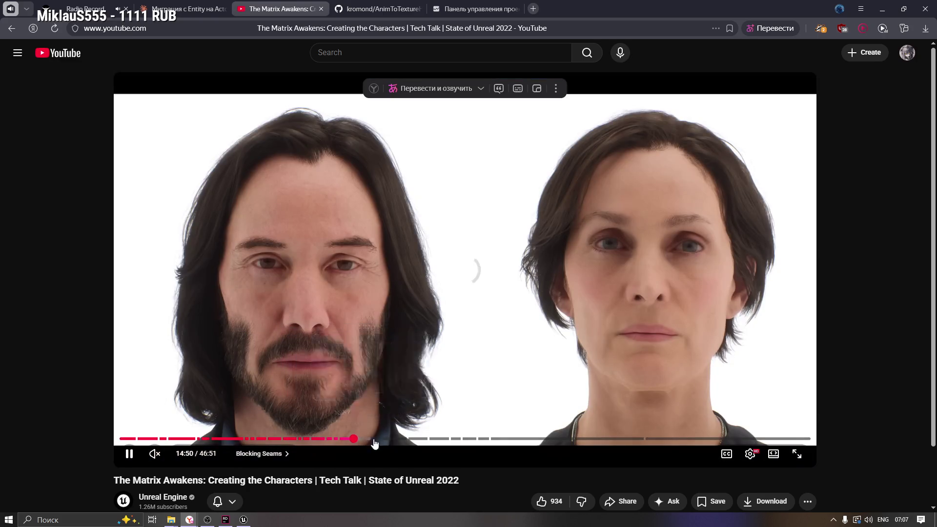
{"action": "left_click", "coordinate": [494, 442]}
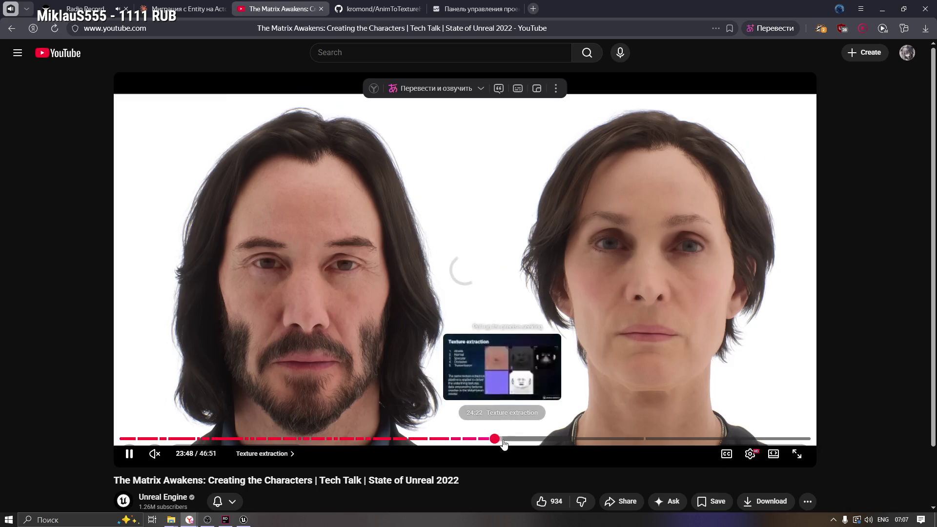
{"action": "mouse_move", "coordinate": [504, 444]}
{"action": "left_mouse_down"}
{"action": "mouse_move", "coordinate": [479, 442]}
{"action": "mouse_move", "coordinate": [526, 438]}
{"action": "left_mouse_up"}
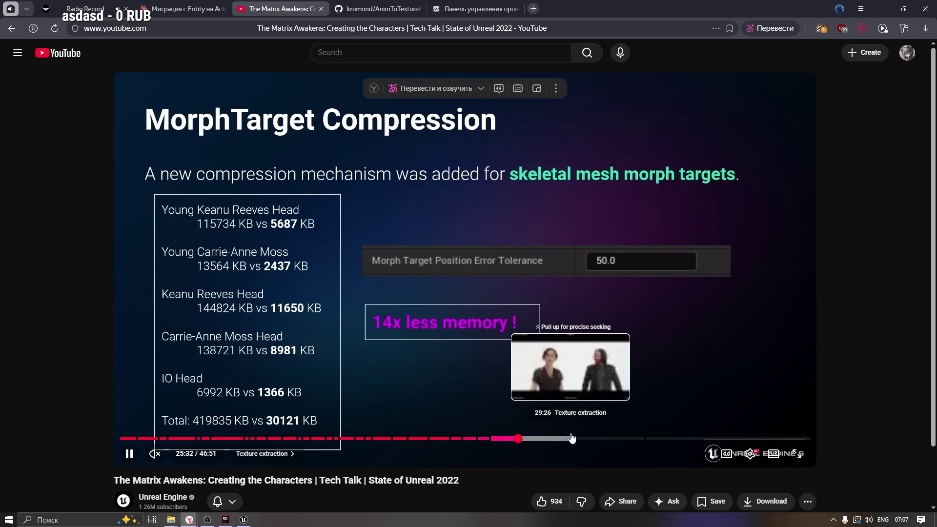
Step: Skip to the Look Development Material Setup slide near 37:54, then return to the repository page
{"action": "left_click", "coordinate": [588, 438]}
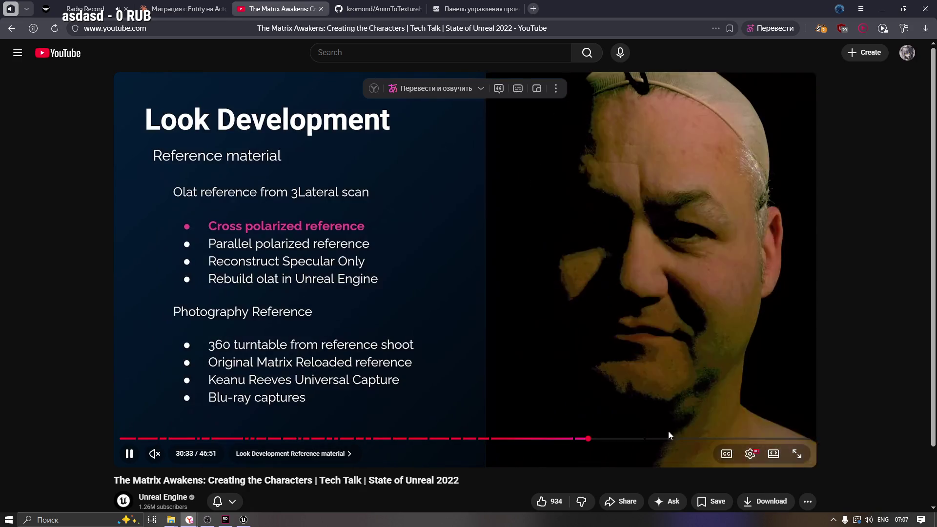
{"action": "left_click", "coordinate": [691, 440]}
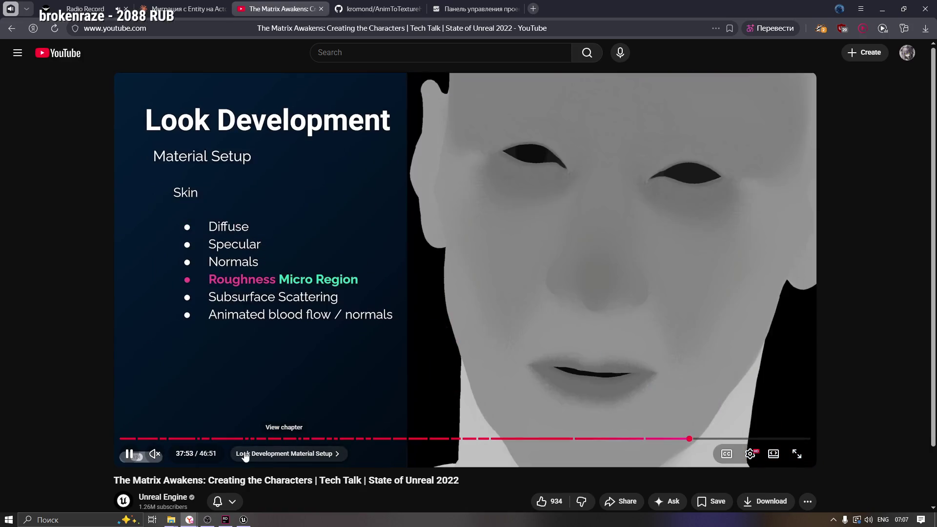
{"action": "scroll", "coordinate": [154, 461], "scroll_direction": "down", "scroll_amount": 2}
{"action": "scroll", "coordinate": [84, 426], "scroll_direction": "up", "scroll_amount": 1}
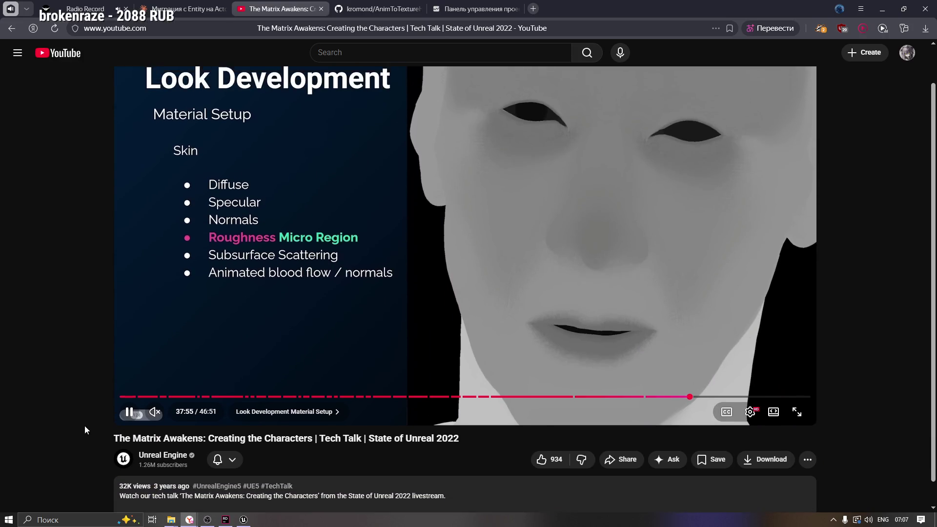
{"action": "scroll", "coordinate": [797, 506], "scroll_direction": "down", "scroll_amount": 4}
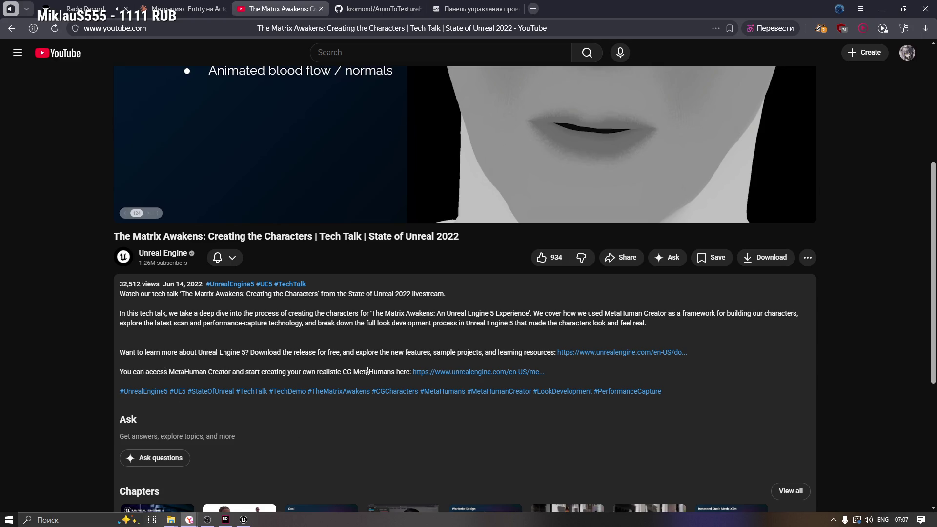
{"action": "left_click", "coordinate": [10, 30]}
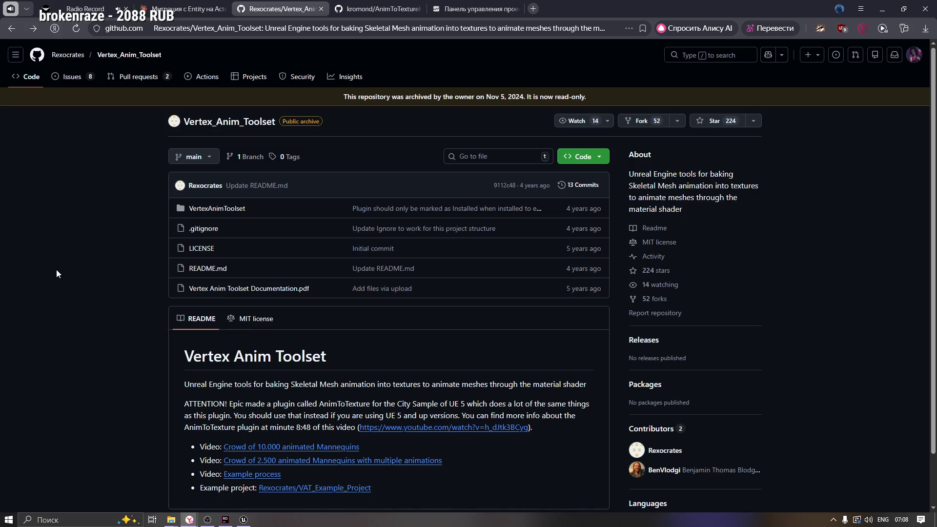
{"action": "left_click", "coordinate": [195, 9]}
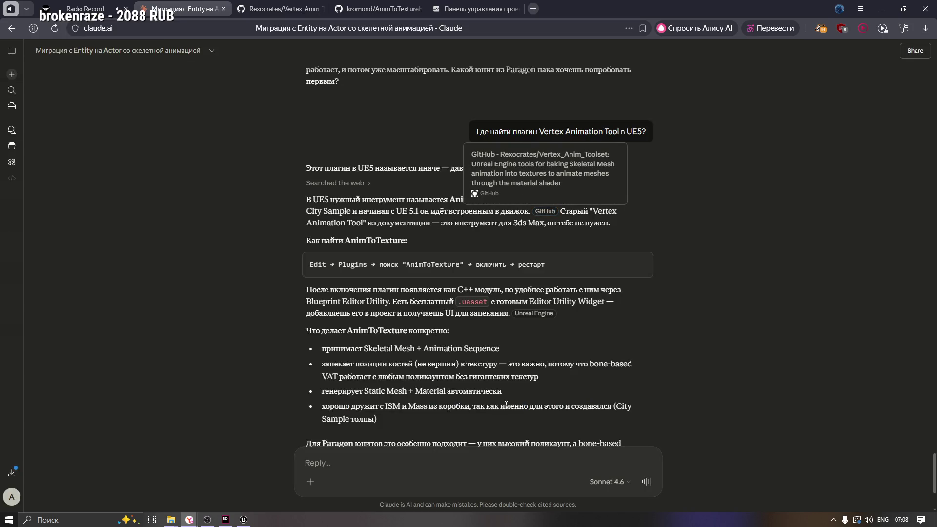
{"action": "scroll", "coordinate": [506, 404], "scroll_direction": "down", "scroll_amount": 2}
{"action": "left_click", "coordinate": [327, 461]}
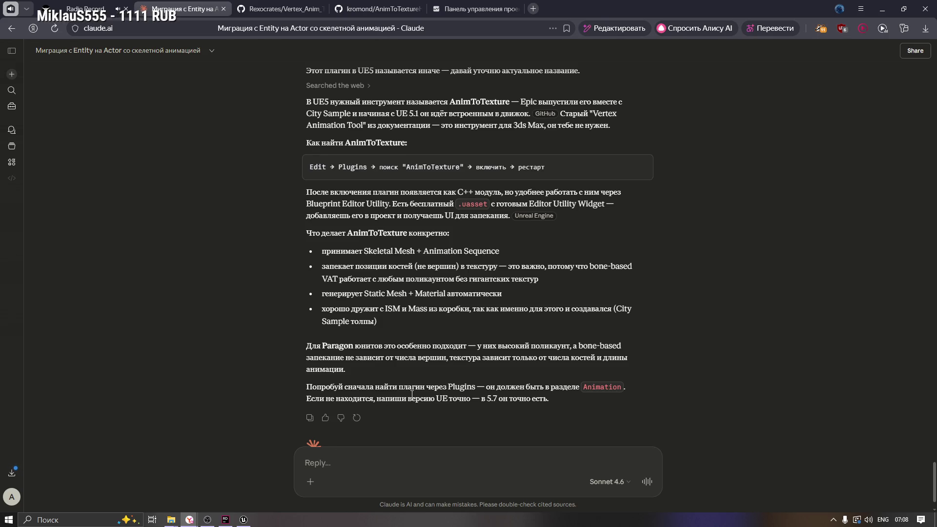
{"action": "double_click", "coordinate": [484, 399]}
{"action": "left_click", "coordinate": [397, 287]}
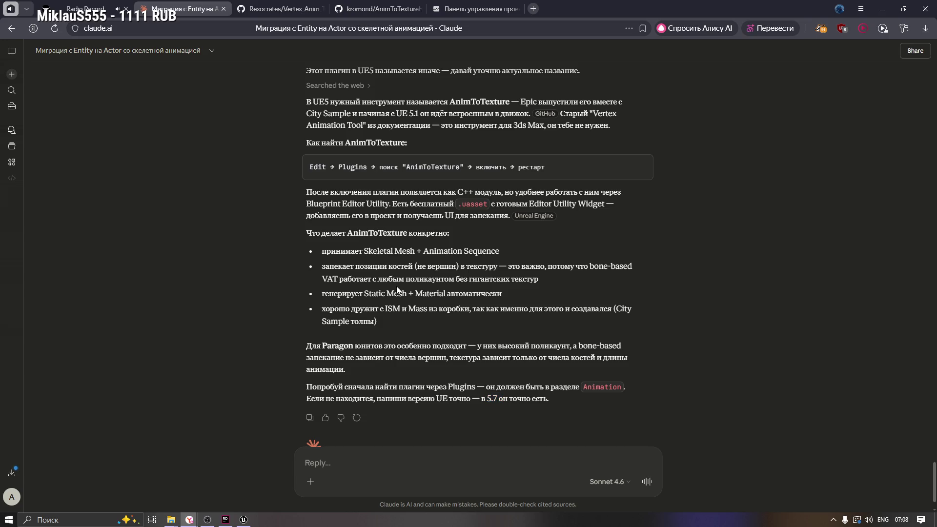
{"action": "scroll", "coordinate": [403, 292], "scroll_direction": "up", "scroll_amount": 1}
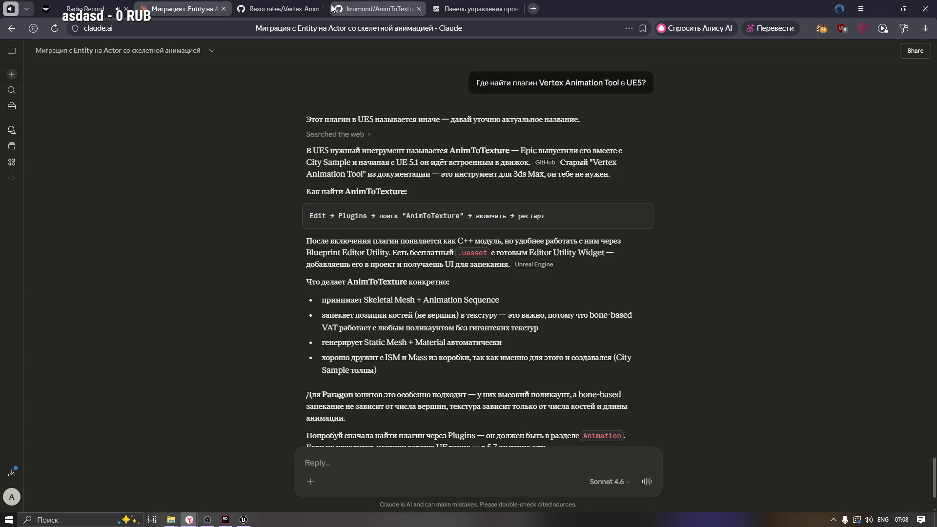
{"action": "left_click", "coordinate": [311, 7]}
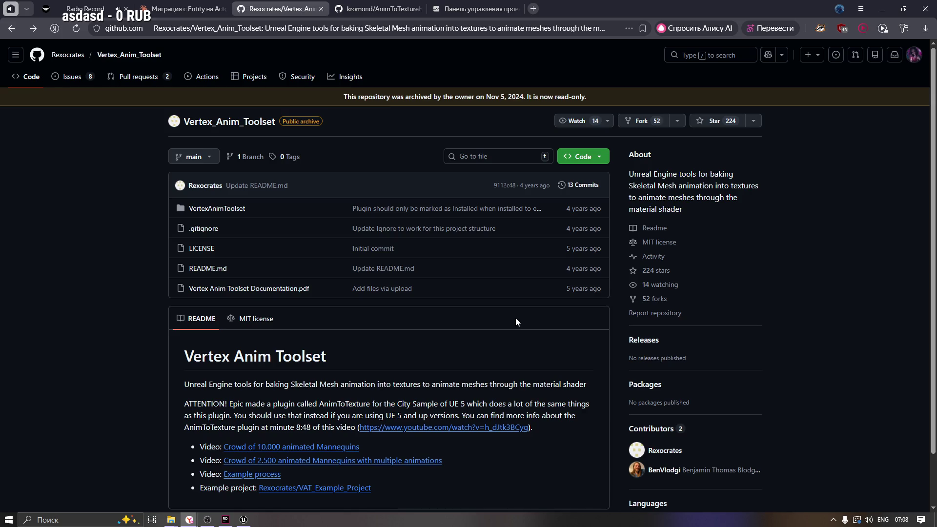
{"action": "scroll", "coordinate": [515, 318], "scroll_direction": "down", "scroll_amount": 1}
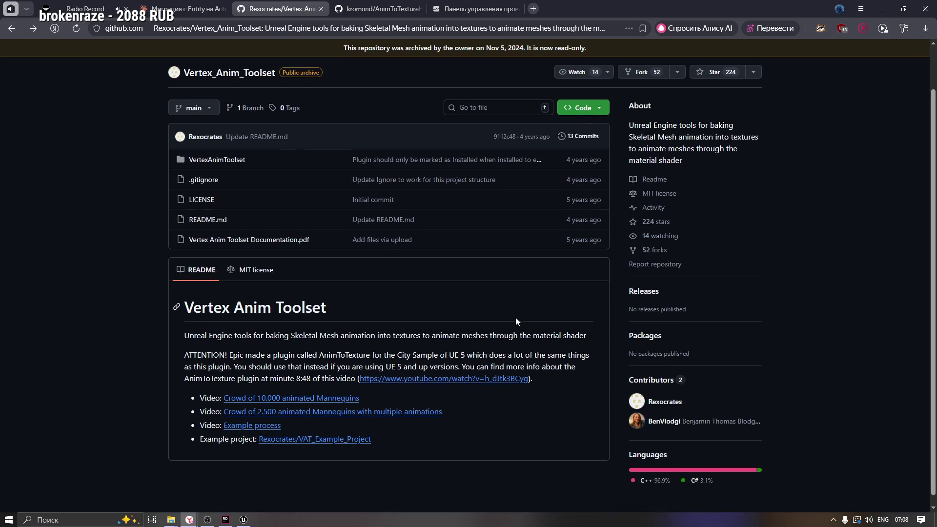
{"action": "scroll", "coordinate": [515, 318], "scroll_direction": "down", "scroll_amount": 1}
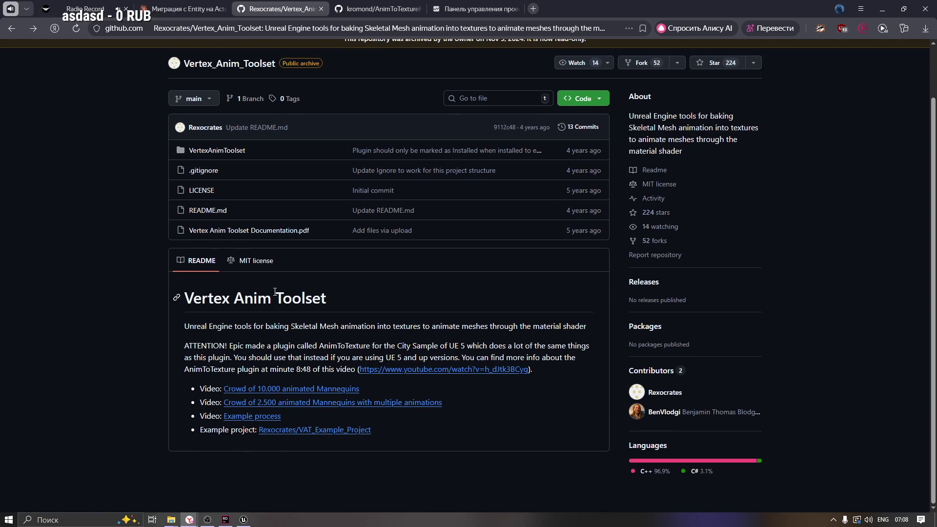
{"action": "left_click", "coordinate": [251, 260]}
{"action": "left_click", "coordinate": [192, 265]}
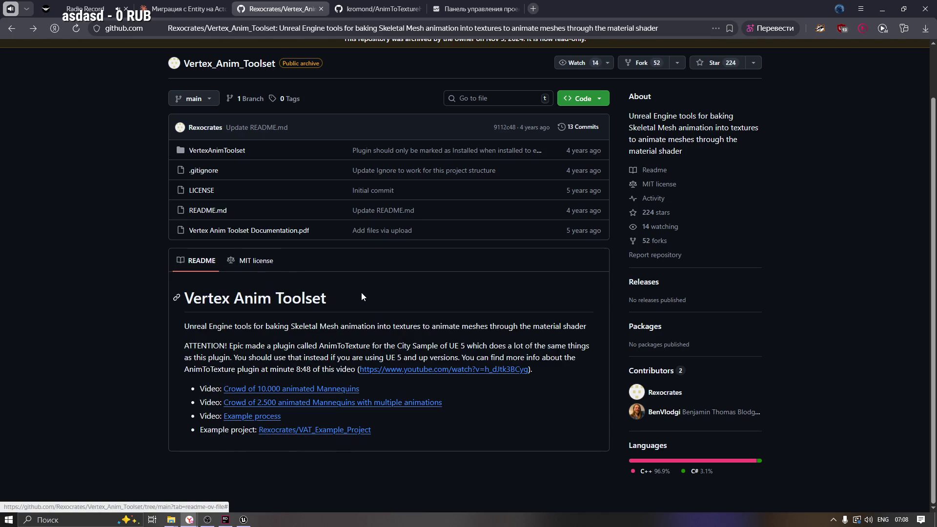
{"action": "left_click_drag", "start_coordinate": [361, 303], "coordinate": [136, 305]}
{"action": "left_click", "coordinate": [141, 333]}
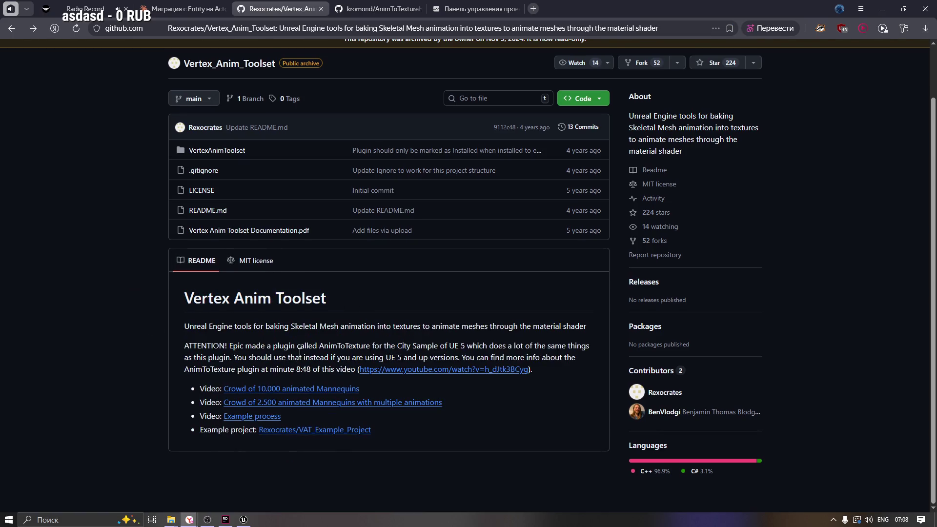
{"action": "scroll", "coordinate": [299, 351], "scroll_direction": "up", "scroll_amount": 1}
{"action": "scroll", "coordinate": [301, 352], "scroll_direction": "up", "scroll_amount": 1}
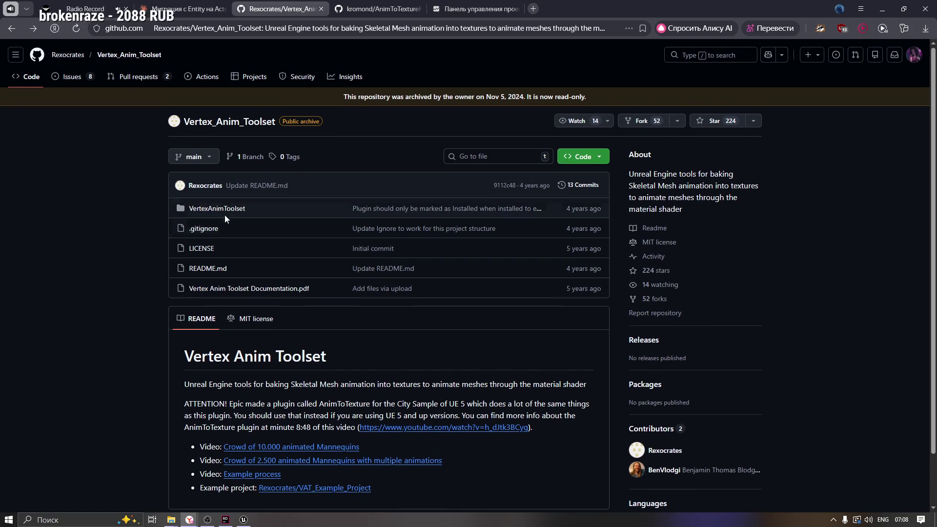
Step: Skim the Quick Start Guide in Vertex Anim Toolset Documentation.pdf, then return to Unreal Editor
{"action": "left_click", "coordinate": [257, 289]}
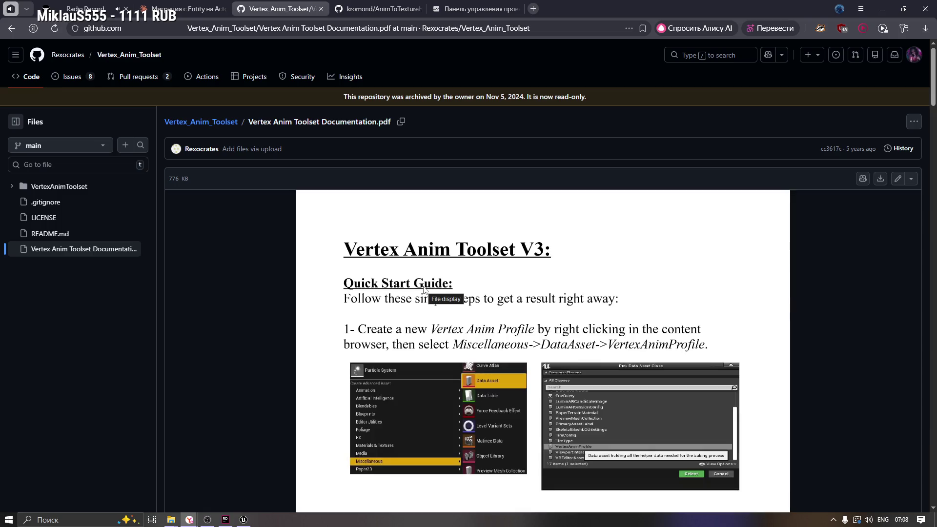
{"action": "scroll", "coordinate": [389, 358], "scroll_direction": "down", "scroll_amount": 1}
{"action": "scroll", "coordinate": [390, 357], "scroll_direction": "down", "scroll_amount": 2}
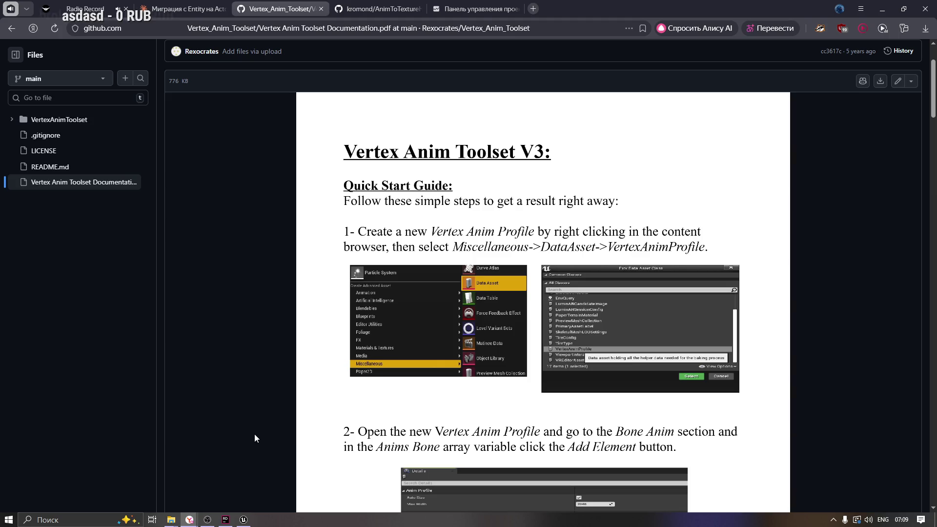
{"action": "left_click", "coordinate": [244, 519]}
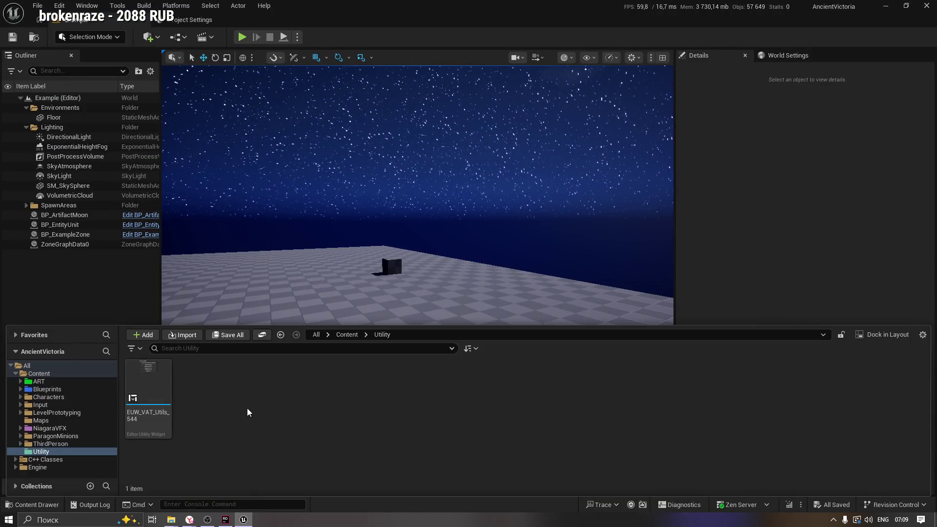
Step: Create an Anim to Texture Data Asset named NewDataAsset in Content/Utility and open it
{"action": "right_click", "coordinate": [241, 405]}
{"action": "mouse_move", "coordinate": [273, 438]}
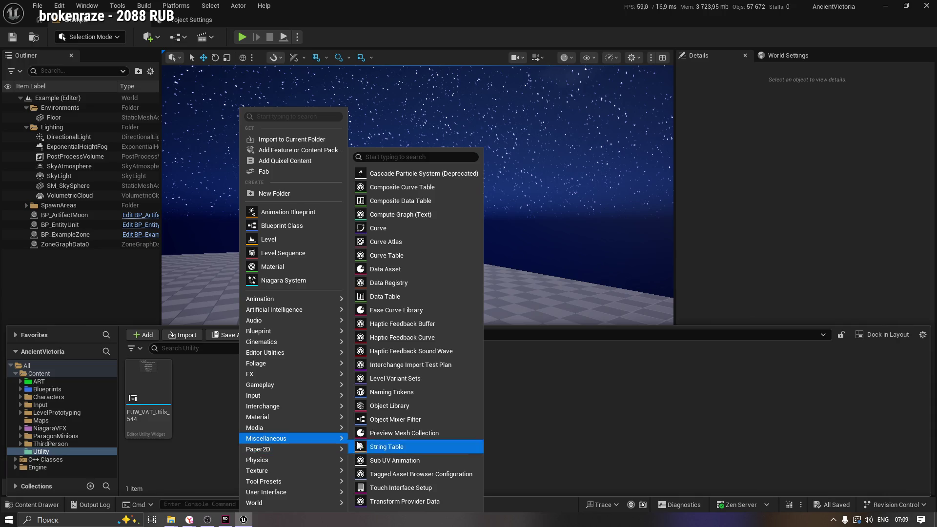
{"action": "left_click", "coordinate": [409, 268]}
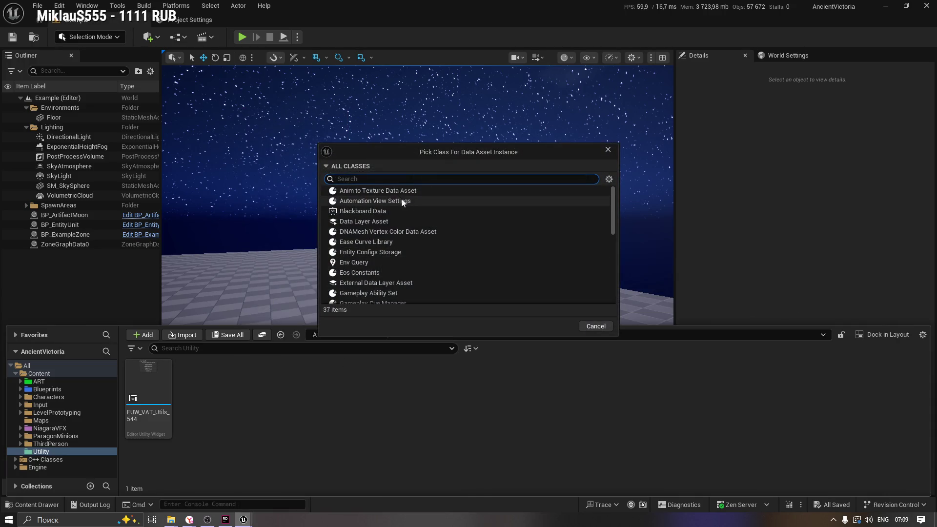
{"action": "left_click", "coordinate": [375, 193]}
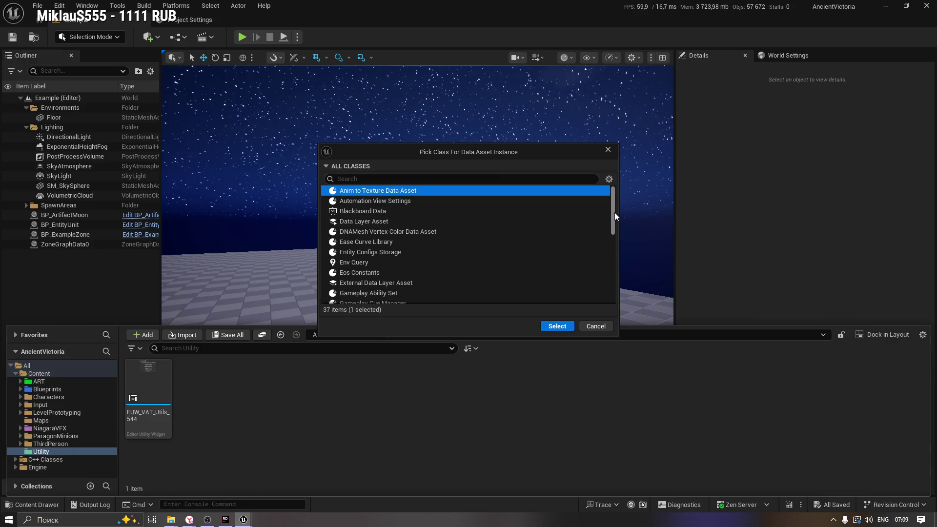
{"action": "left_click_drag", "start_coordinate": [614, 212], "coordinate": [625, 289]}
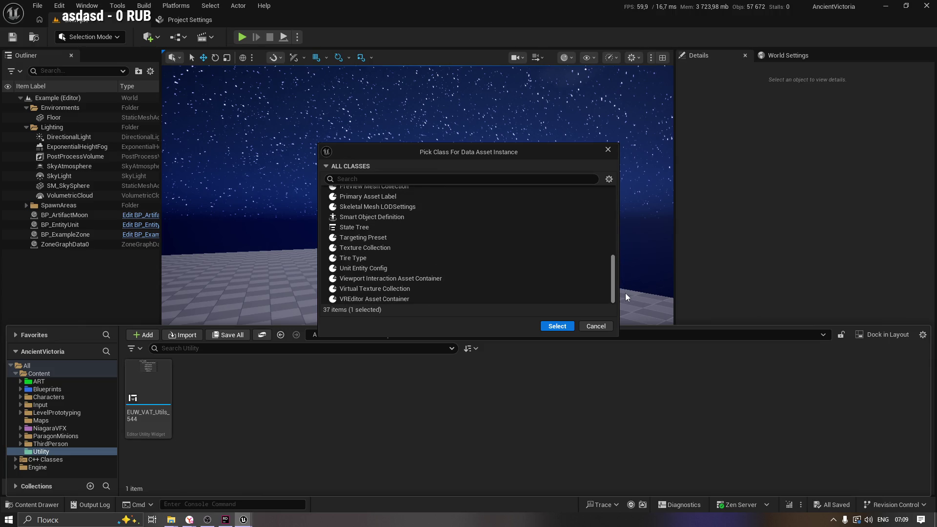
{"action": "left_click_drag", "start_coordinate": [625, 292], "coordinate": [628, 195]}
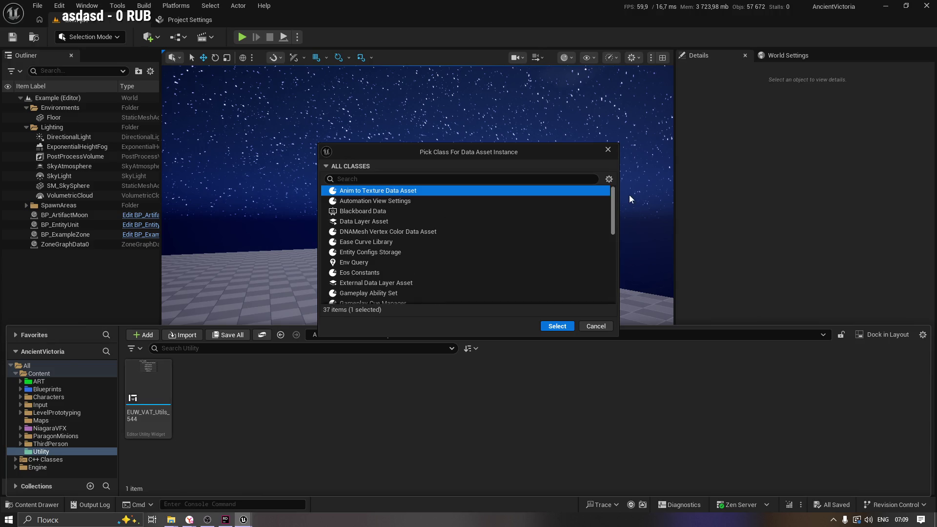
{"action": "left_click", "coordinate": [557, 326]}
{"action": "key", "text": "Return"}
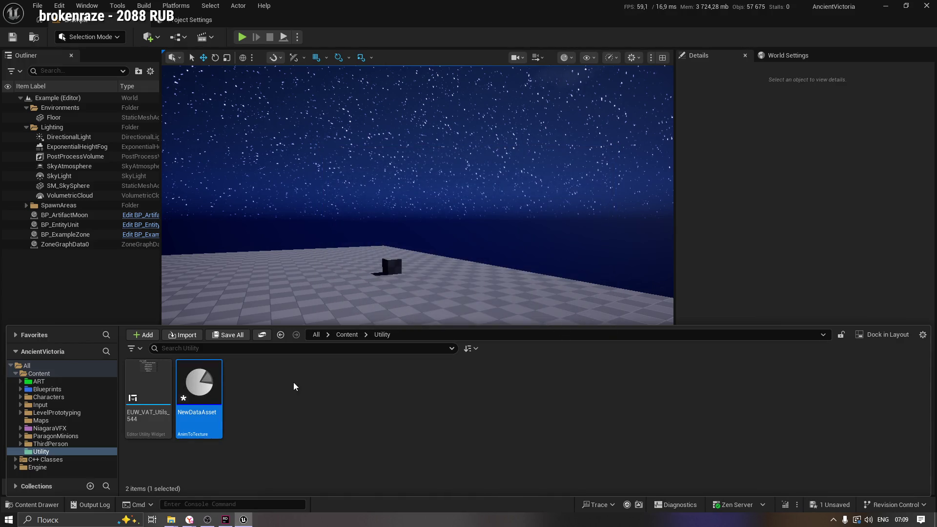
{"action": "double_click", "coordinate": [201, 386]}
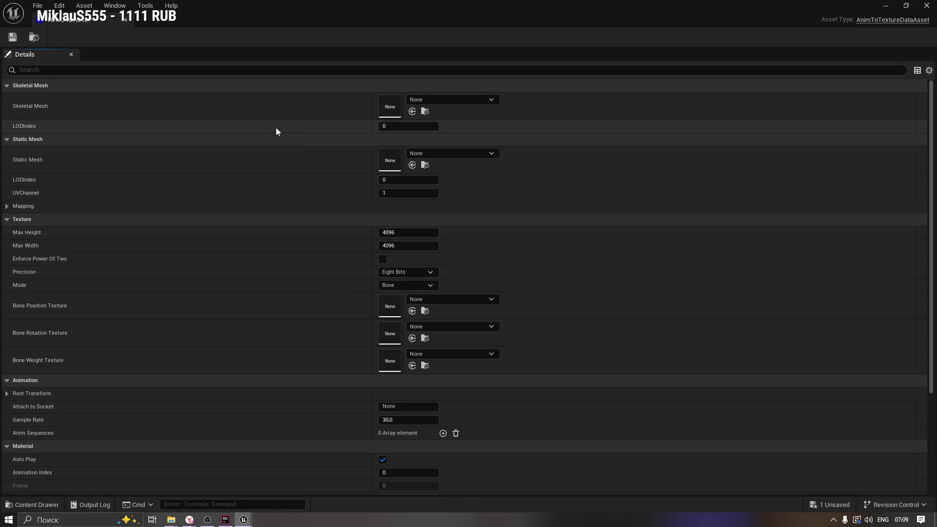
Step: Pick Minion_Lane_Melee_Dusk from the Skeletal Mesh dropdown list of NewDataAsset
{"action": "left_click", "coordinate": [438, 100]}
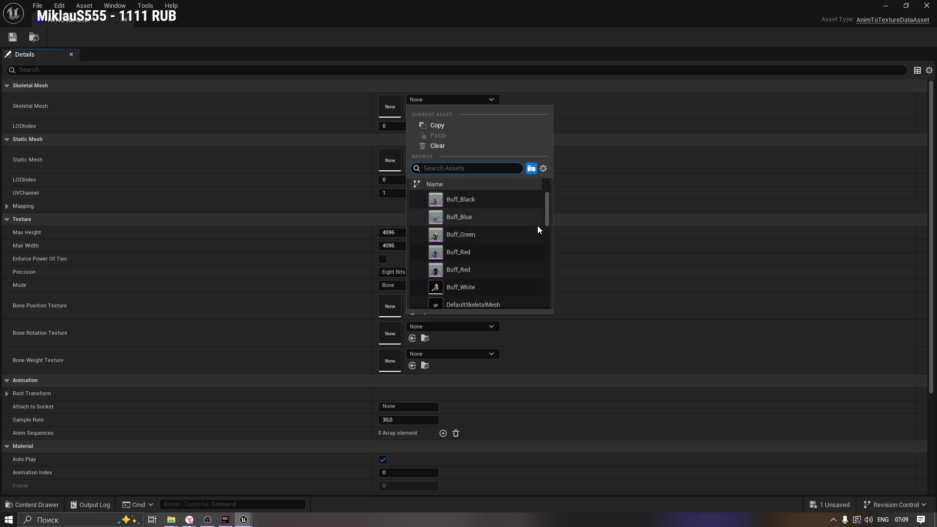
{"action": "scroll", "coordinate": [491, 265], "scroll_direction": "down", "scroll_amount": 2}
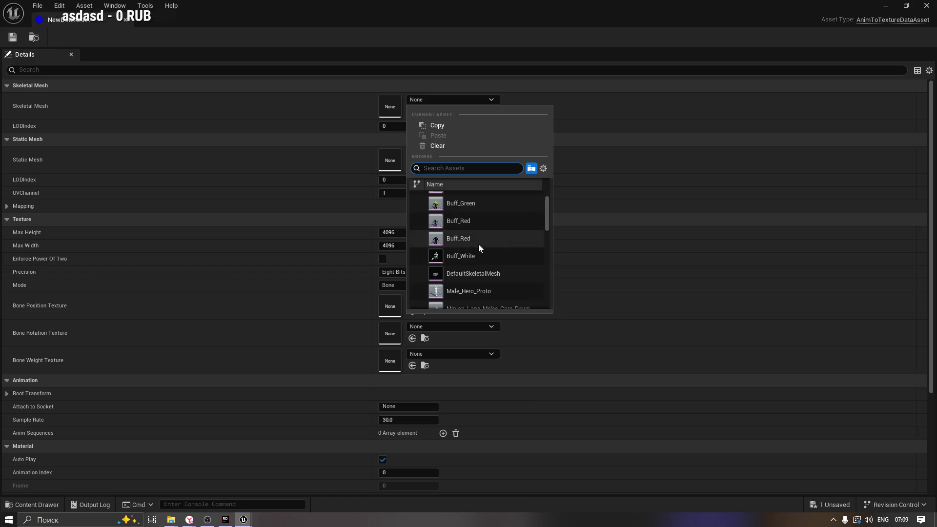
{"action": "scroll", "coordinate": [548, 220], "scroll_direction": "down", "scroll_amount": 5}
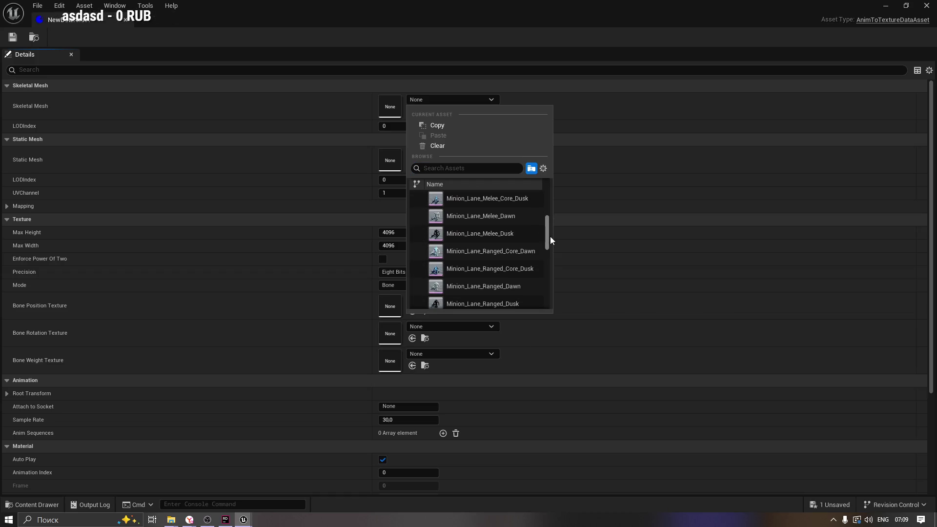
{"action": "scroll", "coordinate": [550, 236], "scroll_direction": "down", "scroll_amount": 7}
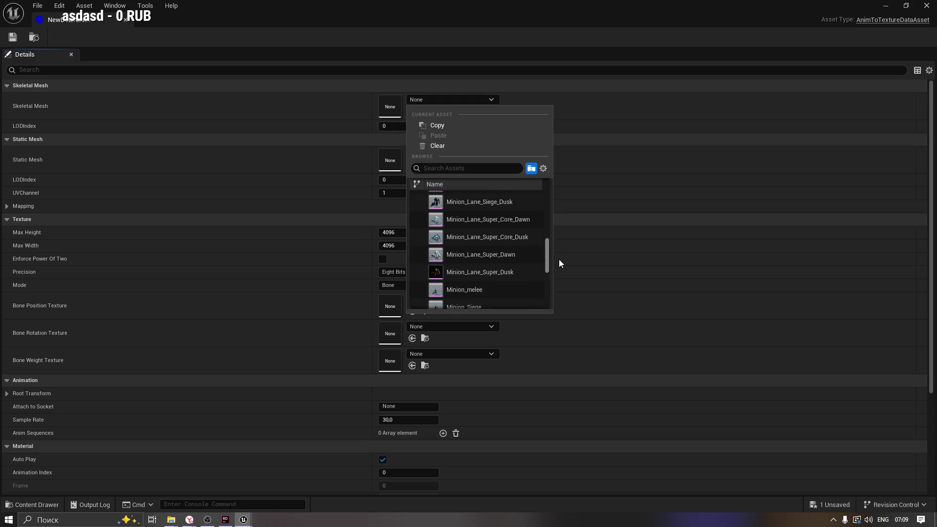
{"action": "scroll", "coordinate": [560, 260], "scroll_direction": "down", "scroll_amount": 3}
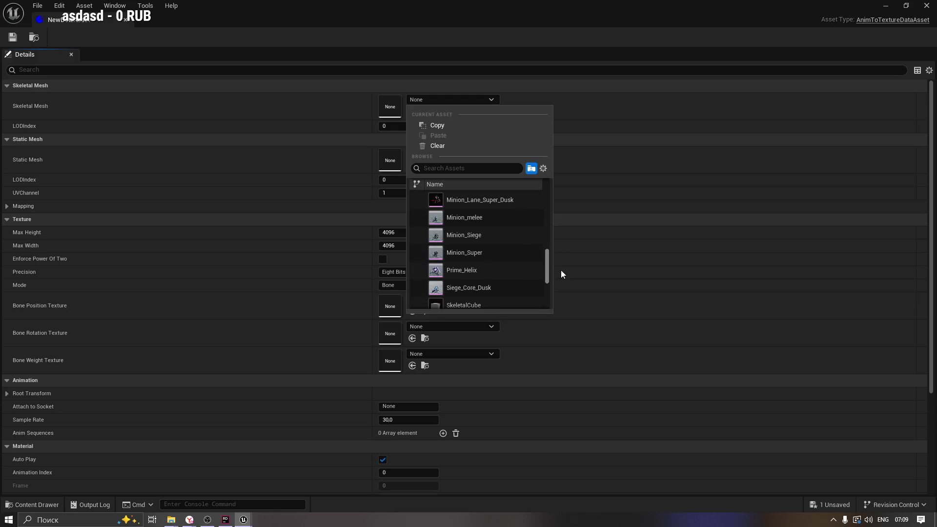
{"action": "scroll", "coordinate": [561, 278], "scroll_direction": "down", "scroll_amount": 8}
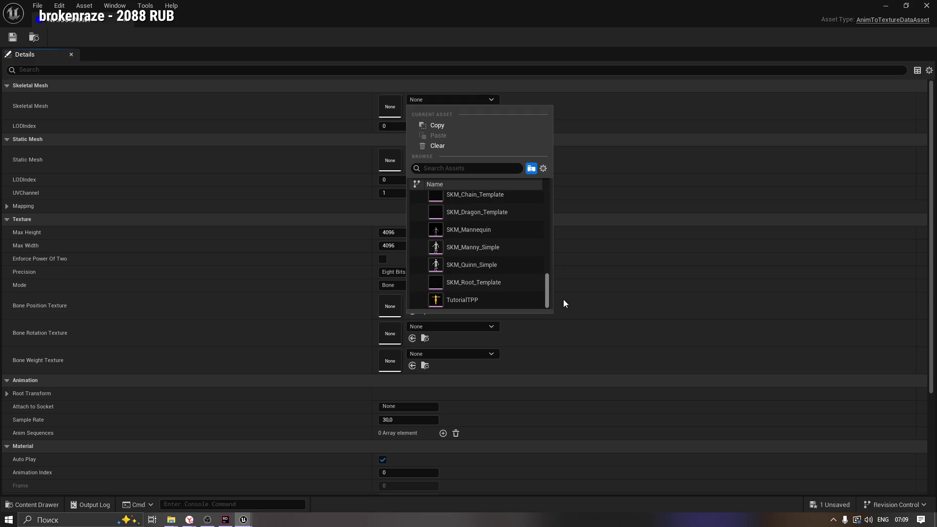
{"action": "scroll", "coordinate": [562, 288], "scroll_direction": "up", "scroll_amount": 6}
{"action": "mouse_move", "coordinate": [561, 275]}
{"action": "left_mouse_down"}
{"action": "mouse_move", "coordinate": [563, 198]}
{"action": "mouse_move", "coordinate": [565, 236]}
{"action": "left_mouse_up"}
{"action": "mouse_move", "coordinate": [485, 240]}
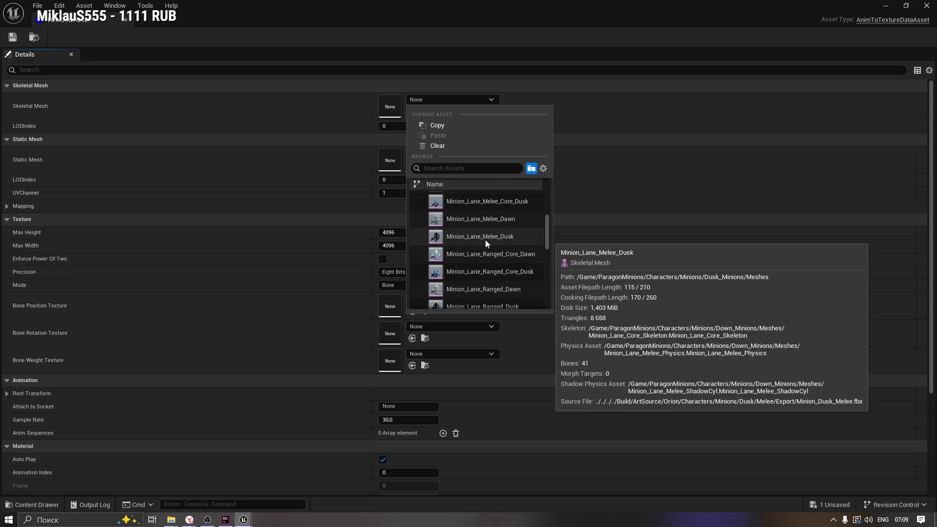
{"action": "left_click", "coordinate": [485, 238]}
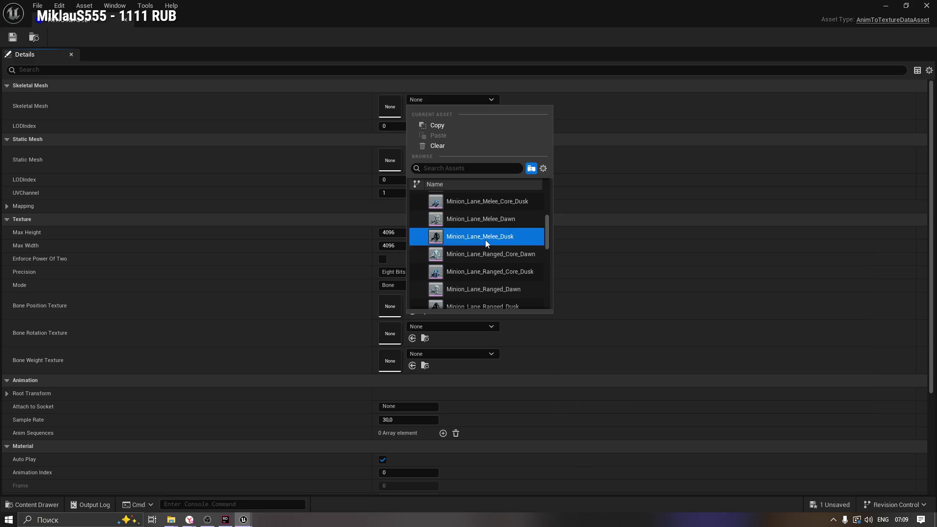
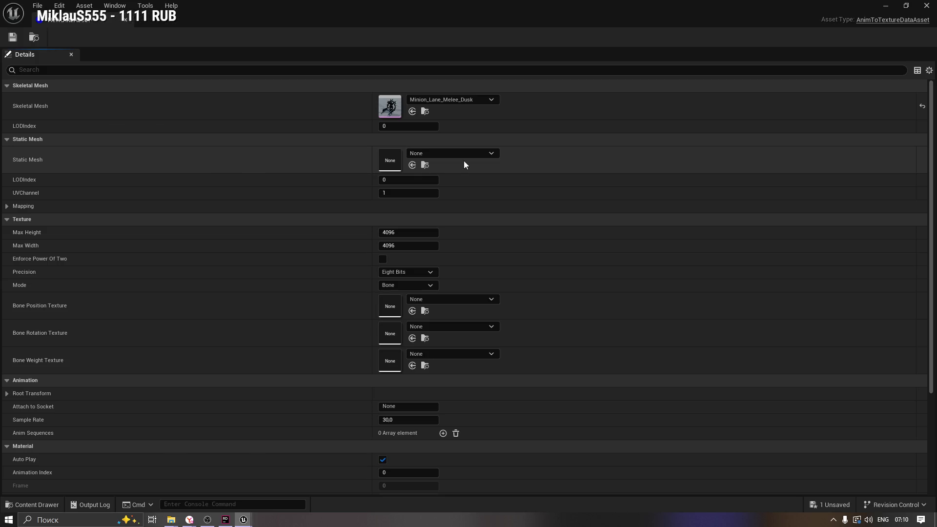
Step: Check the static mesh list, Mapping settings and bake modes, leaving the bake mode on Bone
{"action": "left_click", "coordinate": [451, 154]}
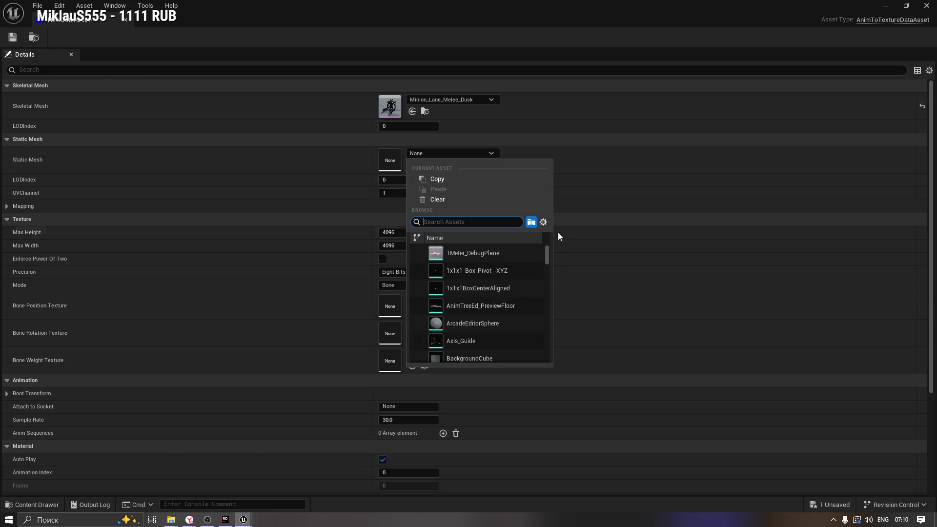
{"action": "mouse_move", "coordinate": [547, 249]}
{"action": "left_mouse_down"}
{"action": "mouse_move", "coordinate": [557, 273]}
{"action": "mouse_move", "coordinate": [558, 353]}
{"action": "left_mouse_up"}
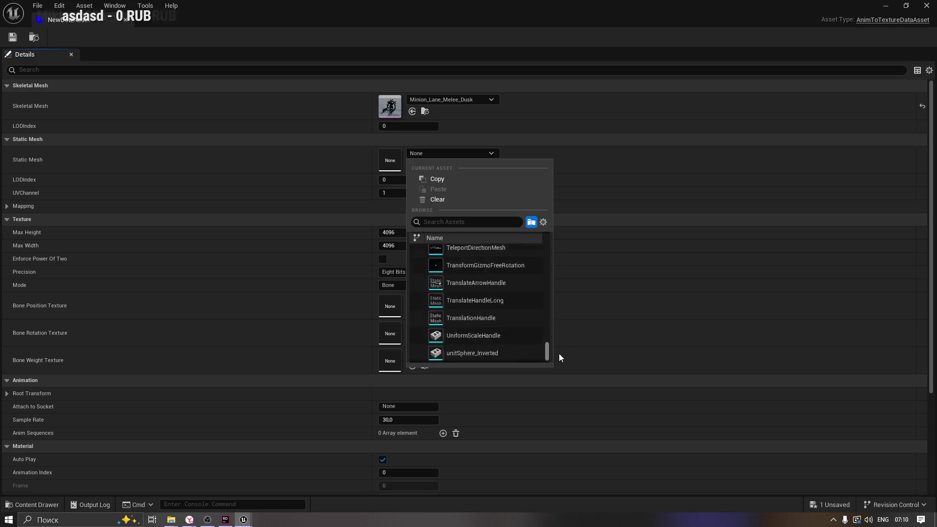
{"action": "left_click", "coordinate": [344, 157]}
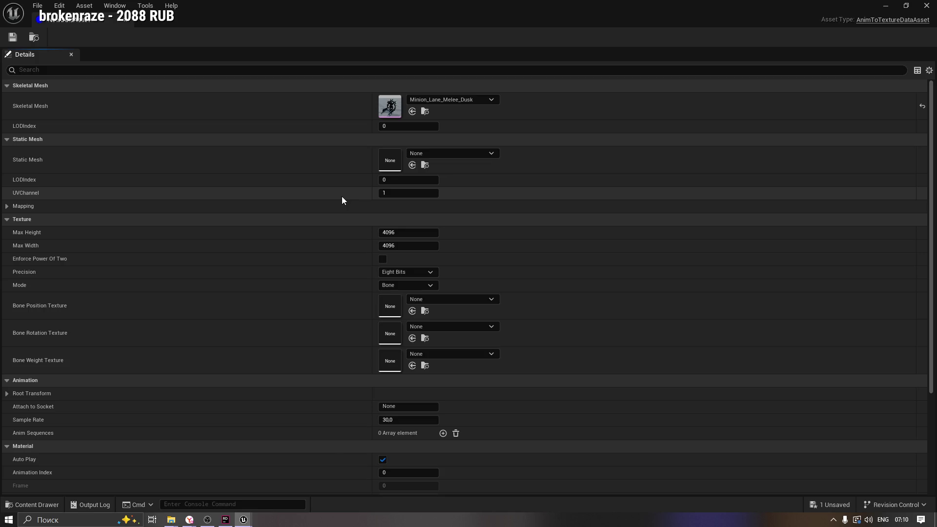
{"action": "left_click", "coordinate": [8, 206]}
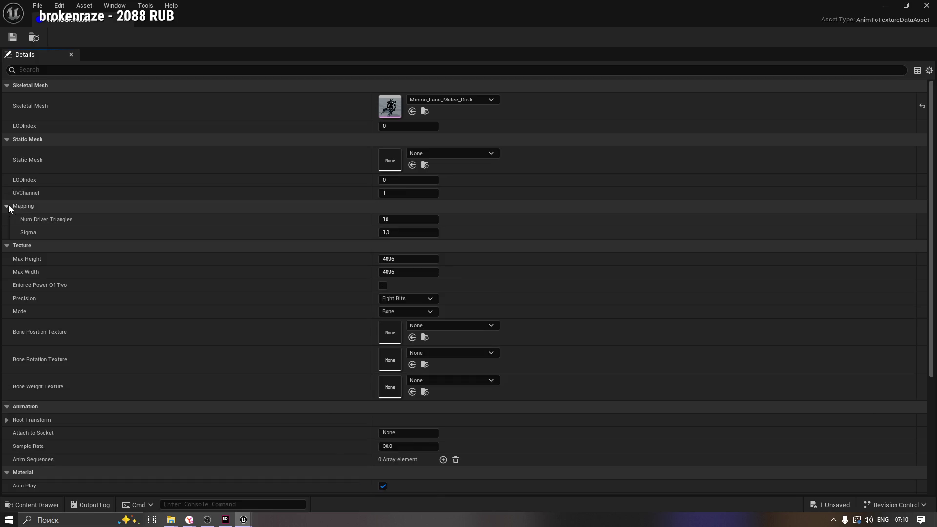
{"action": "left_click", "coordinate": [7, 205]}
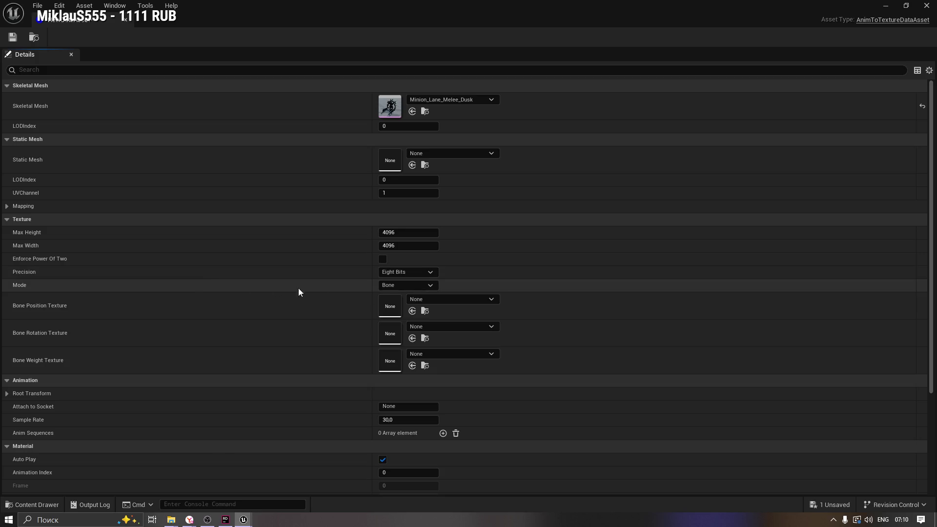
{"action": "left_click", "coordinate": [399, 286]}
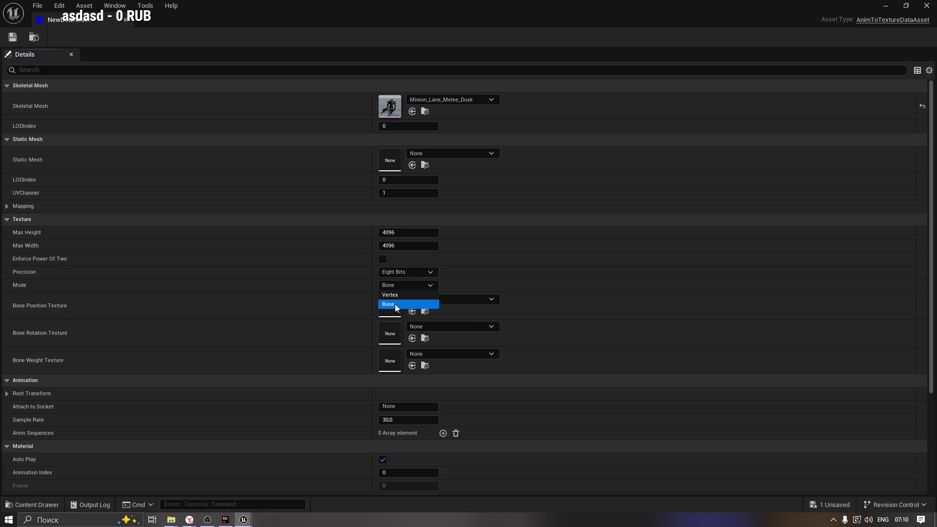
{"action": "left_click", "coordinate": [394, 296]}
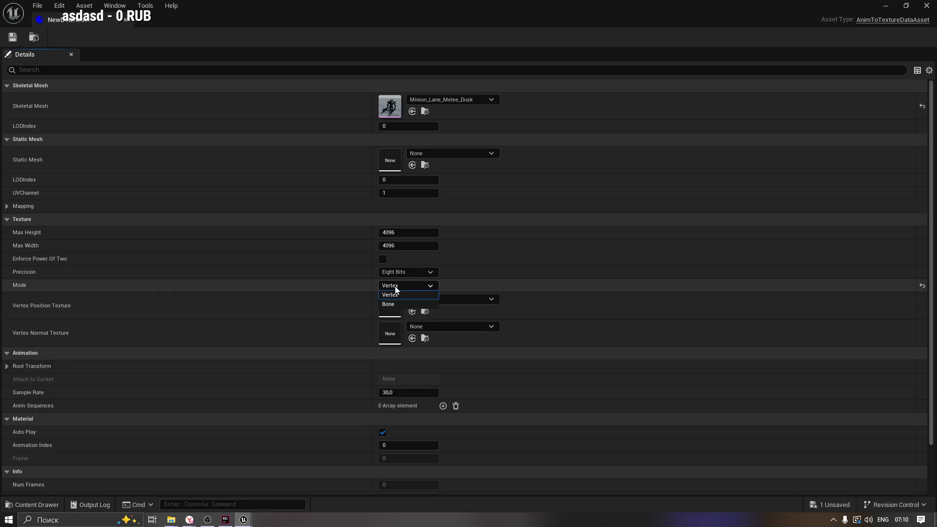
{"action": "left_click", "coordinate": [394, 286]}
{"action": "left_click", "coordinate": [396, 305]}
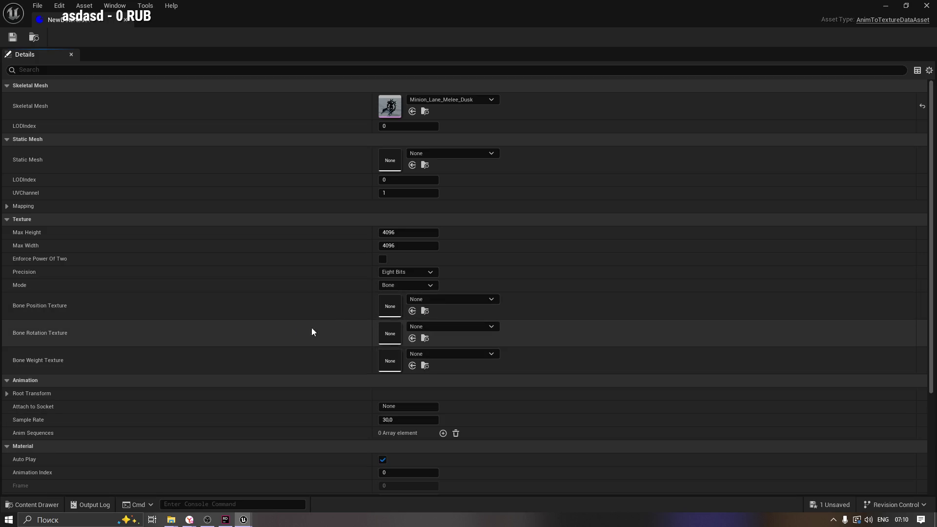
Step: Inspect the Bone Position, Rotation and Weight texture pickers without assigning any texture
{"action": "left_click", "coordinate": [434, 299]}
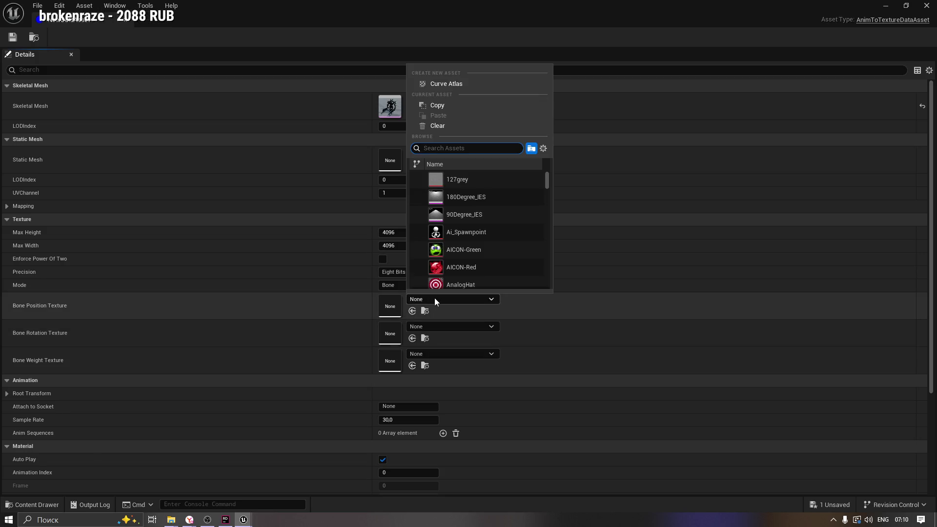
{"action": "left_click", "coordinate": [435, 326]}
{"action": "left_click", "coordinate": [435, 326]}
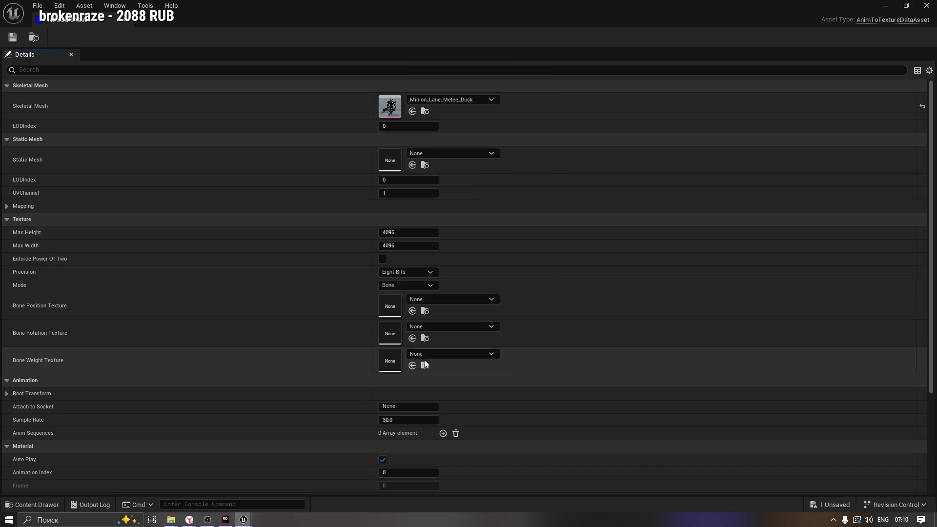
{"action": "left_click", "coordinate": [425, 354]}
{"action": "left_click", "coordinate": [425, 360]}
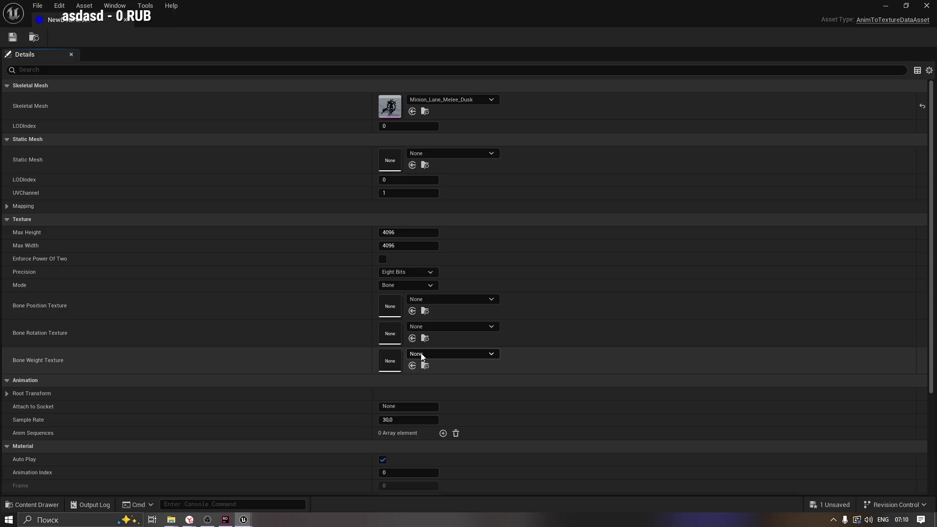
Step: Review the Details panel, save the data asset, and bring up the Vertex Anim Toolset guide
{"action": "scroll", "coordinate": [312, 345], "scroll_direction": "down", "scroll_amount": 3}
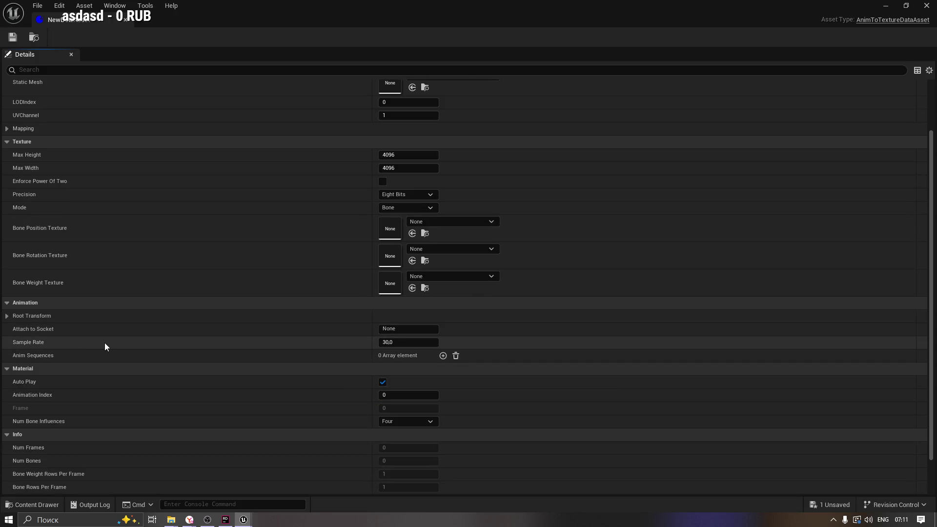
{"action": "scroll", "coordinate": [105, 344], "scroll_direction": "down", "scroll_amount": 2}
{"action": "scroll", "coordinate": [112, 356], "scroll_direction": "up", "scroll_amount": 2}
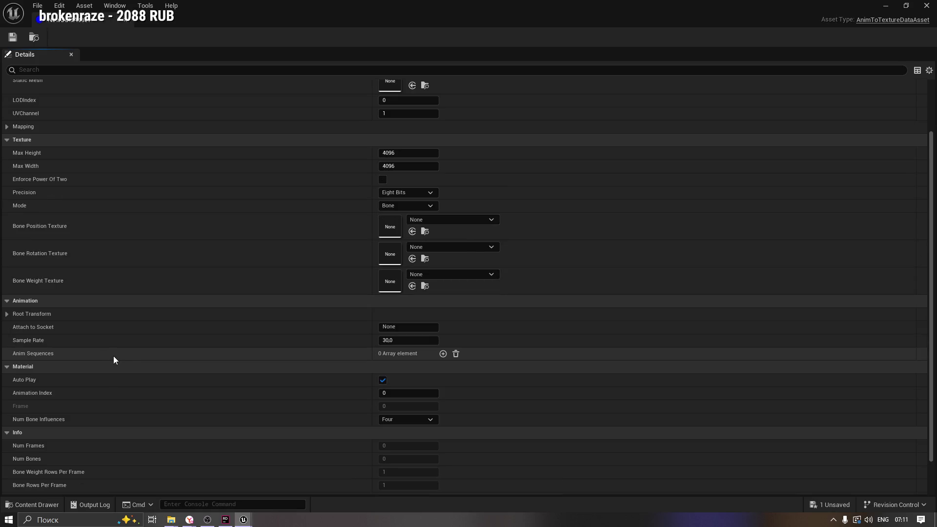
{"action": "scroll", "coordinate": [136, 359], "scroll_direction": "down", "scroll_amount": 2}
{"action": "scroll", "coordinate": [159, 361], "scroll_direction": "up", "scroll_amount": 2}
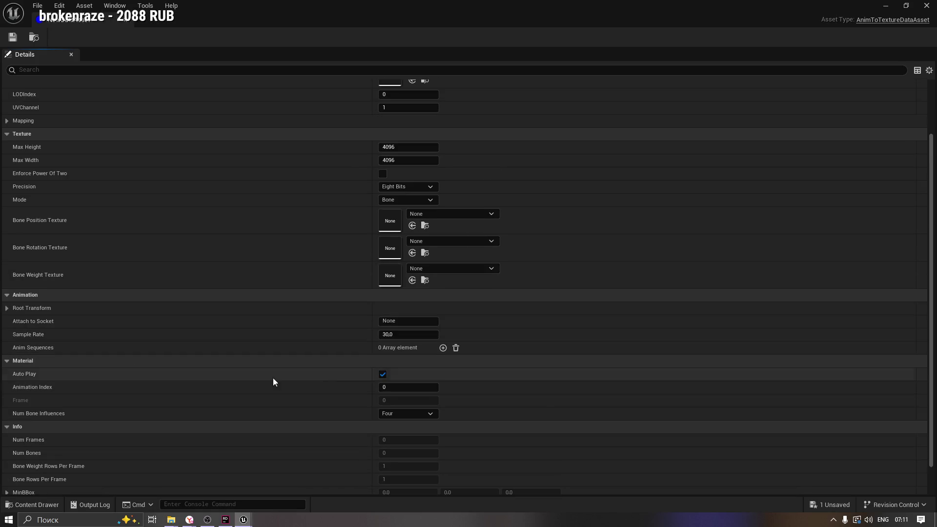
{"action": "scroll", "coordinate": [917, 446], "scroll_direction": "down", "scroll_amount": 2}
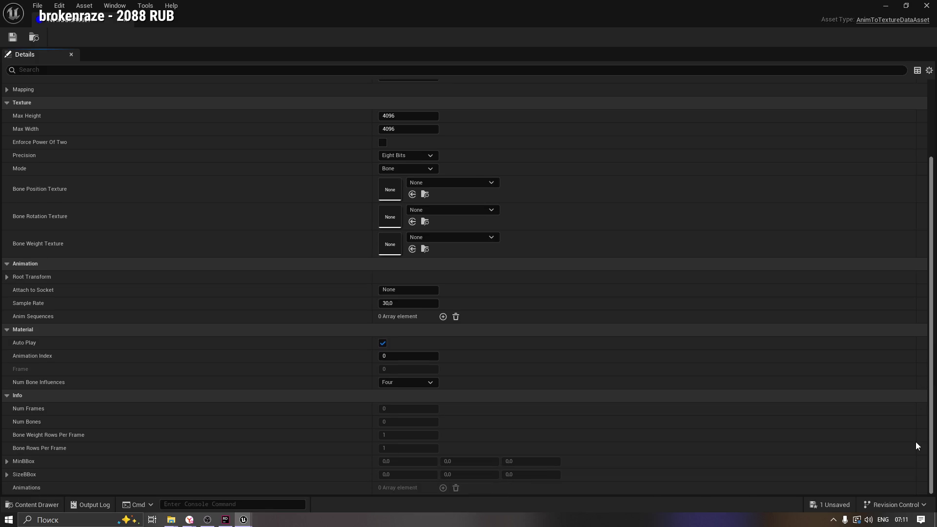
{"action": "scroll", "coordinate": [916, 449], "scroll_direction": "up", "scroll_amount": 7}
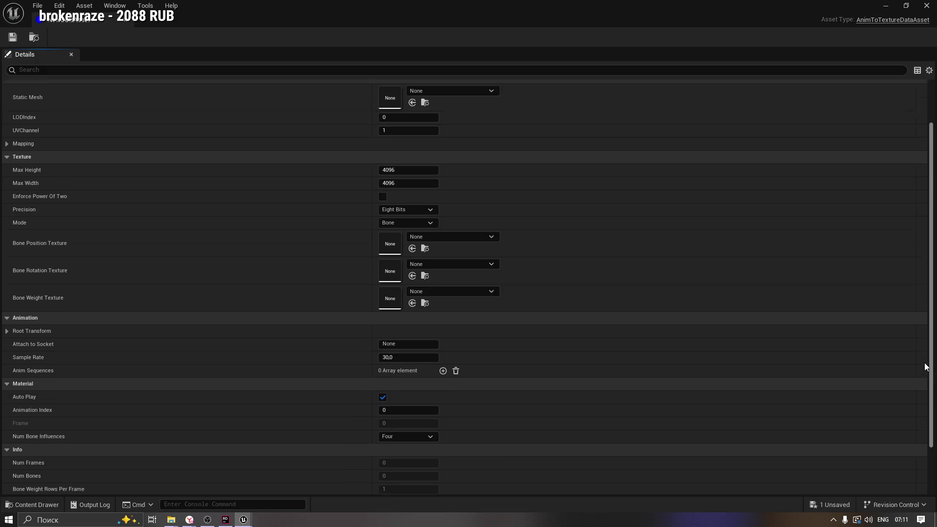
{"action": "left_click", "coordinate": [13, 37]}
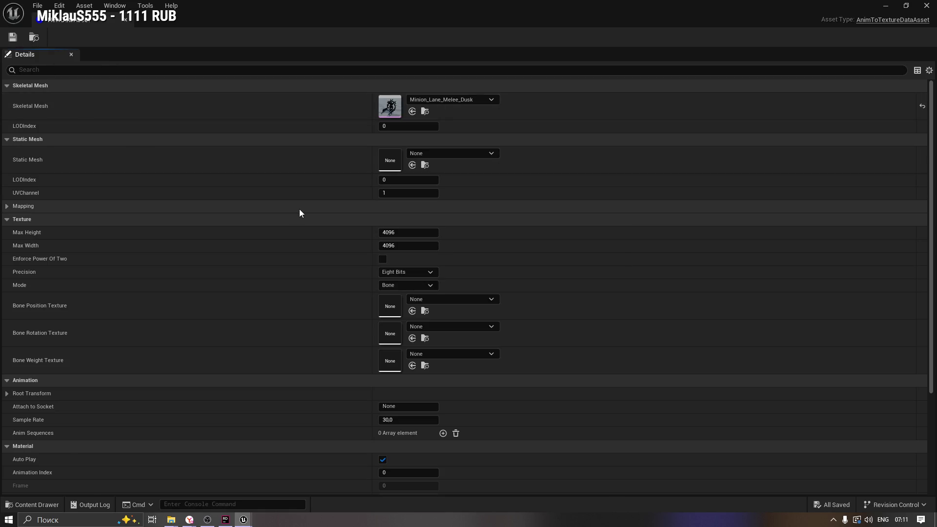
{"action": "mouse_move", "coordinate": [190, 519]}
{"action": "left_click", "coordinate": [178, 480]}
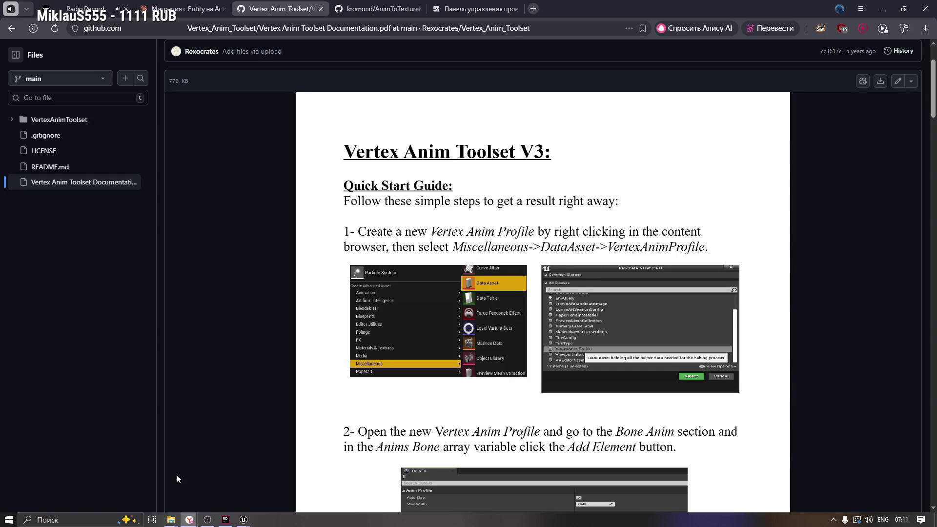
Step: Read the Vertex Anim Toolset PDF down to step 3, then return to the Unreal data asset editor
{"action": "scroll", "coordinate": [439, 332], "scroll_direction": "down", "scroll_amount": 5}
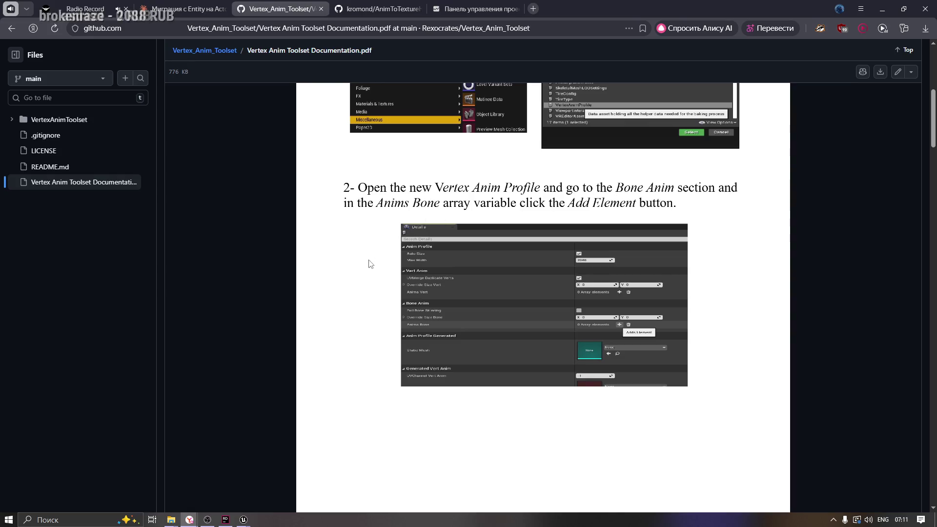
{"action": "scroll", "coordinate": [379, 264], "scroll_direction": "down", "scroll_amount": 1}
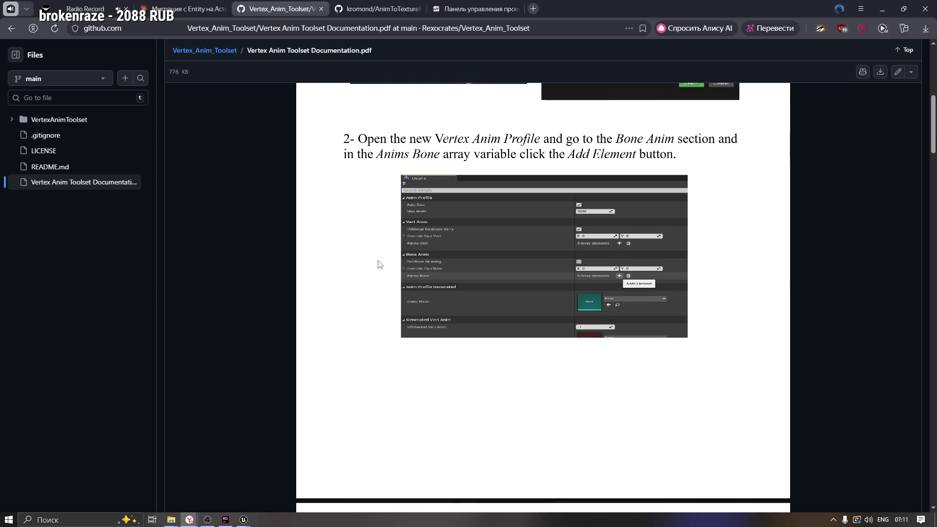
{"action": "scroll", "coordinate": [380, 264], "scroll_direction": "down", "scroll_amount": 8}
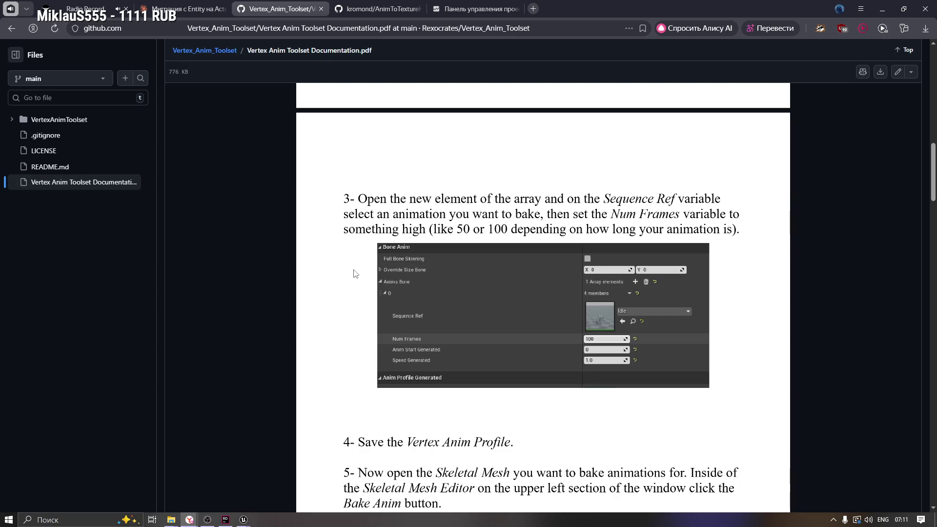
{"action": "key", "text": "alt+Tab"}
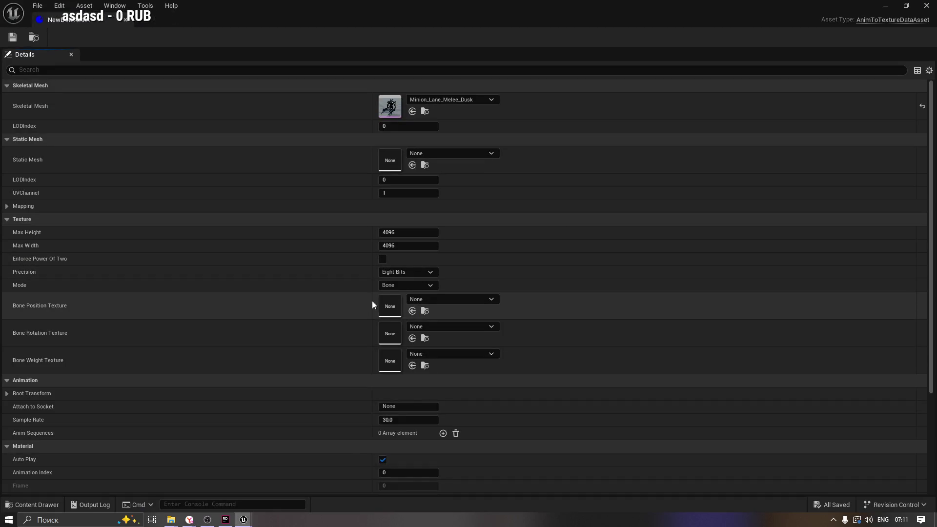
Step: Keep the Bone bake mode and add one element to Anim Sequences
{"action": "left_click", "coordinate": [399, 303]}
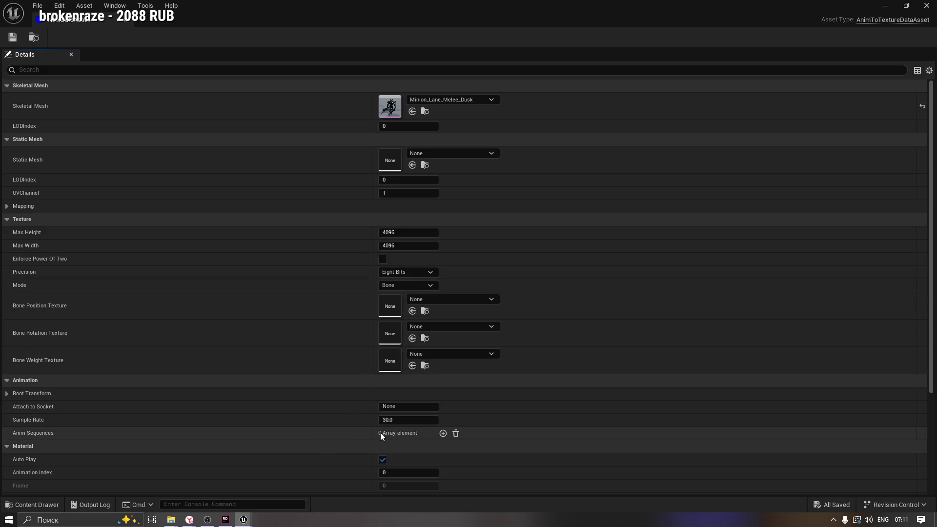
{"action": "left_click", "coordinate": [442, 433]}
{"action": "scroll", "coordinate": [293, 454], "scroll_direction": "down", "scroll_amount": 3}
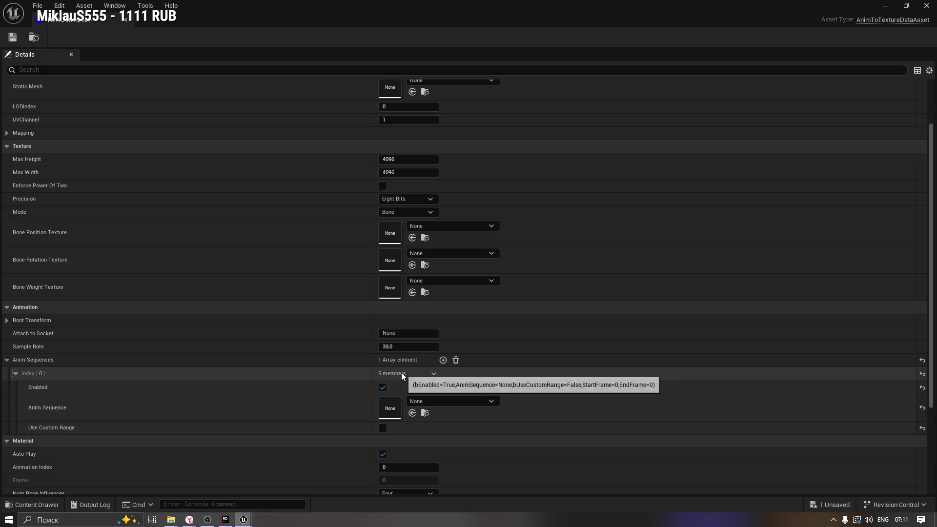
Step: Search the animation assets by name for the new Index [0] entry, then show the project folders
{"action": "left_click", "coordinate": [431, 402]}
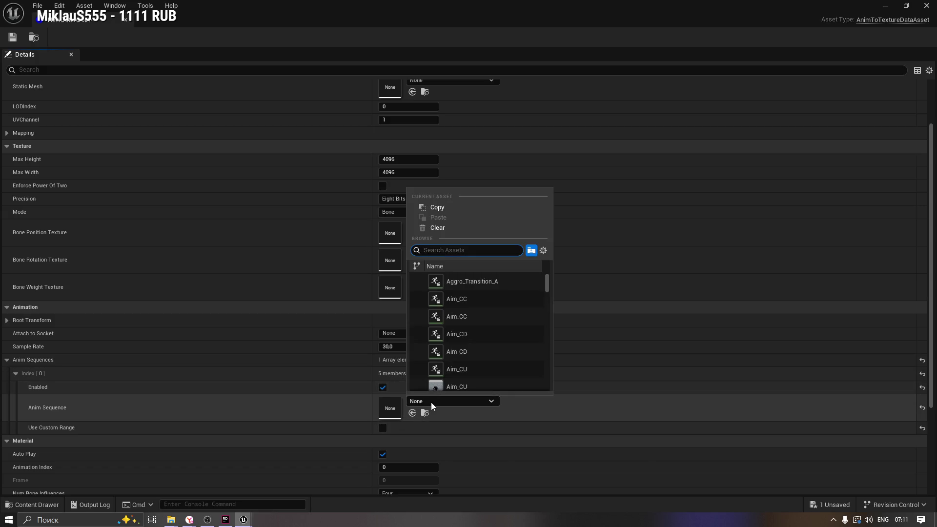
{"action": "left_click", "coordinate": [548, 281]}
{"action": "left_click_drag", "start_coordinate": [548, 280], "coordinate": [555, 291]}
{"action": "left_click", "coordinate": [445, 251]}
{"action": "type", "text": "idl"}
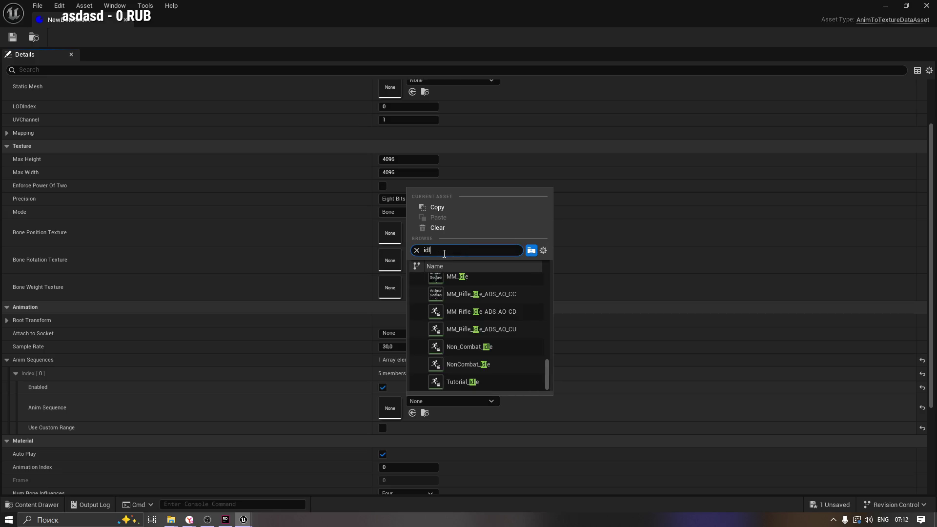
{"action": "type", "text": "e"}
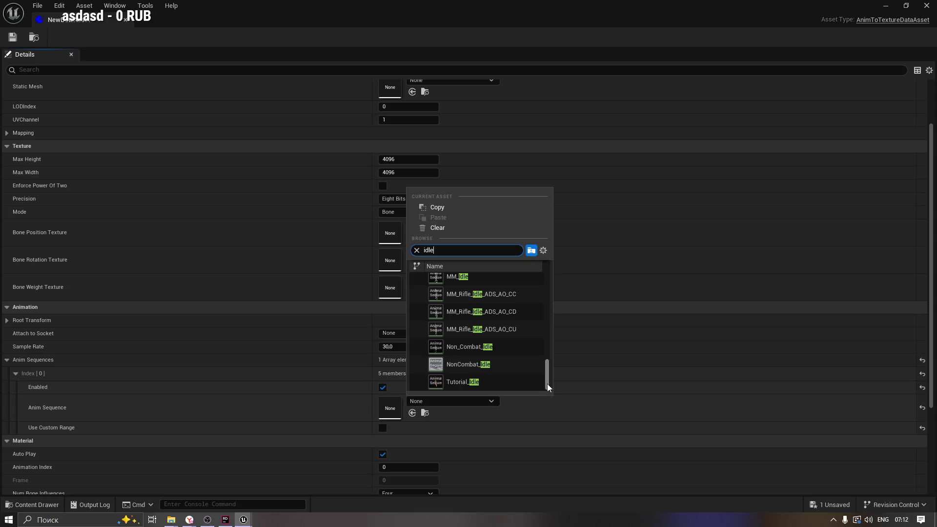
{"action": "mouse_move", "coordinate": [548, 373]}
{"action": "left_mouse_down"}
{"action": "mouse_move", "coordinate": [567, 330]}
{"action": "mouse_move", "coordinate": [569, 271]}
{"action": "left_mouse_up"}
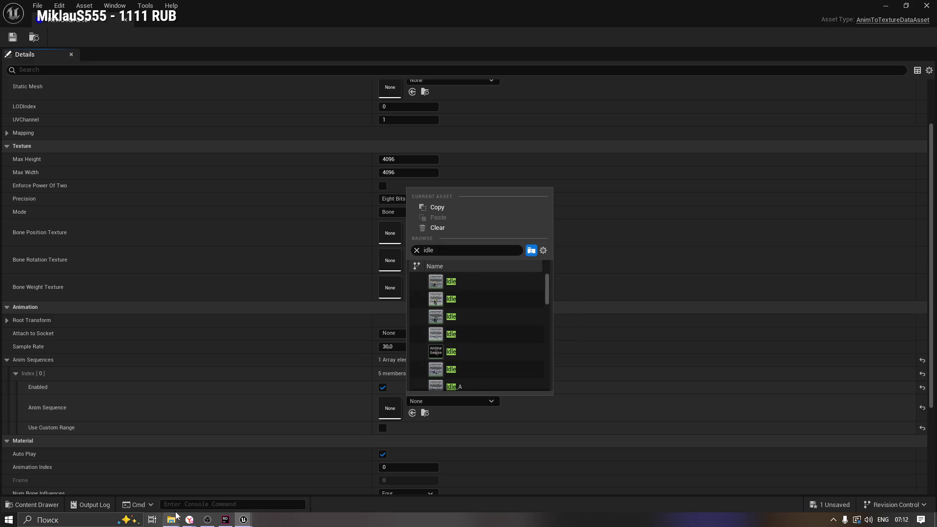
{"action": "left_click", "coordinate": [33, 505]}
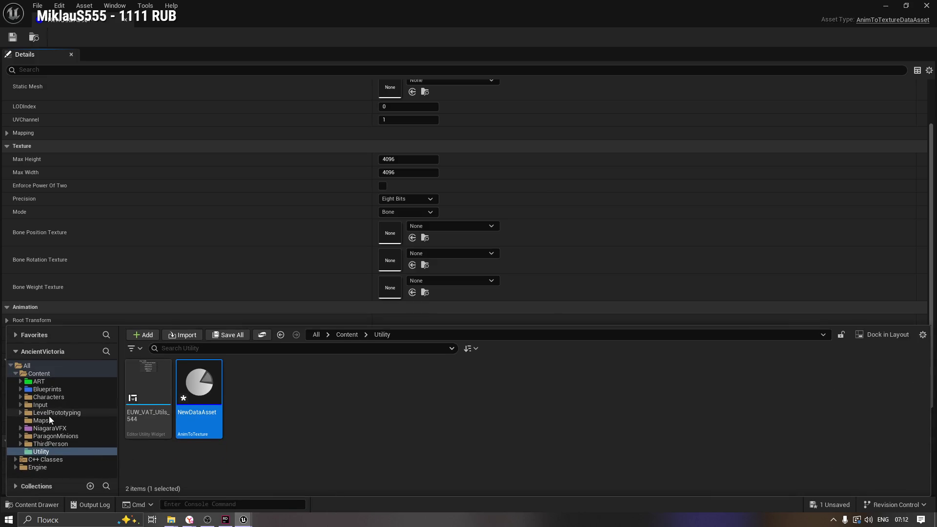
Step: Browse to Blueprints > GameCore > Units, open ABP_EntityUnit, and select its Idle sequence player node
{"action": "left_click", "coordinate": [42, 405]}
{"action": "left_click", "coordinate": [44, 397]}
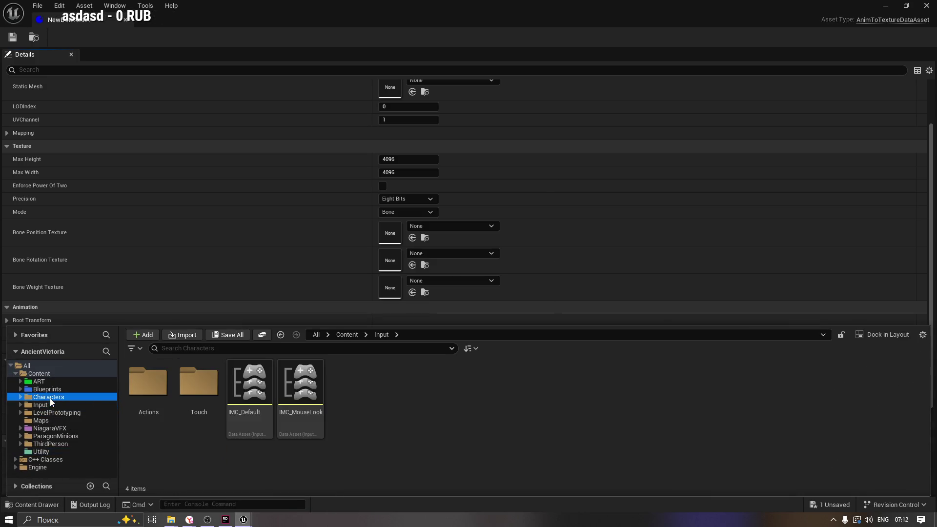
{"action": "left_click", "coordinate": [20, 397]}
{"action": "left_click", "coordinate": [20, 389]}
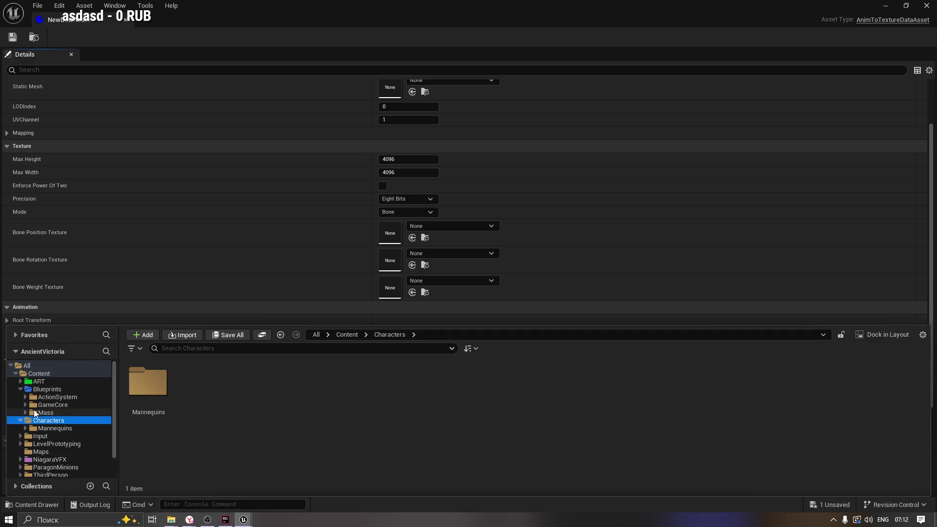
{"action": "left_click", "coordinate": [32, 405]}
{"action": "left_click", "coordinate": [26, 397]}
{"action": "left_click", "coordinate": [25, 413]}
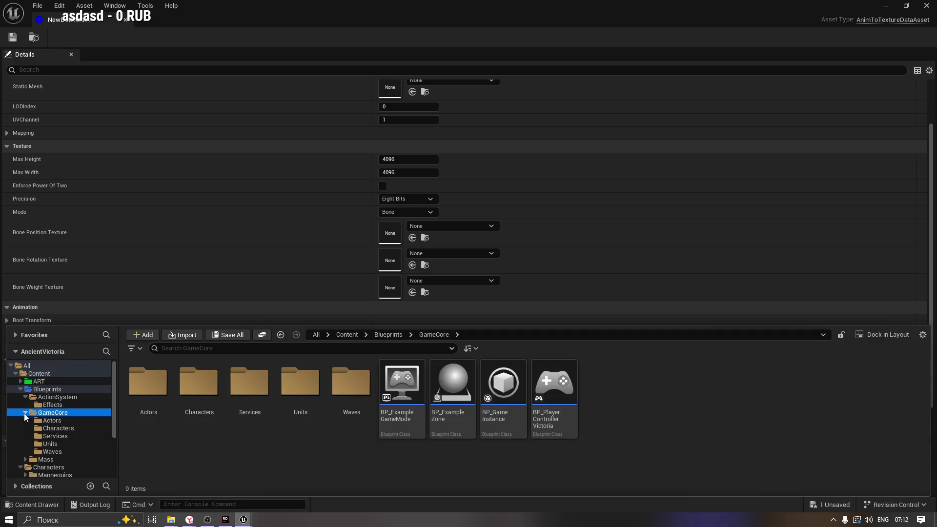
{"action": "left_click", "coordinate": [51, 420]}
{"action": "left_click", "coordinate": [54, 429]}
{"action": "left_click", "coordinate": [53, 436]}
{"action": "left_click", "coordinate": [51, 443]}
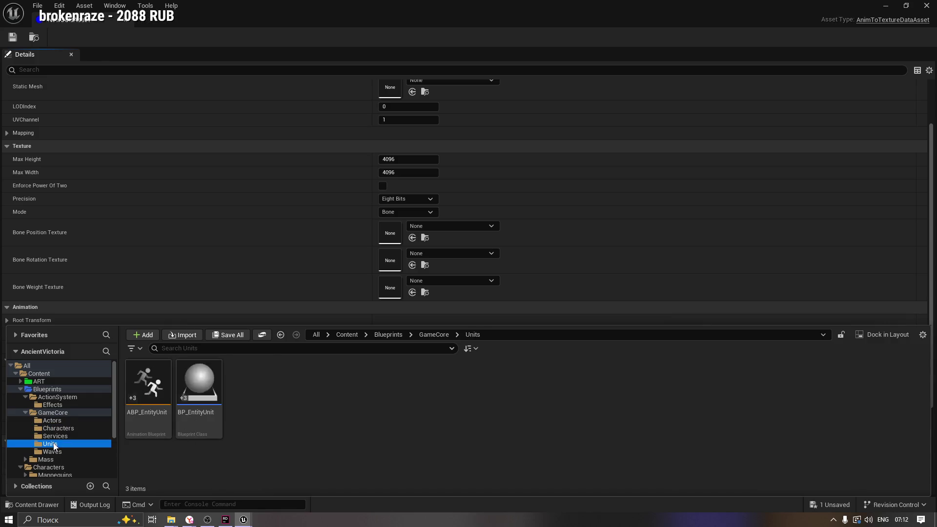
{"action": "double_click", "coordinate": [145, 386]}
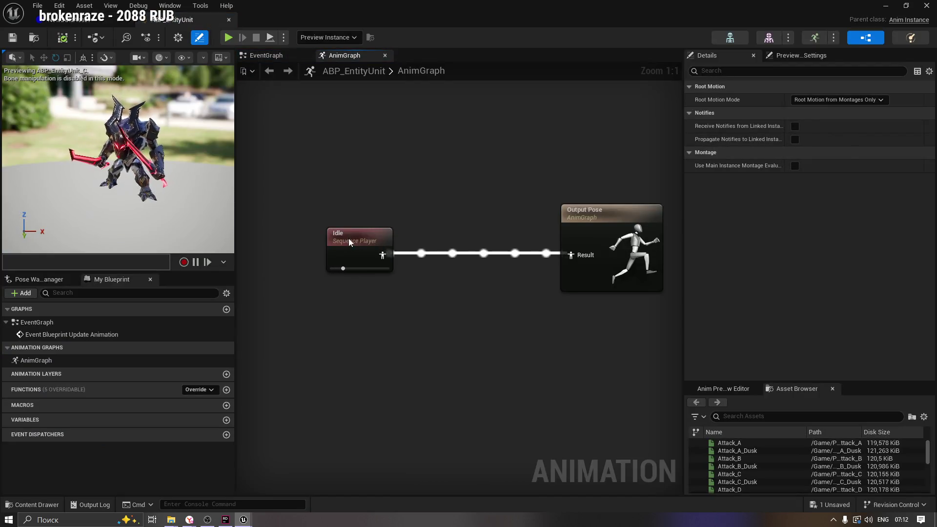
{"action": "left_click", "coordinate": [388, 251]}
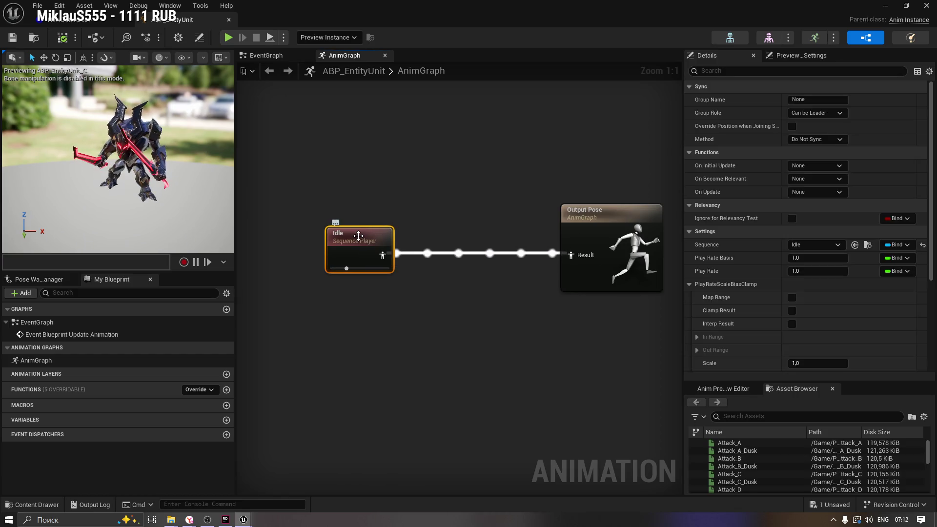
Step: Open the Idle animation, permanently dismiss the memory pressure warning, and check the asset's actions
{"action": "double_click", "coordinate": [358, 236]}
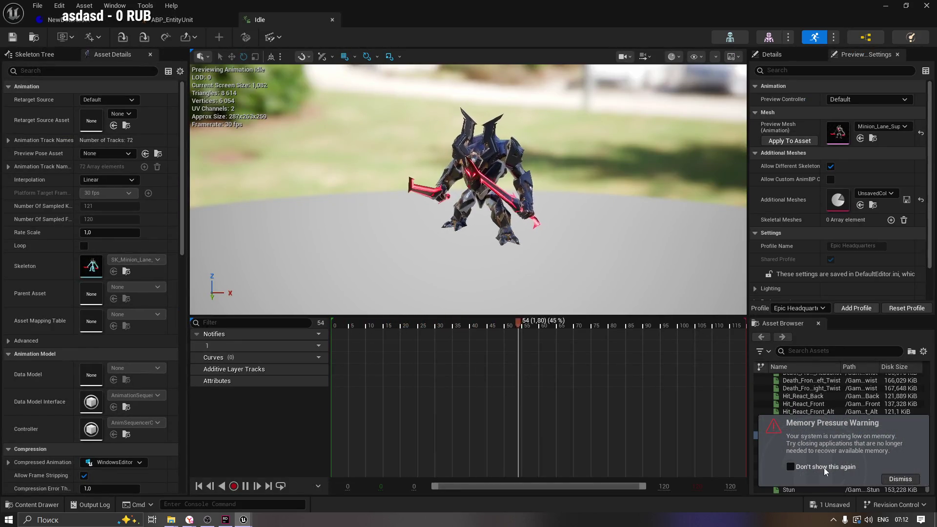
{"action": "left_click", "coordinate": [824, 468]}
{"action": "left_click", "coordinate": [885, 479]}
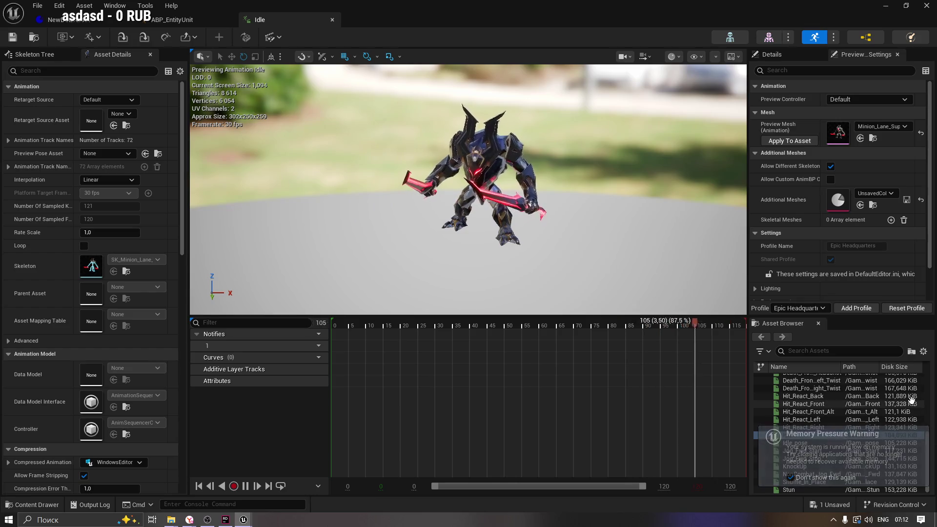
{"action": "mouse_move", "coordinate": [791, 435]}
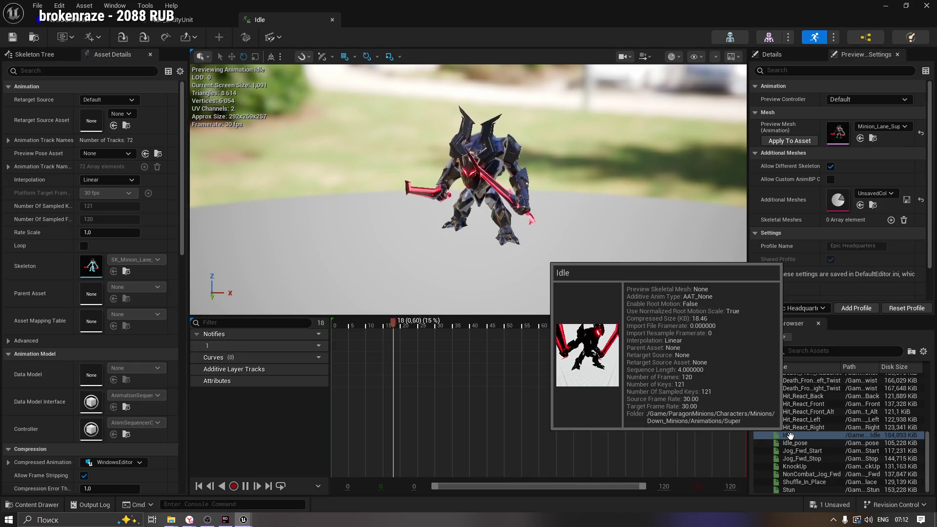
{"action": "right_click", "coordinate": [790, 436]}
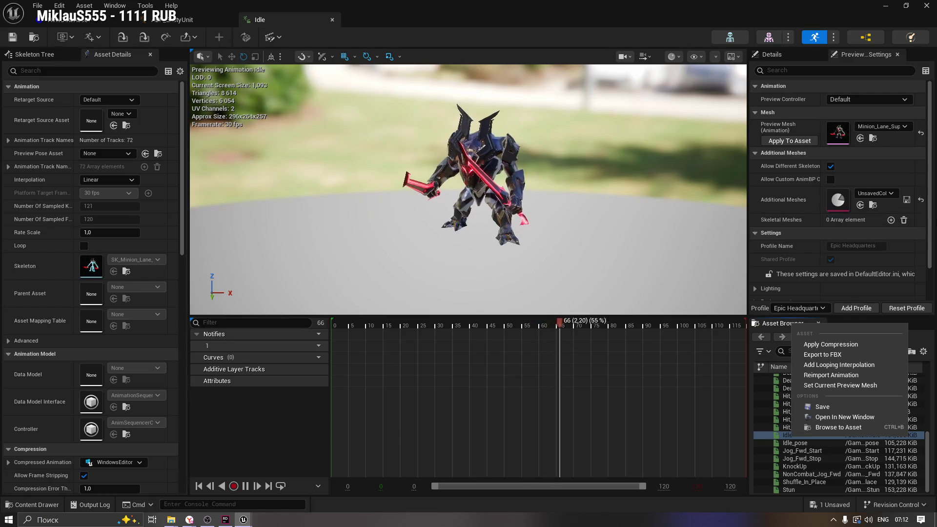
{"action": "key", "text": "Escape"}
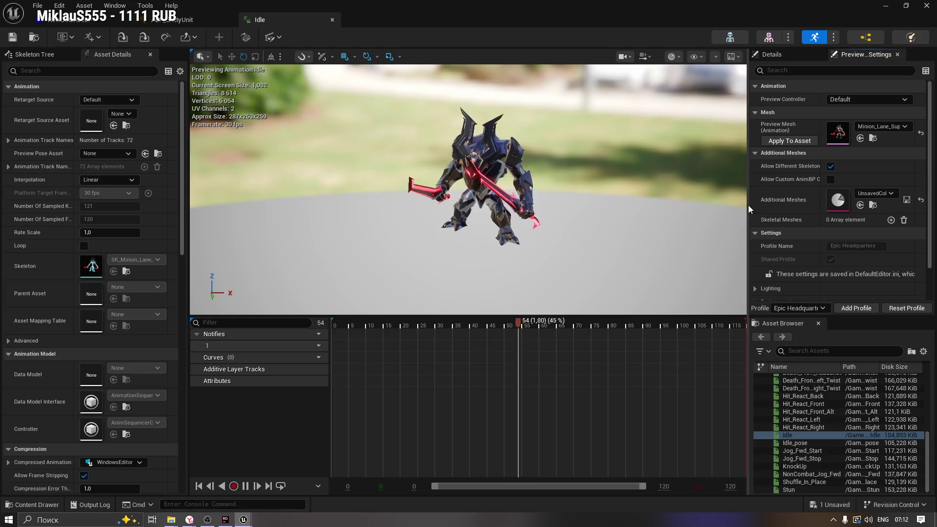
Step: Widen and scroll through the Idle animation's details, then return to the AnimToTexture data asset
{"action": "left_click_drag", "start_coordinate": [748, 205], "coordinate": [612, 211]}
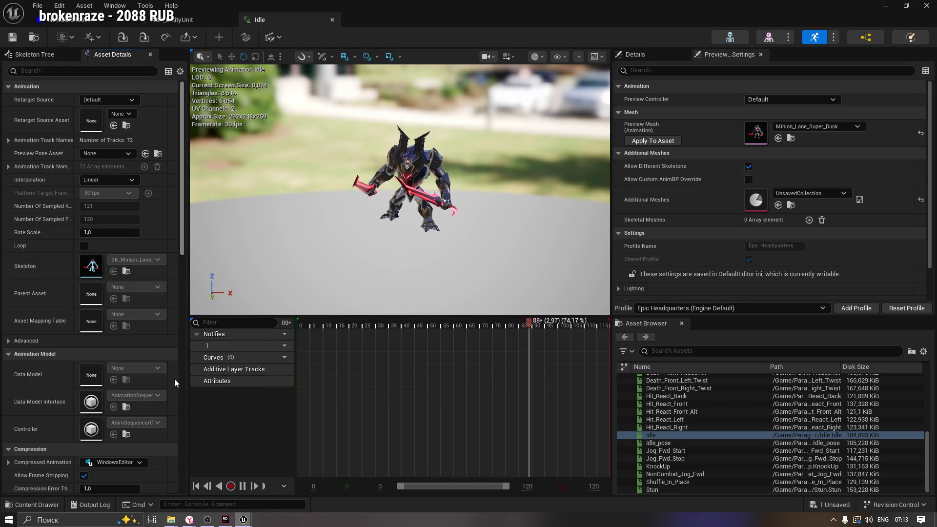
{"action": "scroll", "coordinate": [145, 338], "scroll_direction": "down", "scroll_amount": 2}
{"action": "scroll", "coordinate": [145, 338], "scroll_direction": "down", "scroll_amount": 3}
{"action": "left_click_drag", "start_coordinate": [182, 244], "coordinate": [185, 430]}
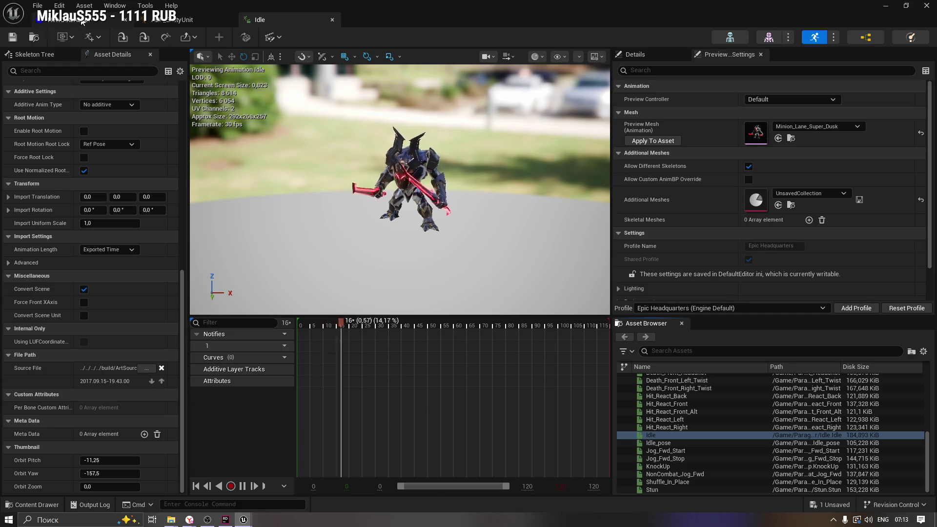
{"action": "left_click", "coordinate": [176, 20]}
{"action": "scroll", "coordinate": [883, 412], "scroll_direction": "up", "scroll_amount": 3}
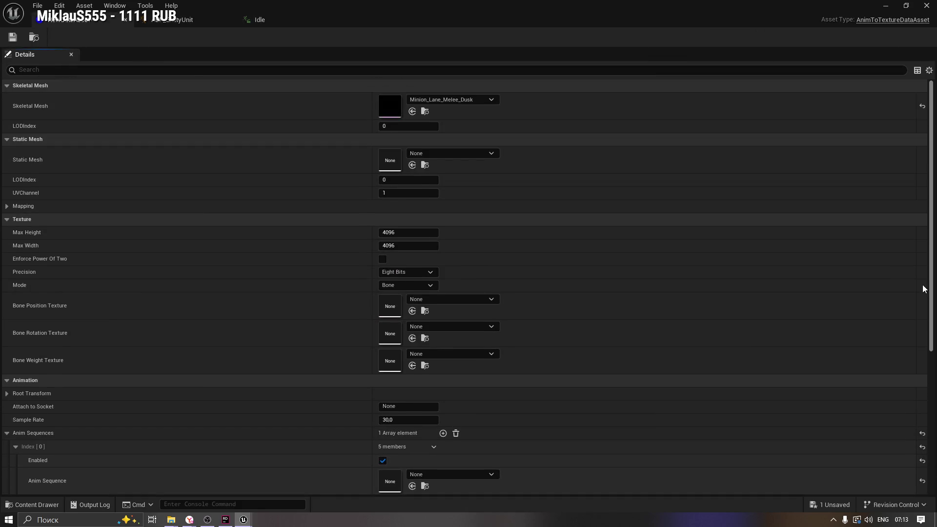
Step: Change the Skeletal Mesh to Minion_Lane_Super_Dusk and save the data asset
{"action": "left_click", "coordinate": [475, 99]}
{"action": "type", "text": "Minion_La"}
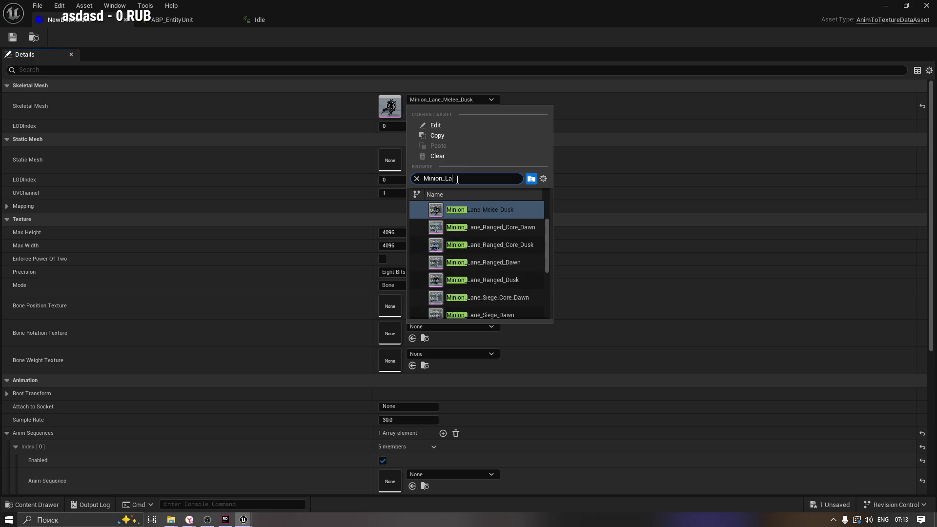
{"action": "type", "text": "ne_su"}
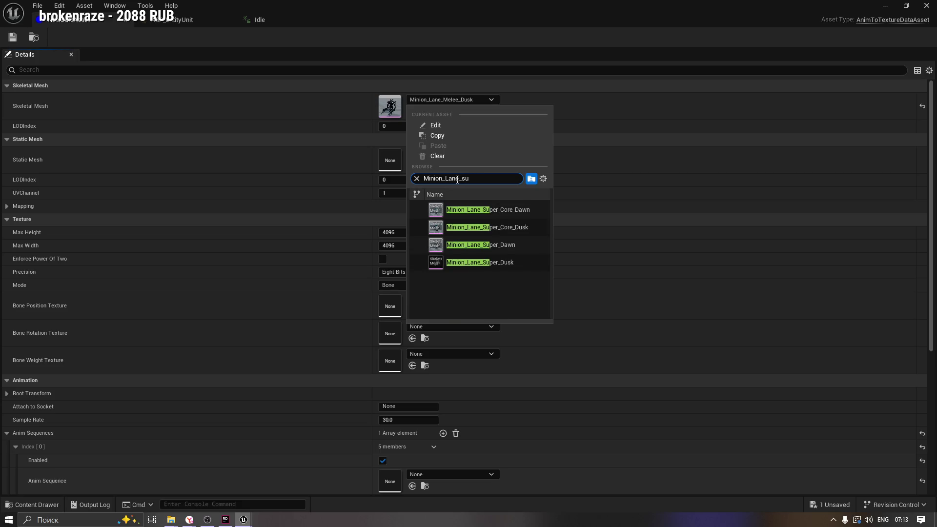
{"action": "left_click", "coordinate": [492, 263]}
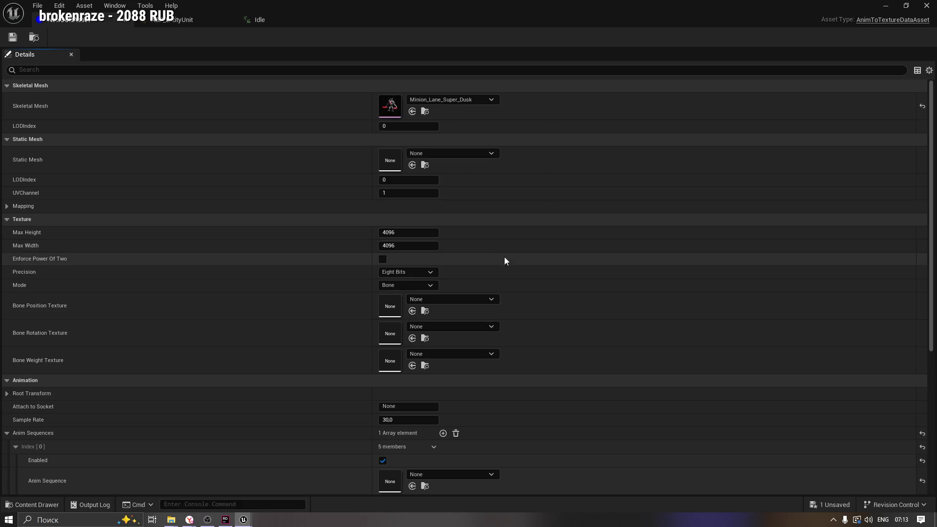
{"action": "left_click", "coordinate": [9, 39]}
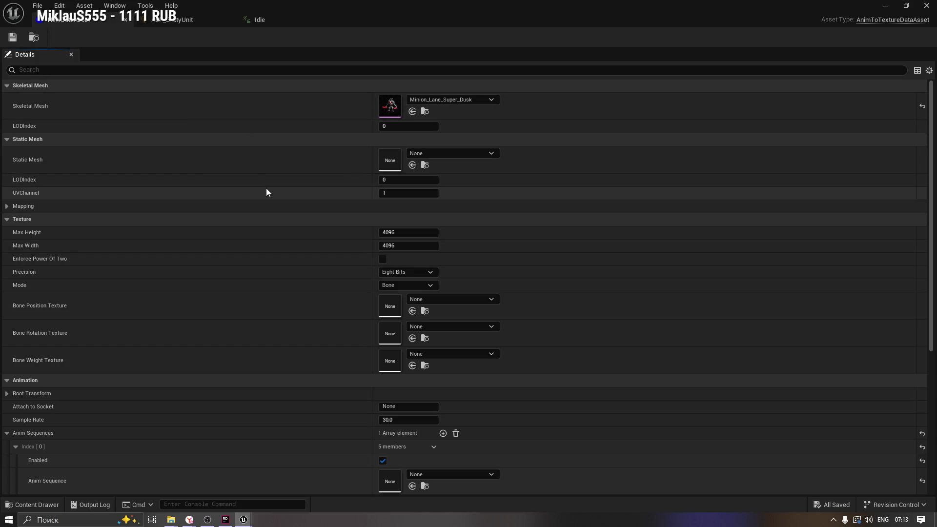
{"action": "scroll", "coordinate": [312, 322], "scroll_direction": "down", "scroll_amount": 3}
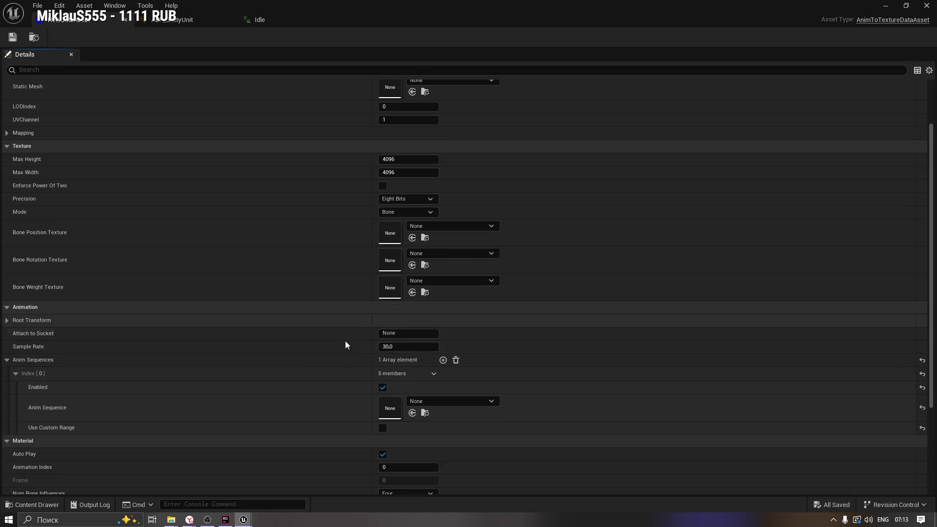
{"action": "left_click", "coordinate": [441, 401]}
{"action": "type", "text": "idle"}
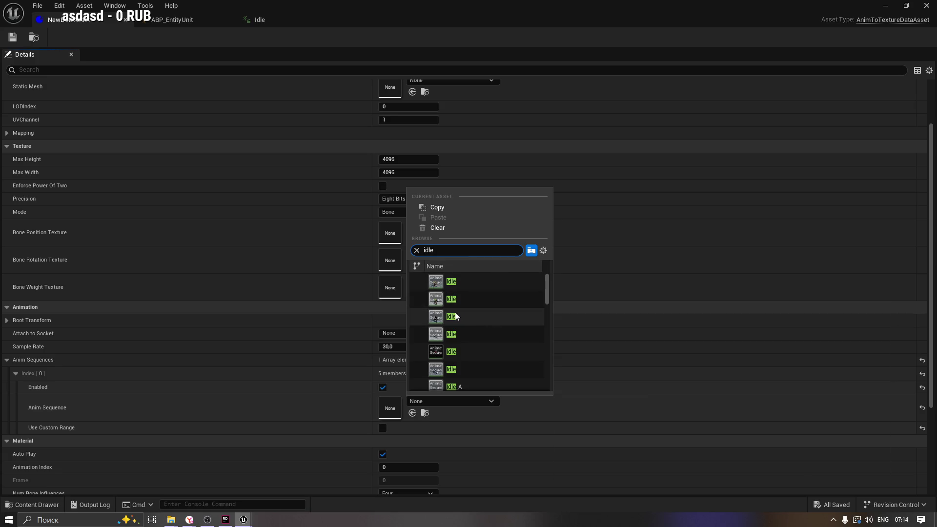
Step: Set the first Anim Sequence to the Super minion's Idle animation
{"action": "mouse_move", "coordinate": [480, 314]}
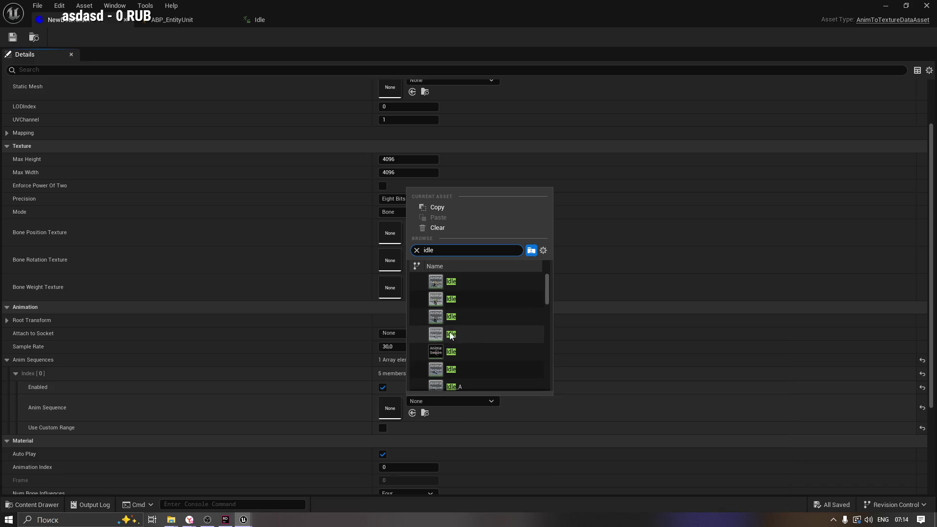
{"action": "mouse_move", "coordinate": [441, 353]}
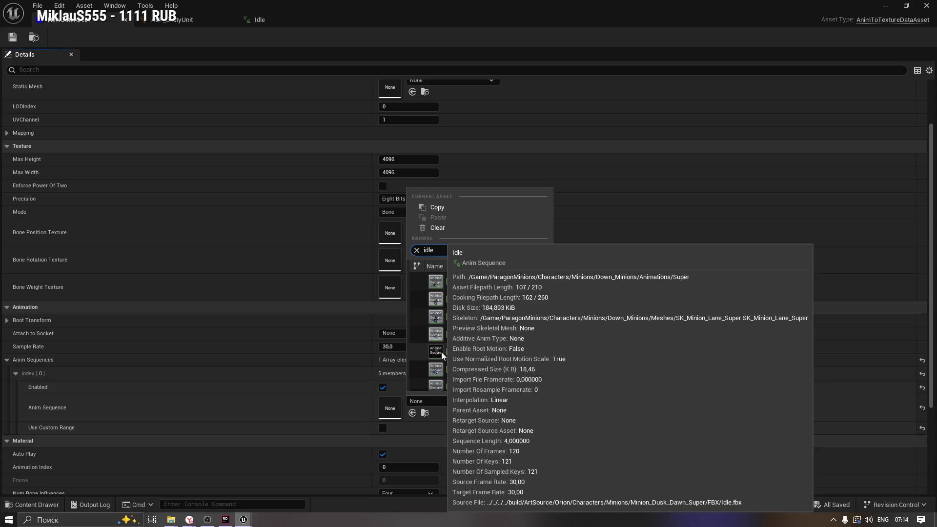
{"action": "left_click", "coordinate": [468, 352]}
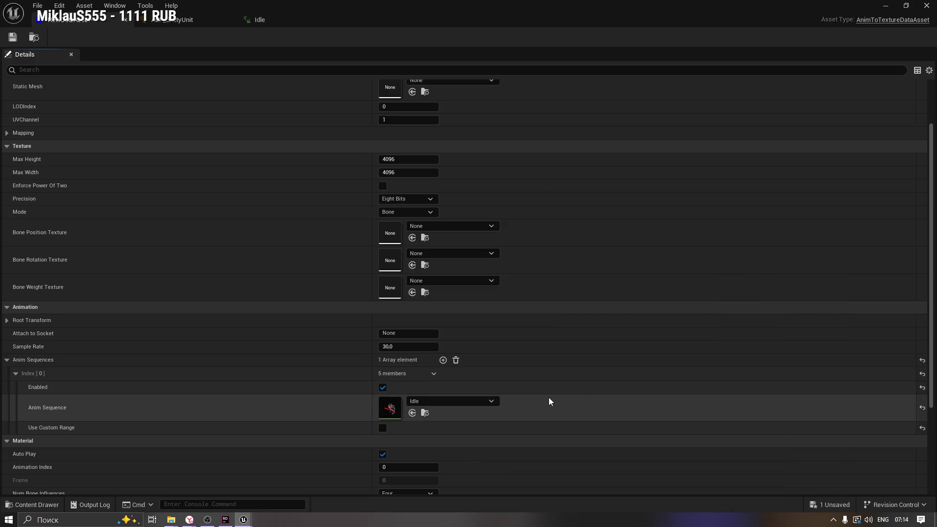
Step: Check the Root Transform values, save the data asset, and switch to the documentation browser
{"action": "scroll", "coordinate": [541, 397], "scroll_direction": "down", "scroll_amount": 2}
{"action": "scroll", "coordinate": [530, 390], "scroll_direction": "down", "scroll_amount": 3}
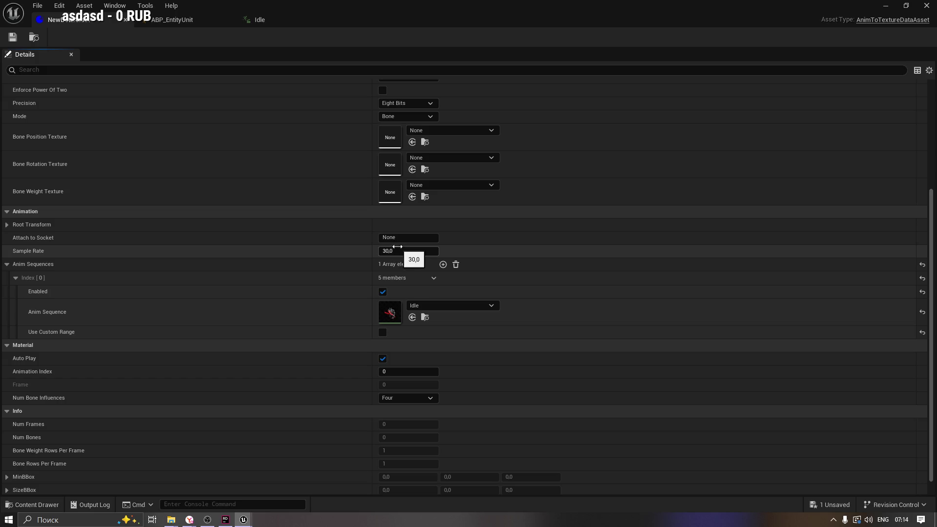
{"action": "left_click", "coordinate": [7, 226]}
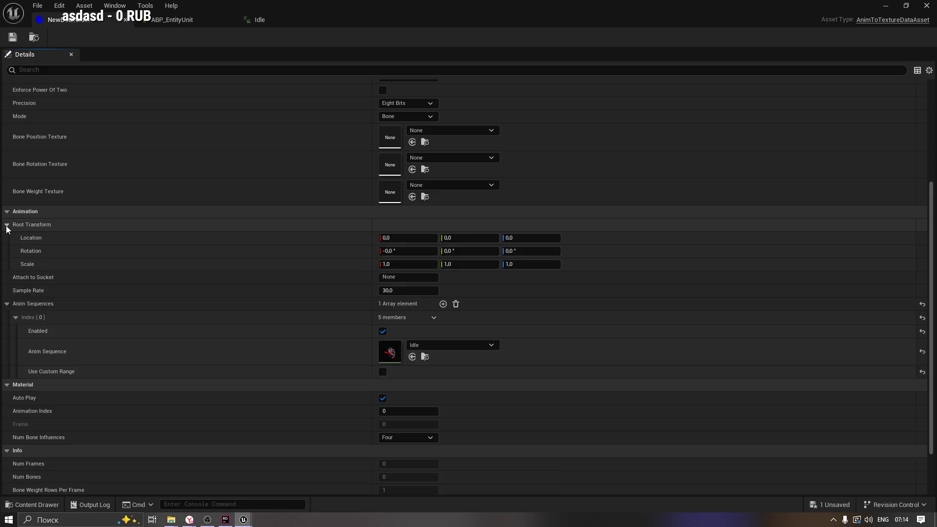
{"action": "left_click", "coordinate": [7, 225]}
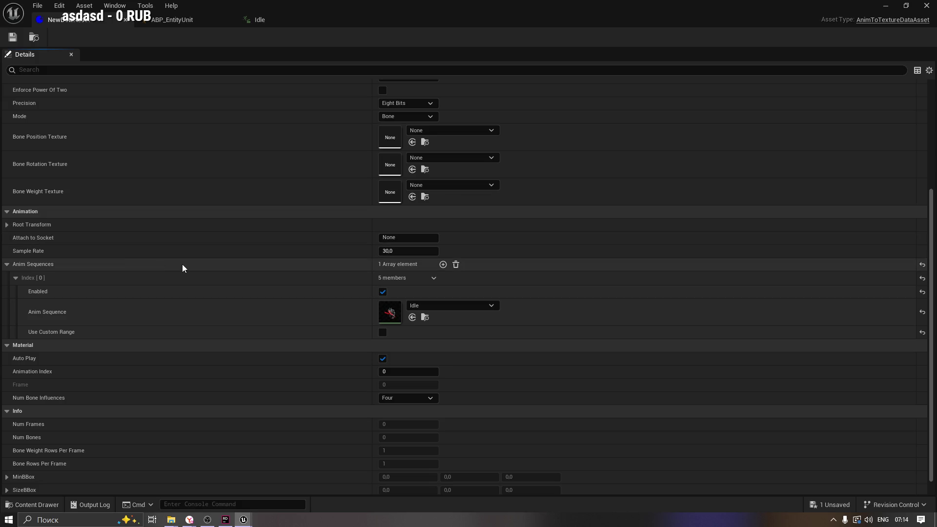
{"action": "left_click", "coordinate": [13, 39]}
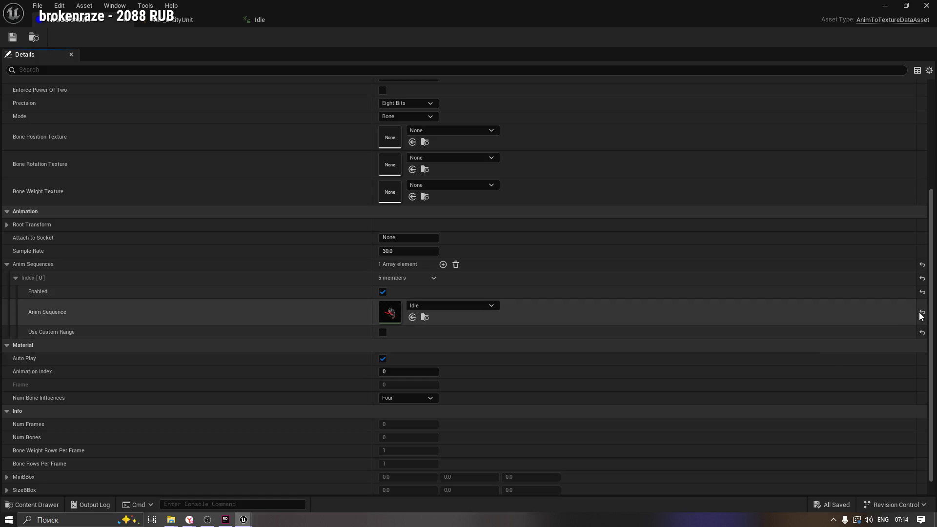
{"action": "left_click_drag", "start_coordinate": [933, 313], "coordinate": [932, 374]}
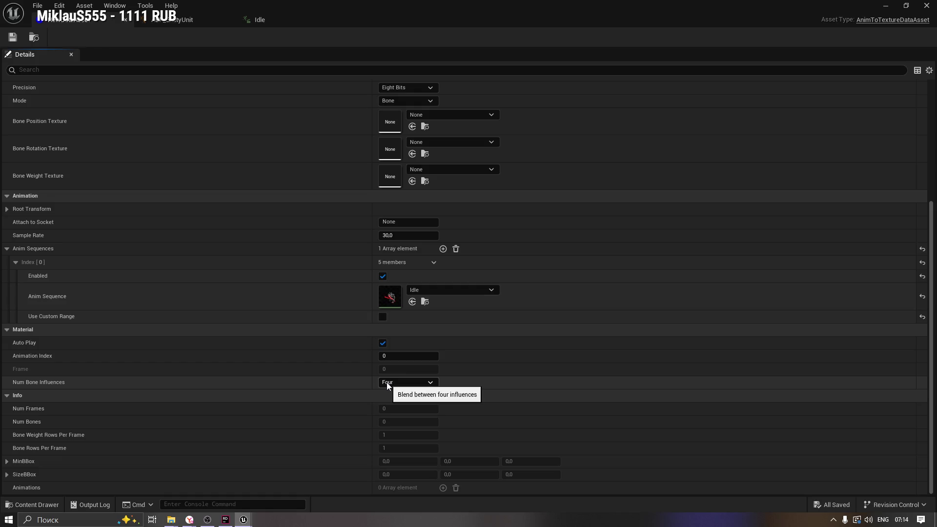
{"action": "left_click", "coordinate": [188, 520]}
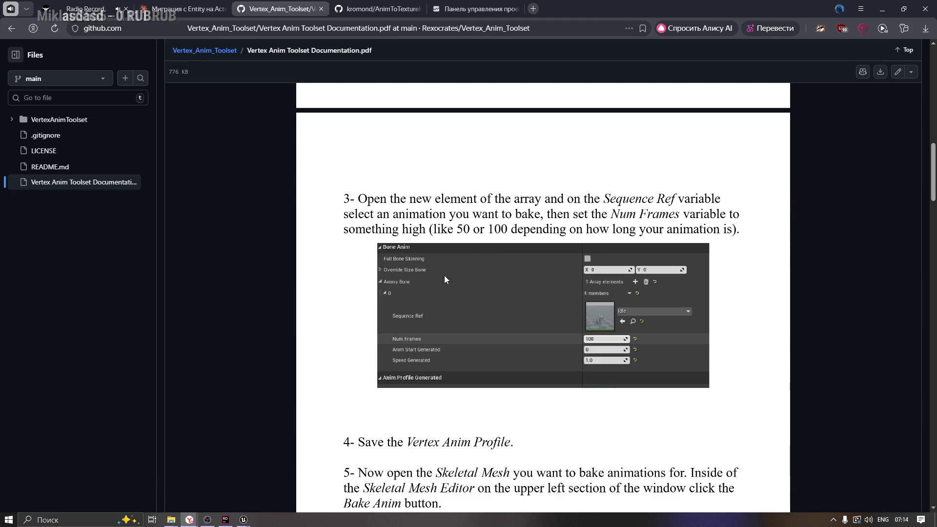
Step: Review the guide's Bake Anim steps 5–8, then bring back the ABP_EntityUnit editor window
{"action": "scroll", "coordinate": [434, 323], "scroll_direction": "down", "scroll_amount": 5}
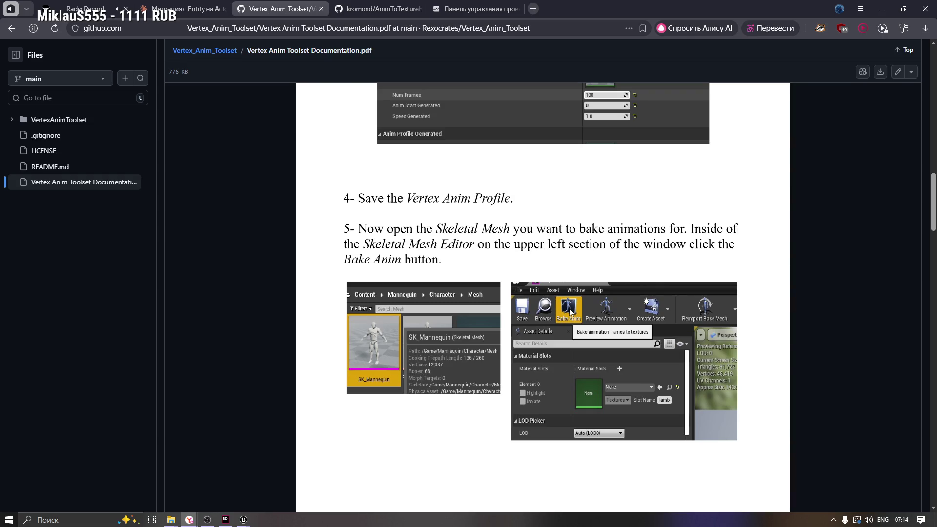
{"action": "scroll", "coordinate": [570, 310], "scroll_direction": "down", "scroll_amount": 5}
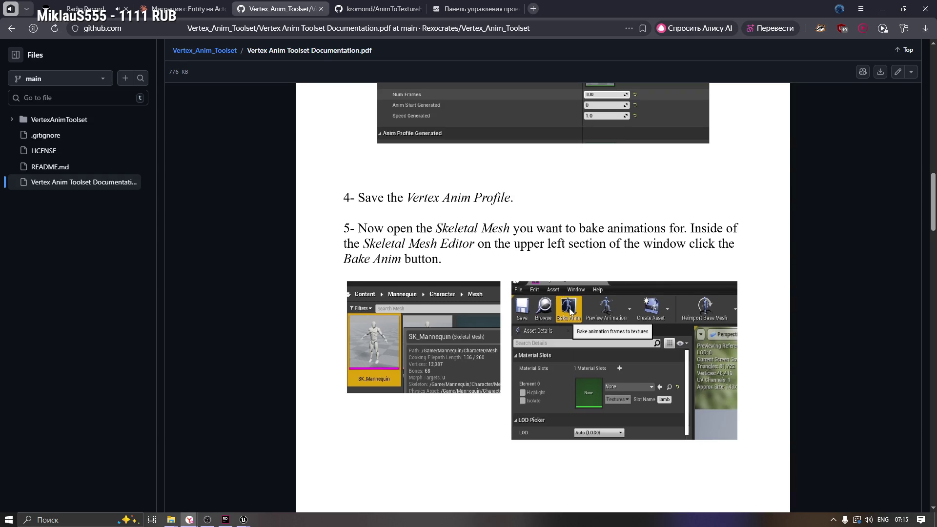
{"action": "scroll", "coordinate": [571, 308], "scroll_direction": "down", "scroll_amount": 4}
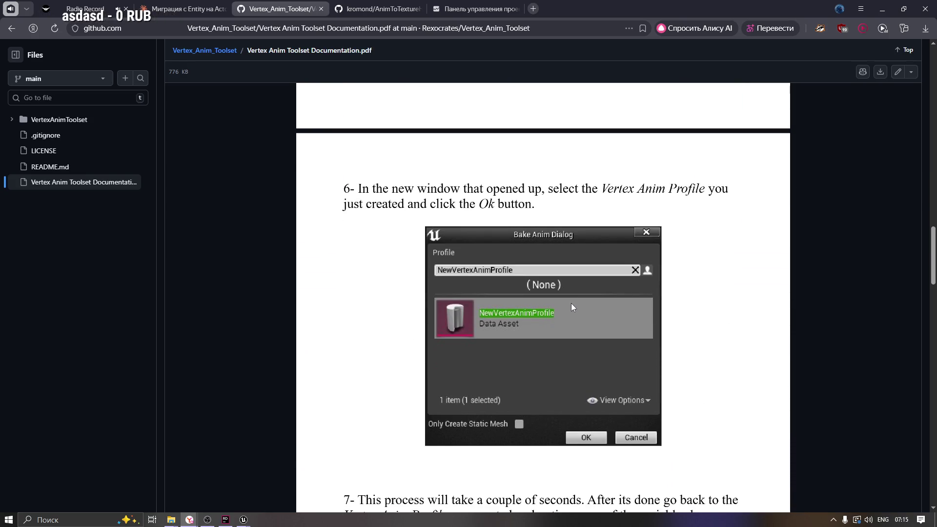
{"action": "scroll", "coordinate": [572, 306], "scroll_direction": "down", "scroll_amount": 3}
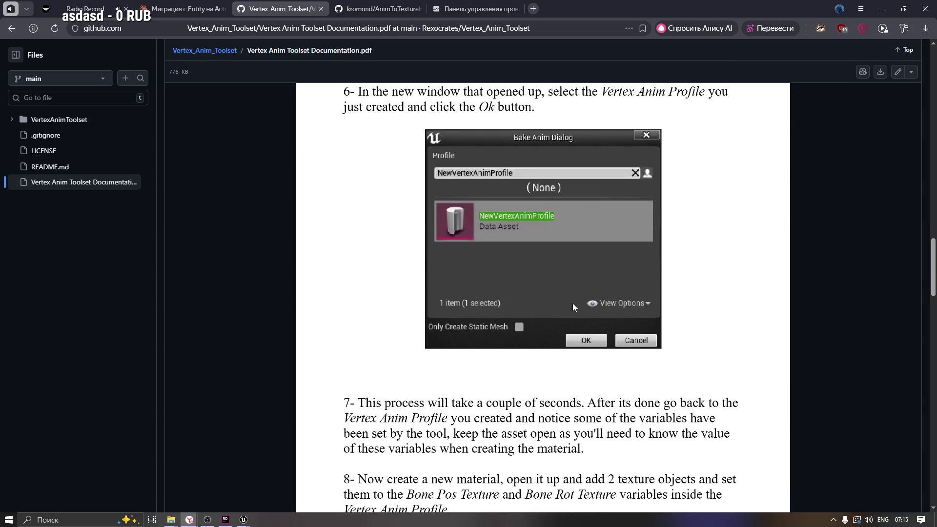
{"action": "scroll", "coordinate": [574, 306], "scroll_direction": "up", "scroll_amount": 5}
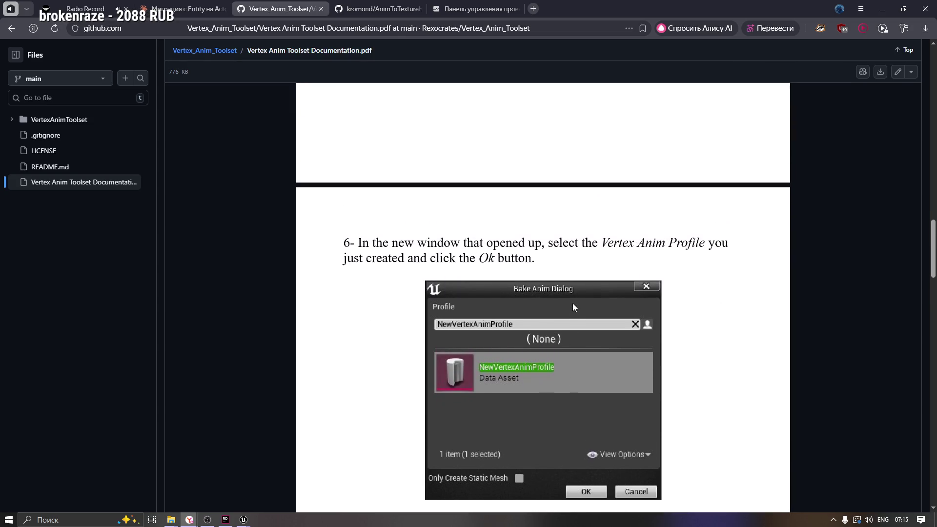
{"action": "scroll", "coordinate": [575, 306], "scroll_direction": "up", "scroll_amount": 4}
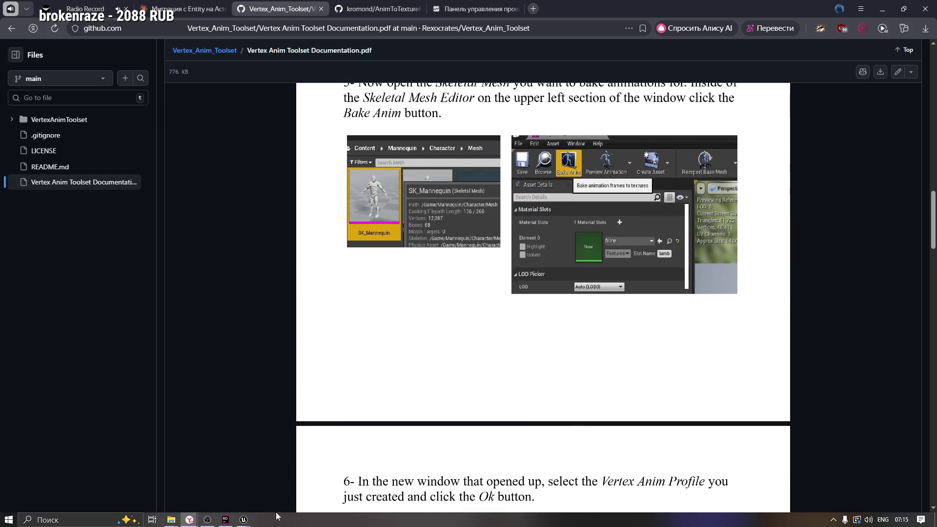
{"action": "mouse_move", "coordinate": [243, 519]}
{"action": "left_click", "coordinate": [266, 449]}
{"action": "left_click", "coordinate": [194, 24]}
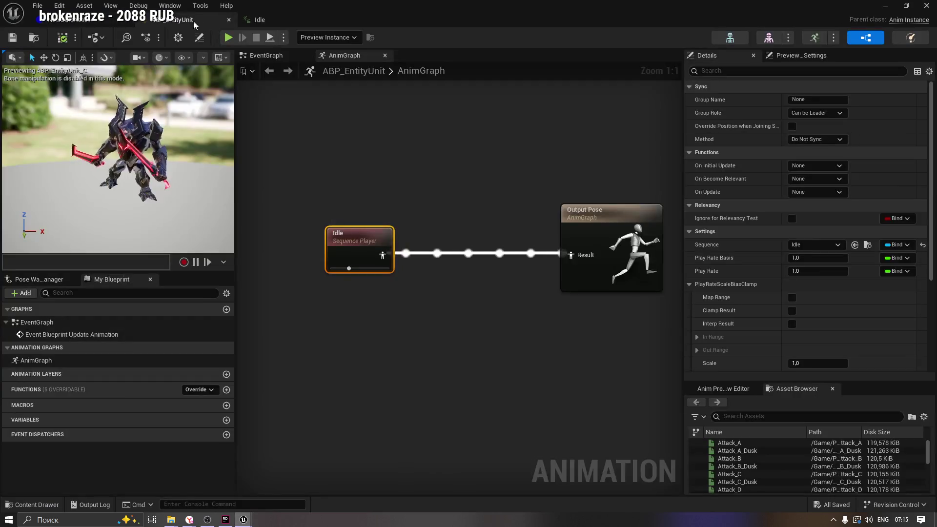
Step: In the Idle animation editor, check the Preview Mesh list and Create Assets menu without changes
{"action": "left_click", "coordinate": [258, 19]}
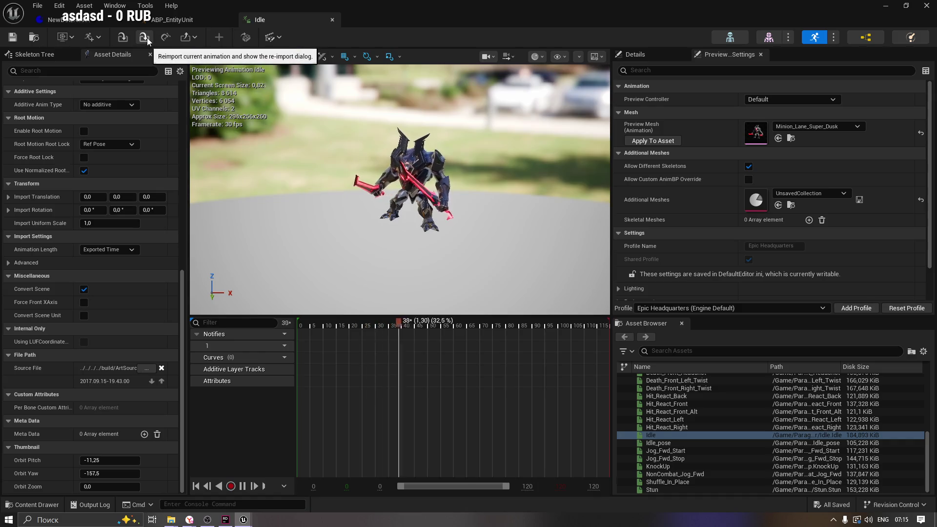
{"action": "left_click", "coordinate": [76, 37]}
{"action": "left_click", "coordinate": [75, 37]}
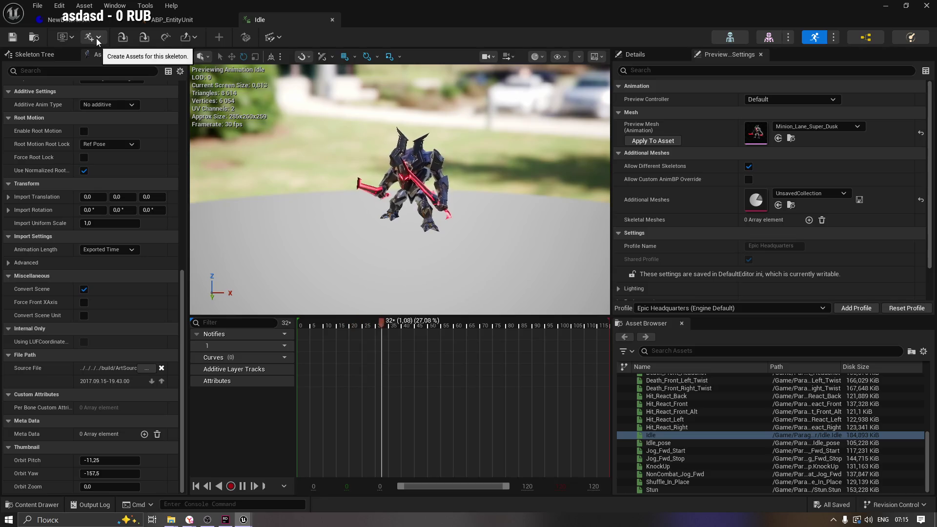
{"action": "left_click", "coordinate": [96, 39]}
{"action": "mouse_move", "coordinate": [159, 65]}
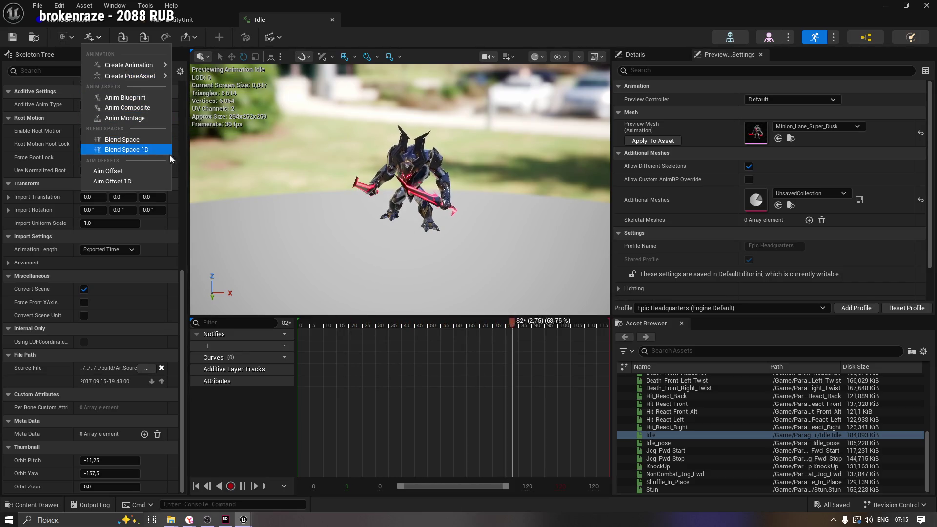
{"action": "left_click", "coordinate": [494, 37]}
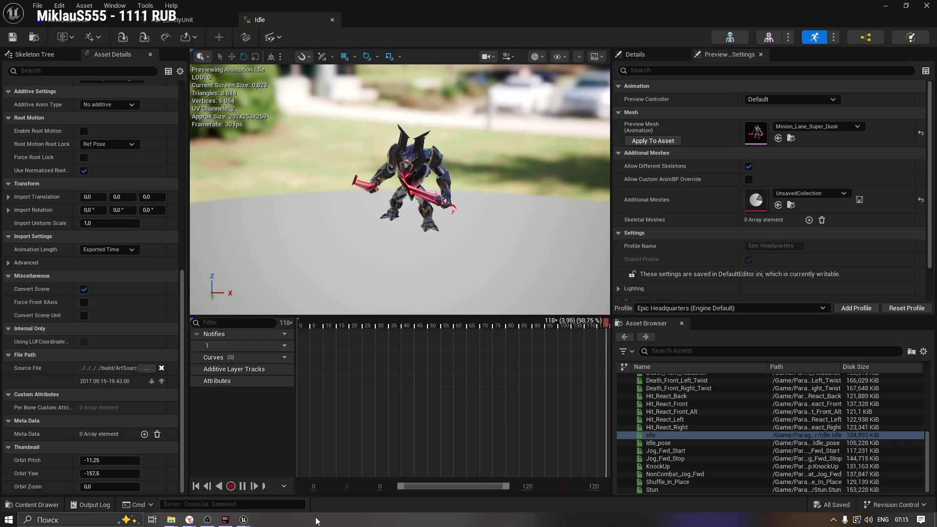
Step: Launch Discord from the system search launcher by typing 'di'
{"action": "key", "text": "alt+space"}
{"action": "type", "text": "di"}
{"action": "key", "text": "Return"}
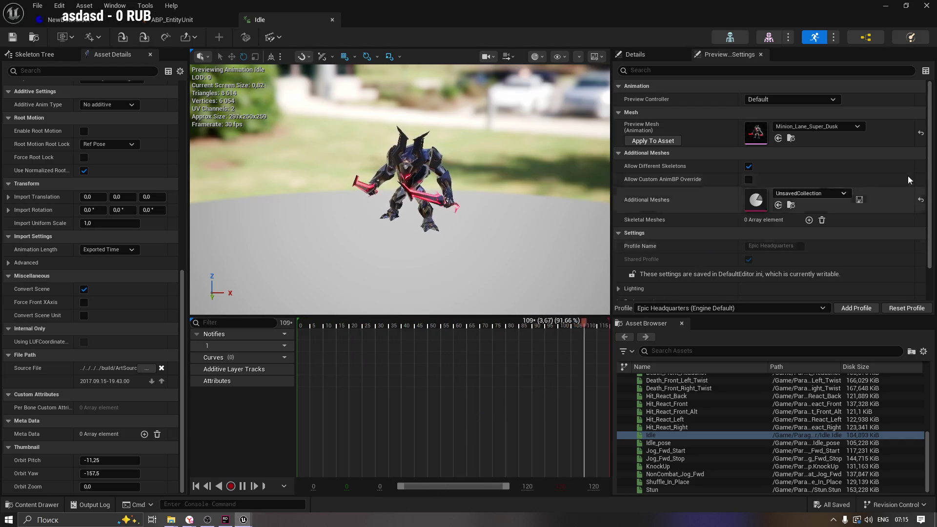
{"action": "scroll", "coordinate": [929, 155], "scroll_direction": "down", "scroll_amount": 2}
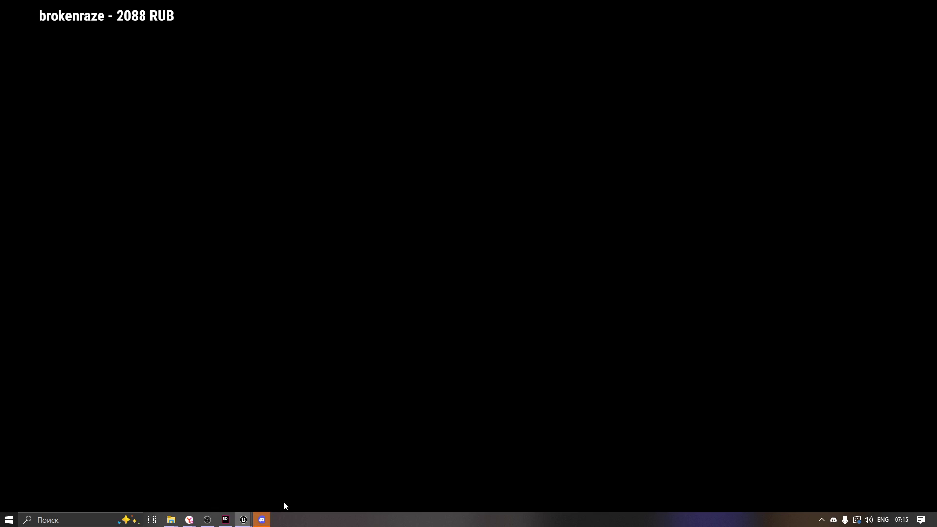
Step: Back in the Idle animation editor, review Asset Details and the Skeleton Tree, then open Idle's action menu
{"action": "left_click", "coordinate": [243, 520]}
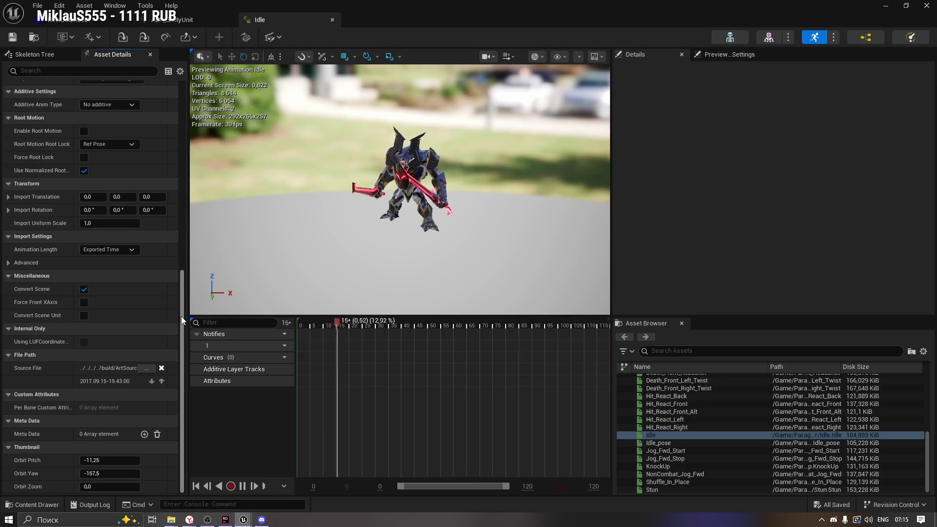
{"action": "mouse_move", "coordinate": [181, 316]}
{"action": "left_mouse_down"}
{"action": "mouse_move", "coordinate": [192, 158]}
{"action": "mouse_move", "coordinate": [216, 93]}
{"action": "left_mouse_up"}
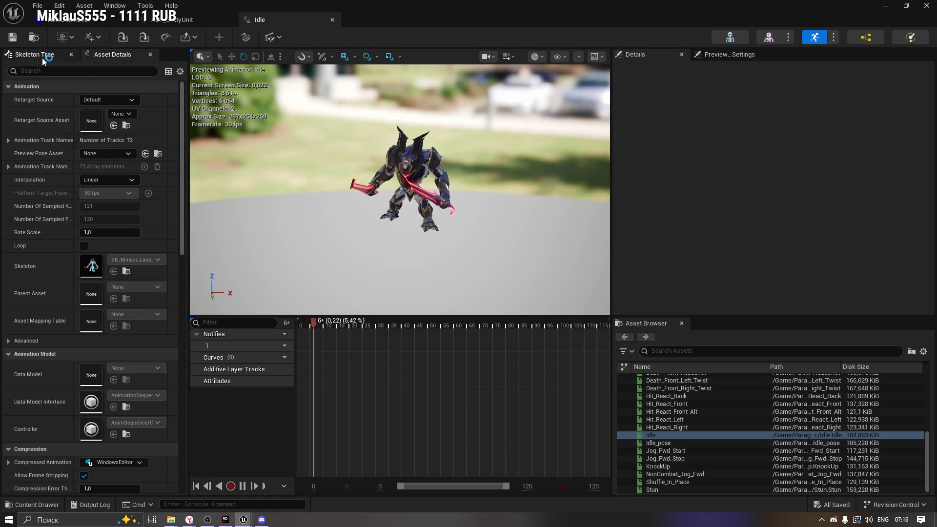
{"action": "left_click", "coordinate": [42, 55]}
{"action": "left_click", "coordinate": [114, 55]}
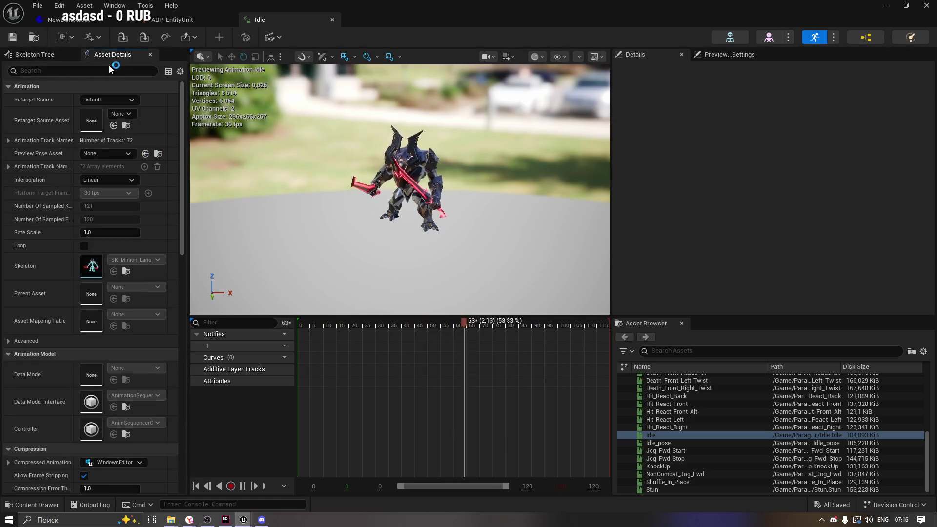
{"action": "right_click", "coordinate": [658, 435]}
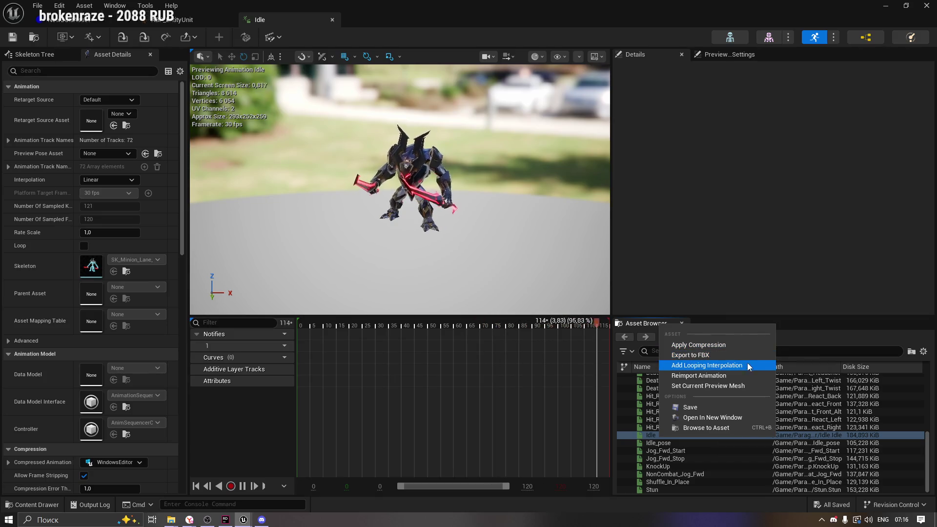
Step: Preview the Death_Front_Right_Twist, Hit_React_Back, Hit_React_Front_Alt and Death_Front_Left_Twist animations, then reopen Idle
{"action": "left_click", "coordinate": [742, 428]}
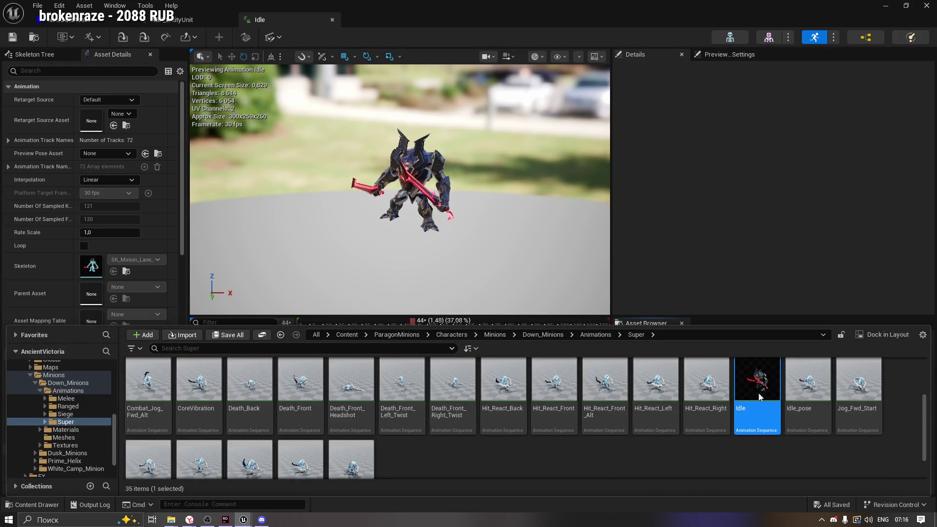
{"action": "left_click", "coordinate": [605, 385]}
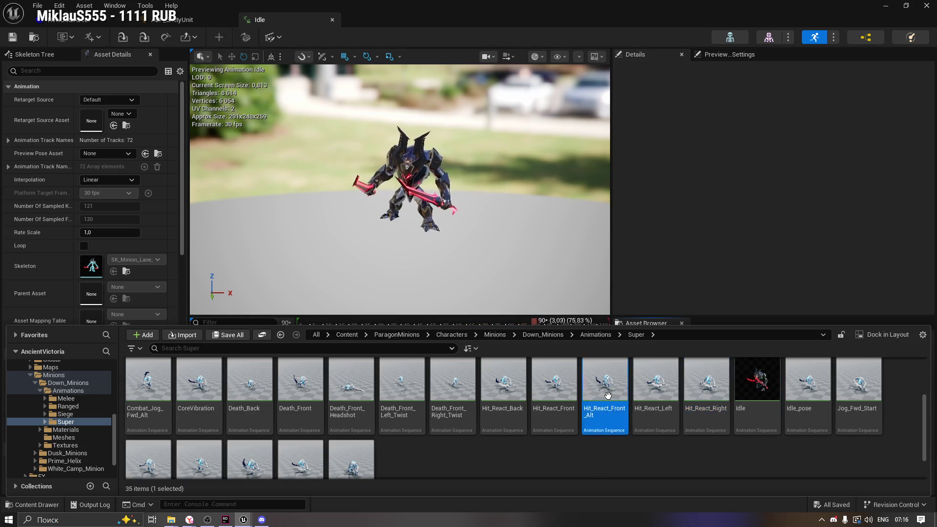
{"action": "left_click", "coordinate": [447, 390]}
{"action": "double_click", "coordinate": [447, 391]}
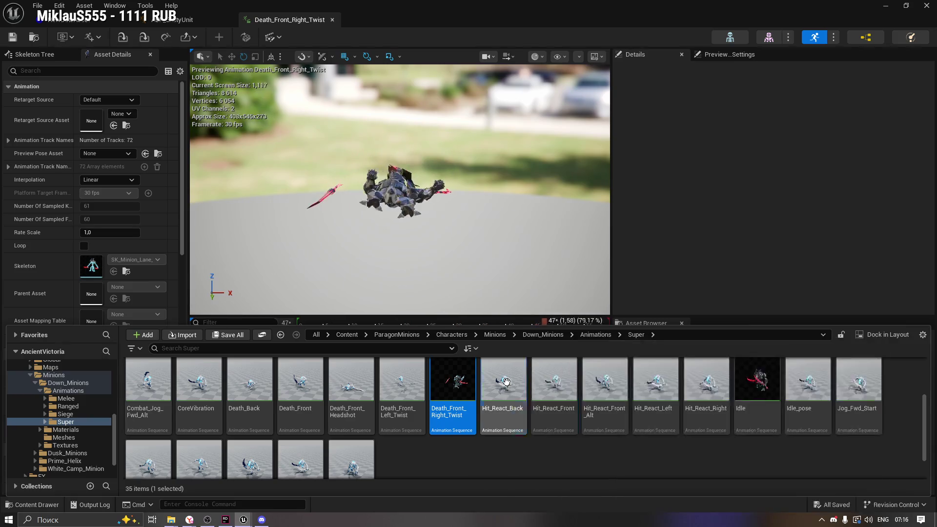
{"action": "double_click", "coordinate": [503, 386]}
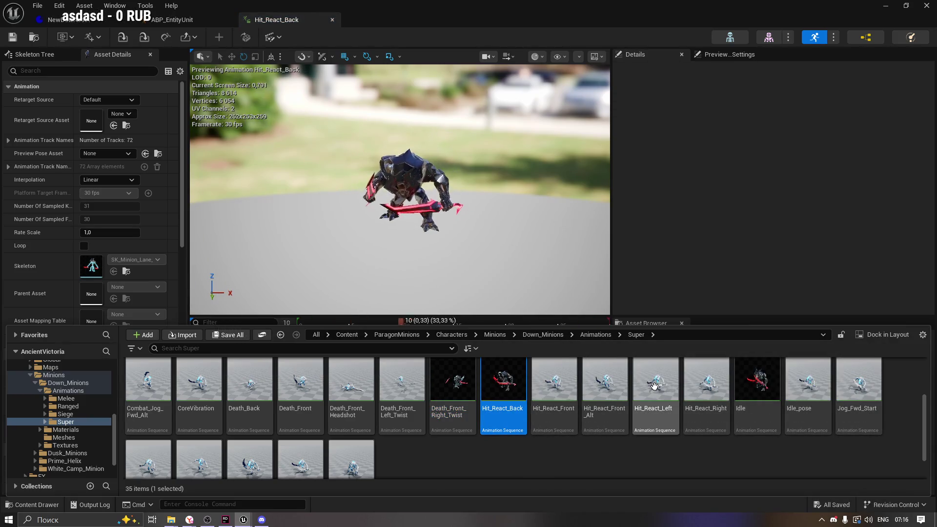
{"action": "double_click", "coordinate": [605, 378]}
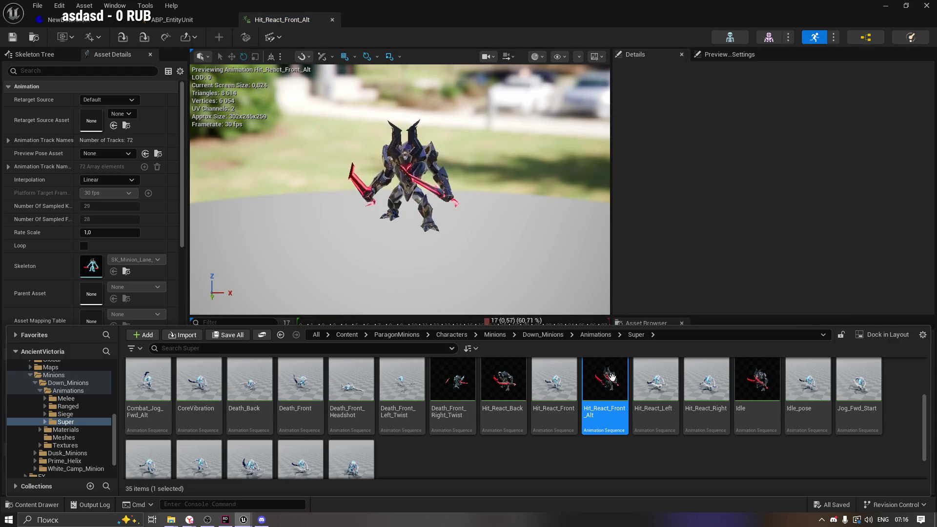
{"action": "double_click", "coordinate": [405, 383]}
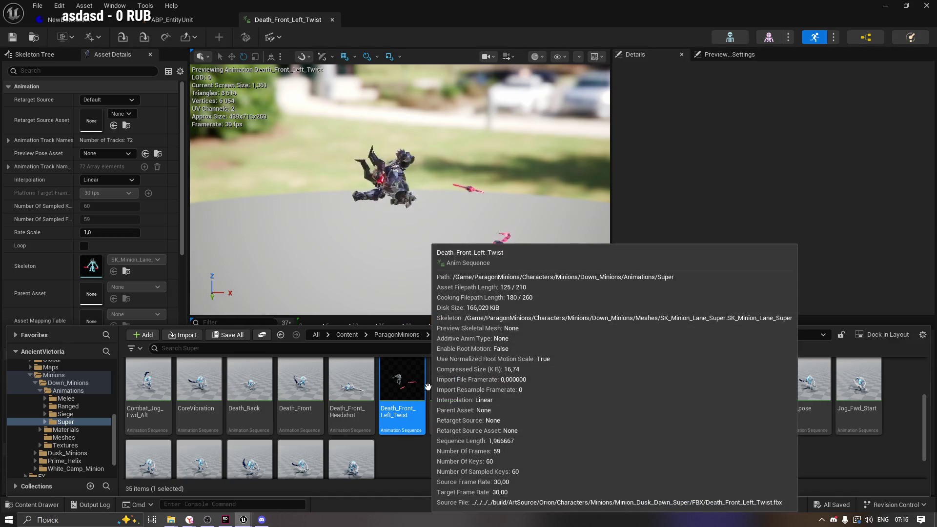
{"action": "double_click", "coordinate": [756, 381]}
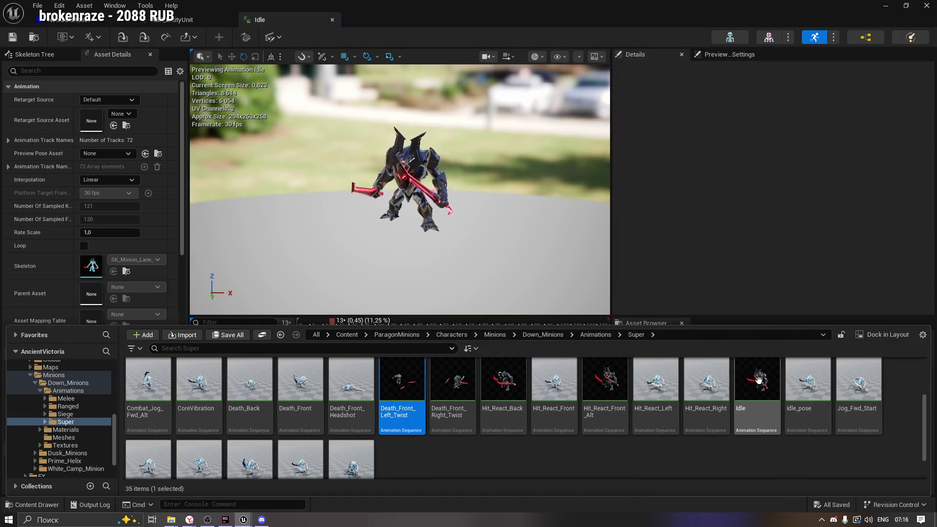
Step: Look over Idle's Control Rig and Export menus, then bring Discord to the front
{"action": "left_click", "coordinate": [681, 186]}
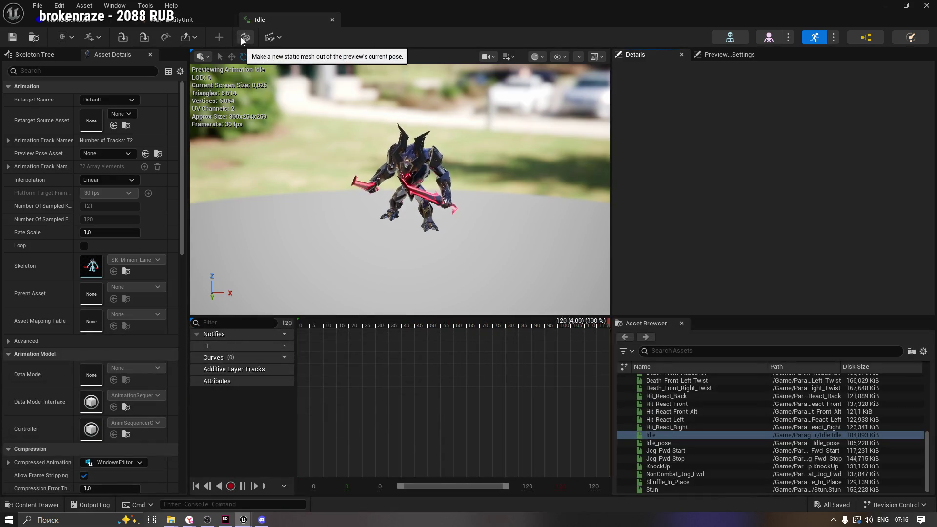
{"action": "left_click", "coordinate": [279, 38]}
{"action": "mouse_move", "coordinate": [329, 93]}
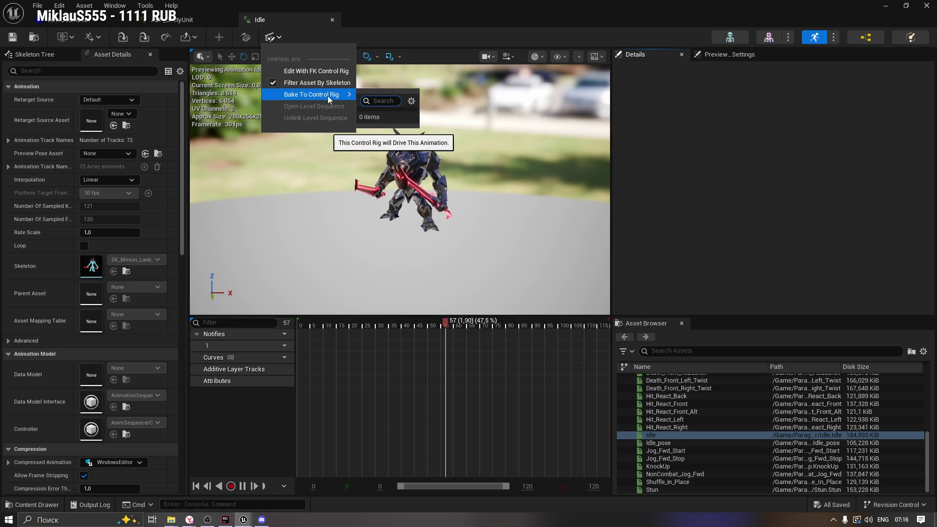
{"action": "left_click", "coordinate": [191, 39]}
{"action": "left_click", "coordinate": [357, 218]}
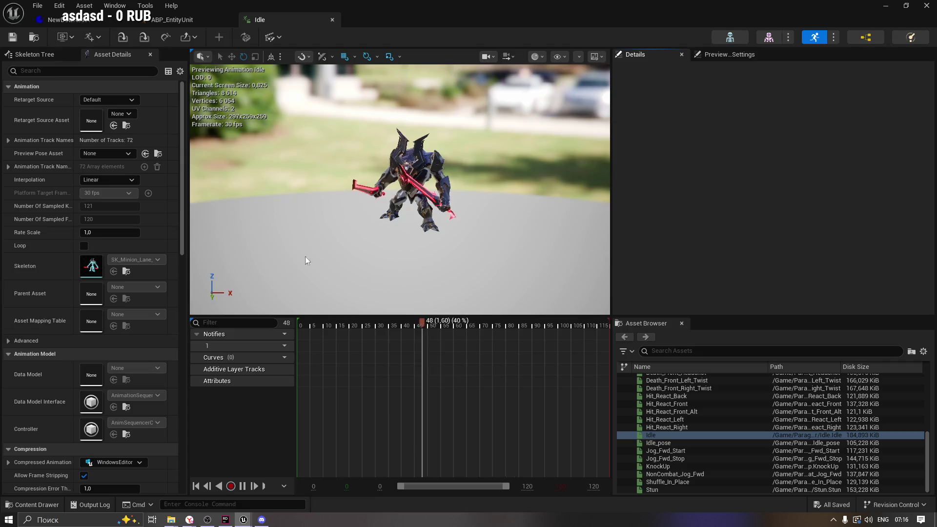
{"action": "left_click", "coordinate": [263, 521]}
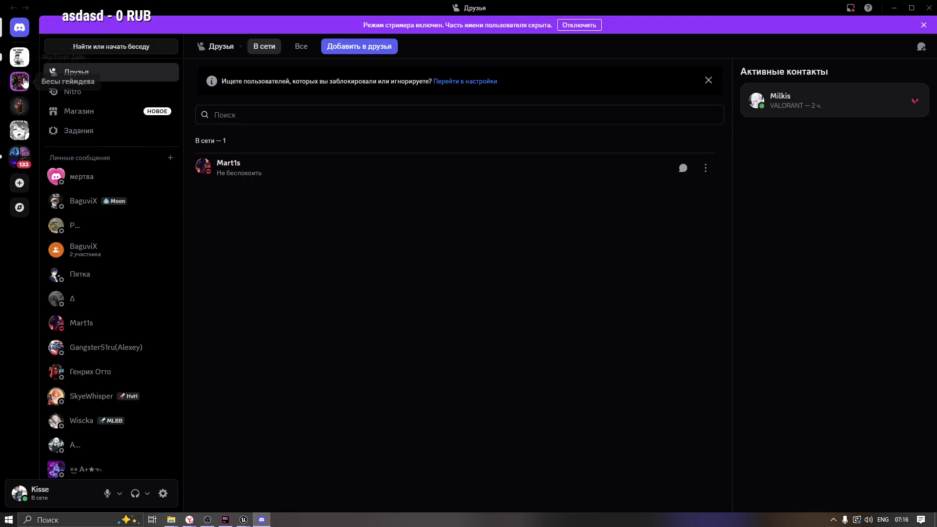
Step: Join the Поболтать voice channel on the Бесы геймдева server and dismiss the streamer notice
{"action": "left_click", "coordinate": [19, 83]}
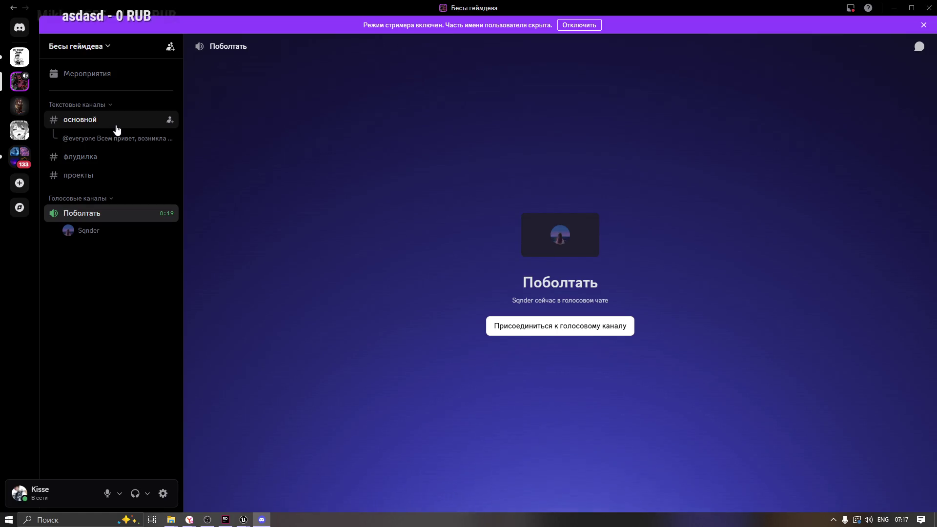
{"action": "left_click", "coordinate": [94, 213]}
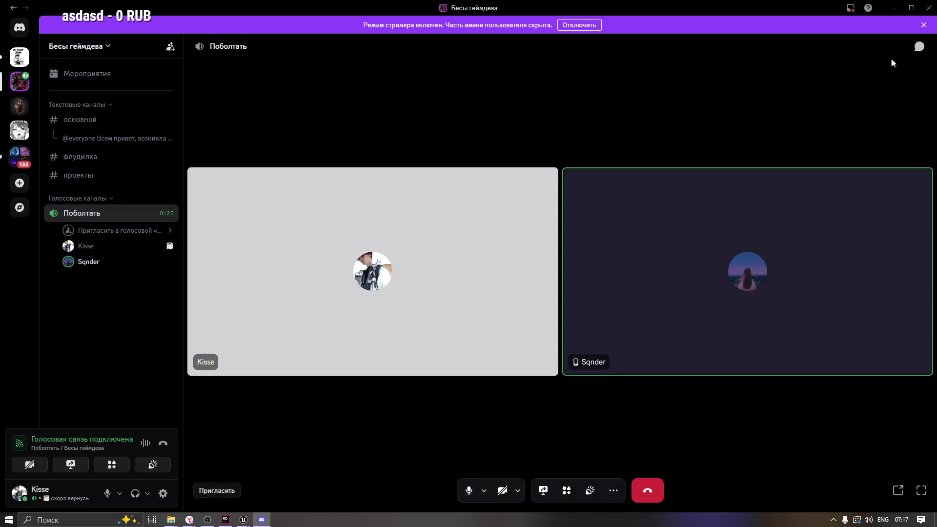
{"action": "left_click", "coordinate": [924, 25]}
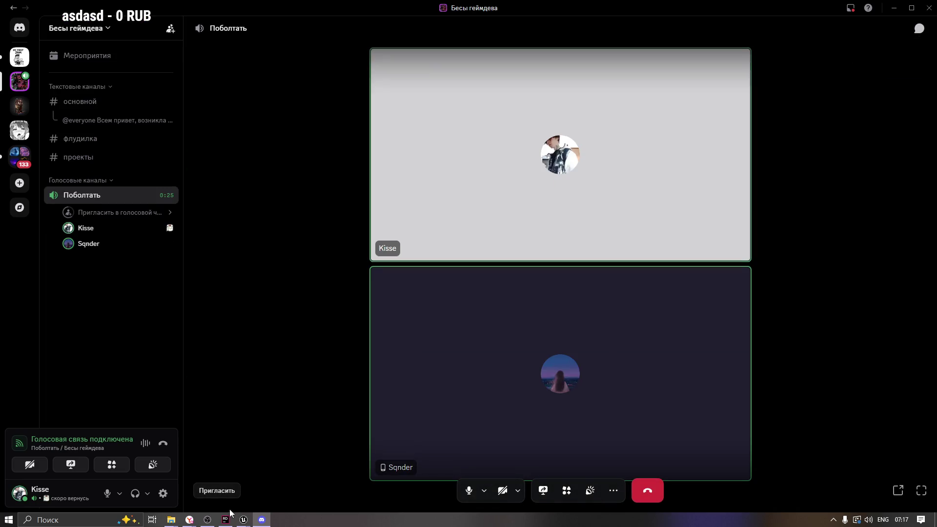
Step: Turn down the other call participant's volume and return to Unreal's Idle editor
{"action": "right_click", "coordinate": [93, 242]}
{"action": "left_click", "coordinate": [168, 332]}
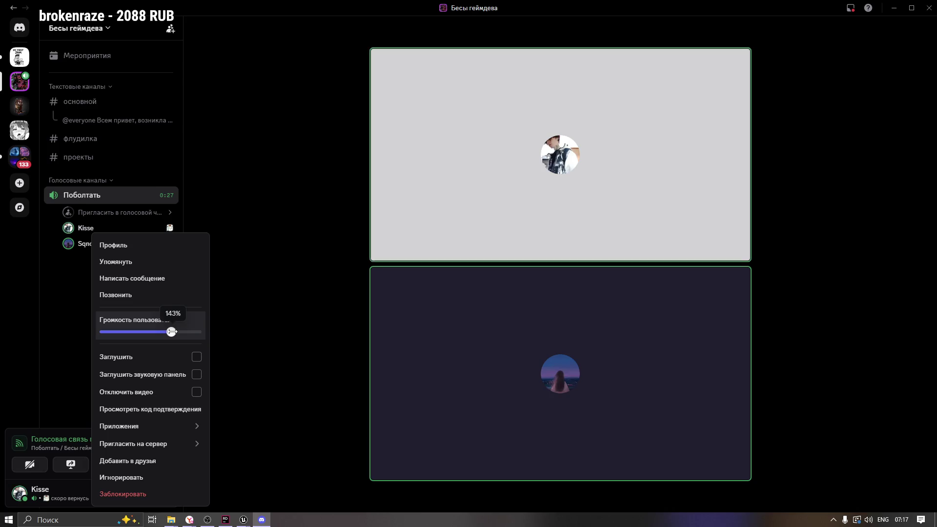
{"action": "left_click", "coordinate": [45, 290]}
{"action": "mouse_move", "coordinate": [244, 519]}
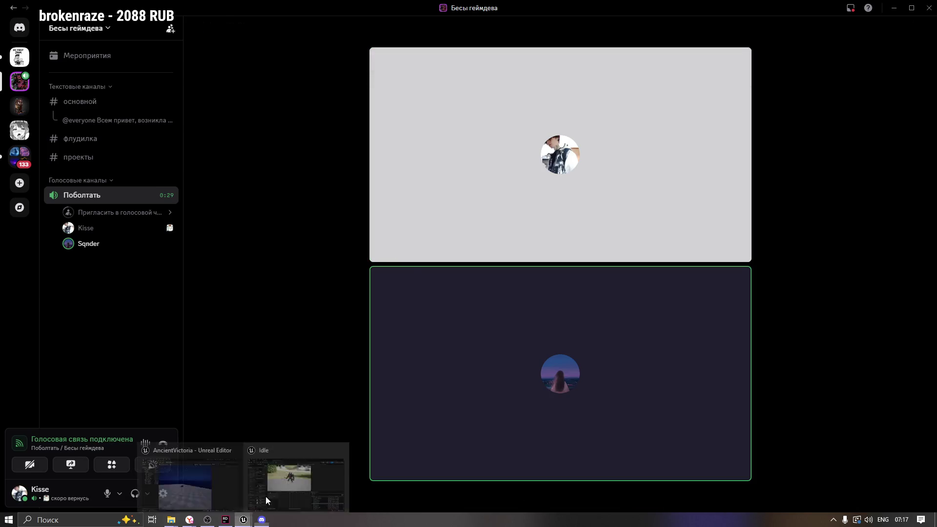
{"action": "left_click", "coordinate": [265, 497]}
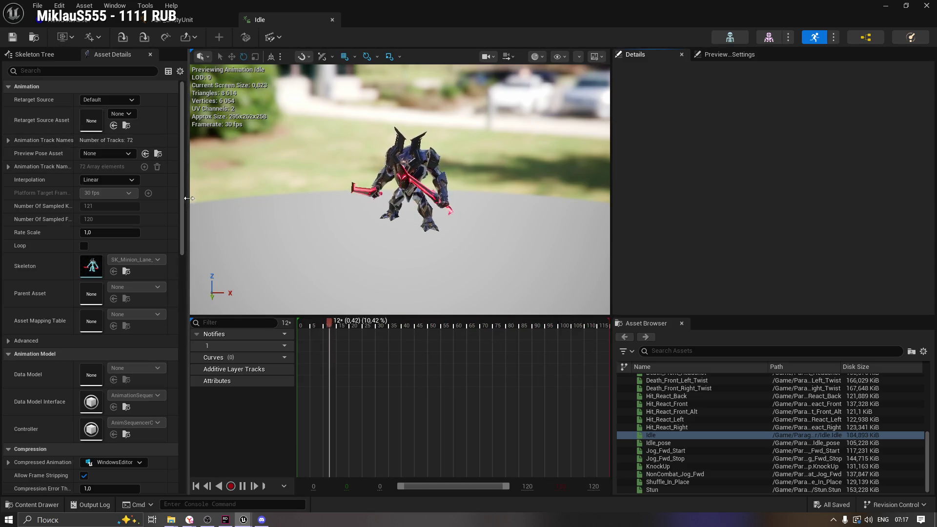
Step: Keep Epic Headquarters as the Idle editor's preview scene profile
{"action": "scroll", "coordinate": [183, 215], "scroll_direction": "down", "scroll_amount": 1}
{"action": "mouse_move", "coordinate": [183, 215]}
{"action": "left_mouse_down"}
{"action": "mouse_move", "coordinate": [195, 268]}
{"action": "mouse_move", "coordinate": [223, 320]}
{"action": "mouse_move", "coordinate": [239, 419]}
{"action": "mouse_move", "coordinate": [256, 150]}
{"action": "left_mouse_up"}
{"action": "left_click", "coordinate": [721, 55]}
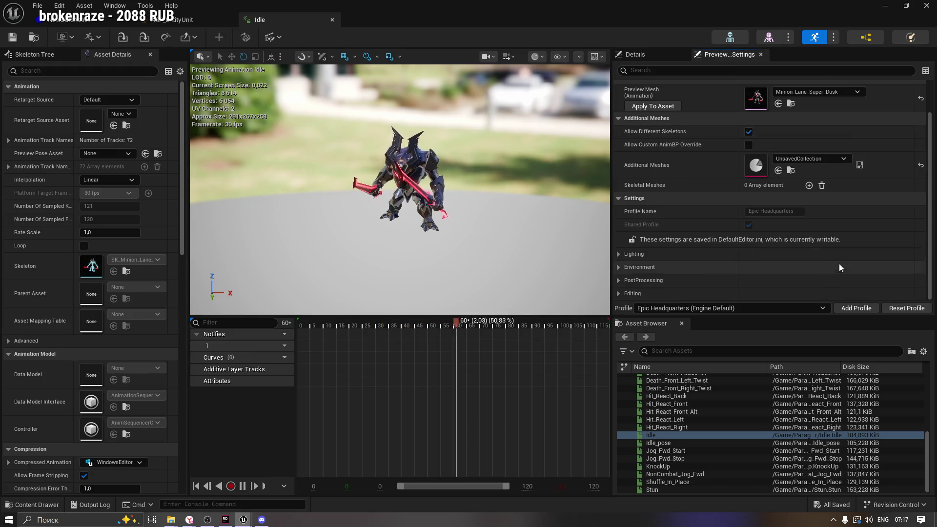
{"action": "left_click", "coordinate": [663, 308]}
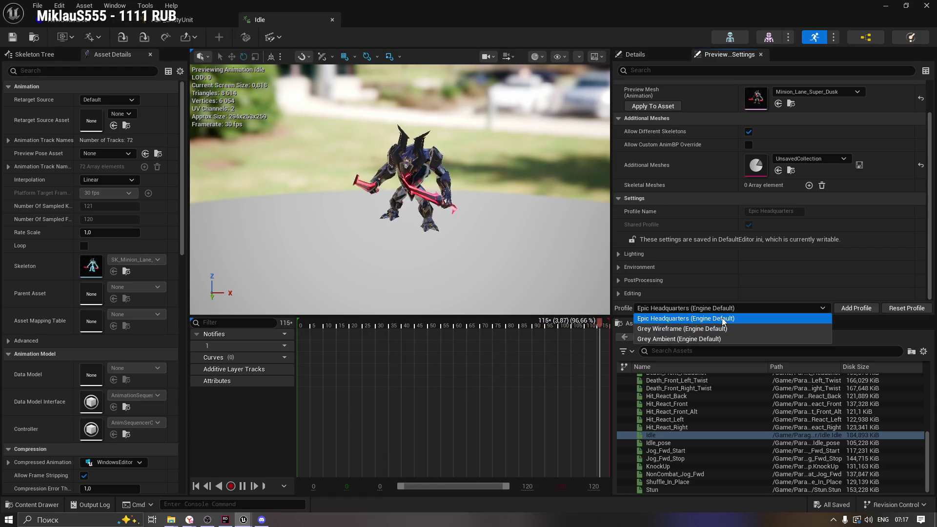
{"action": "left_click", "coordinate": [722, 318]}
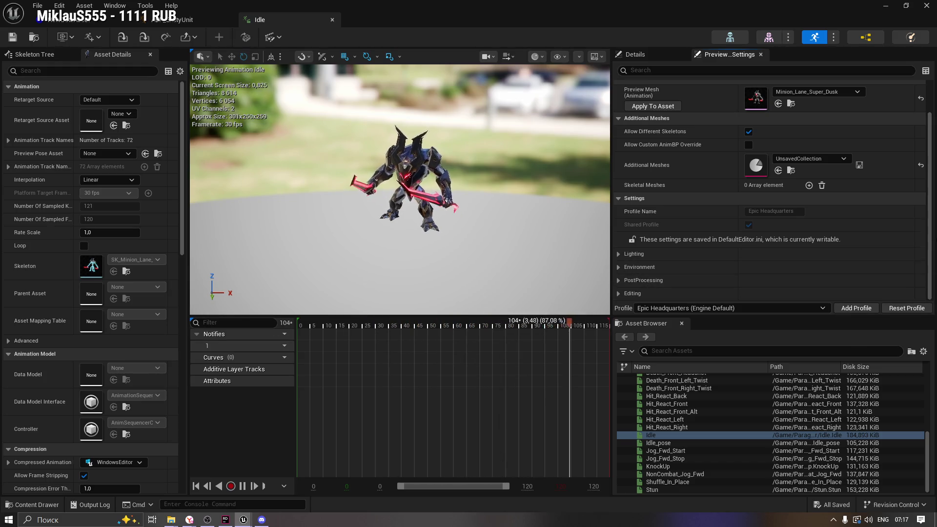
Step: Launch Telegram through an app search for 'te'
{"action": "left_click", "coordinate": [833, 520]}
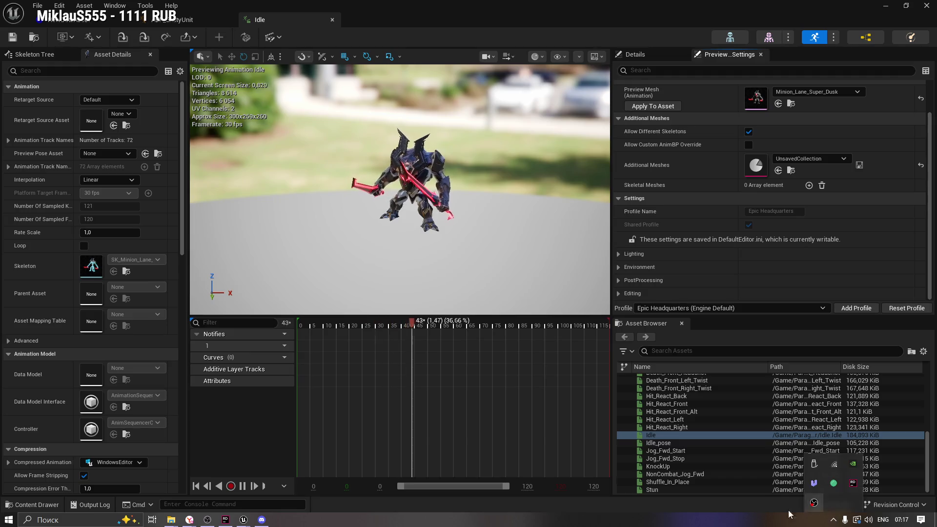
{"action": "key", "text": "alt+space"}
{"action": "type", "text": "tel"}
{"action": "key", "text": "Return"}
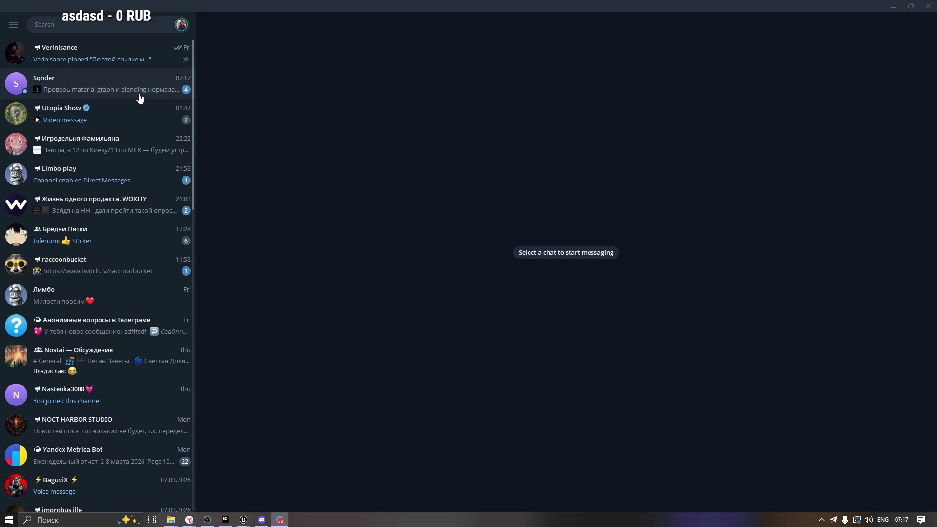
Step: Open the Output.txt chat and highlight the AnimToTexture baking explanation, then switch to Discord
{"action": "left_click", "coordinate": [140, 98]}
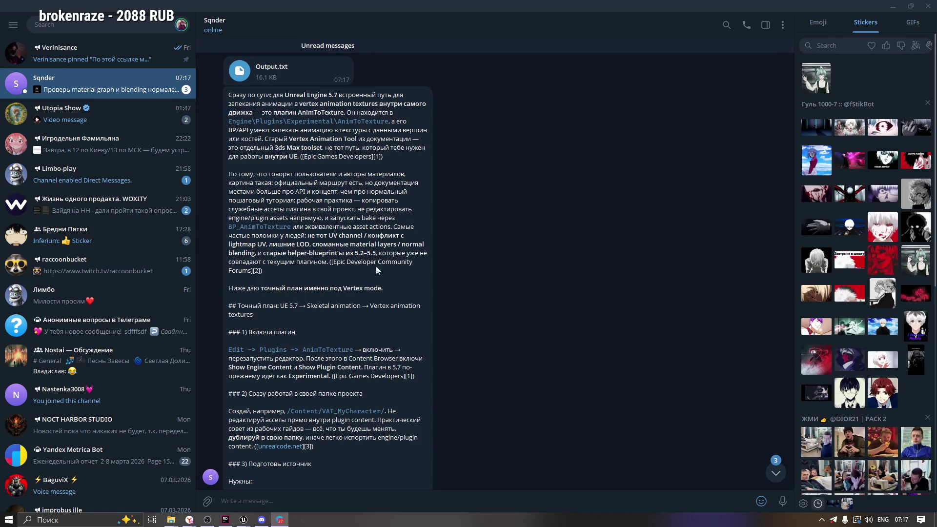
{"action": "mouse_move", "coordinate": [338, 94]}
{"action": "left_mouse_down"}
{"action": "mouse_move", "coordinate": [390, 95]}
{"action": "mouse_move", "coordinate": [360, 104]}
{"action": "mouse_move", "coordinate": [375, 112]}
{"action": "left_mouse_up"}
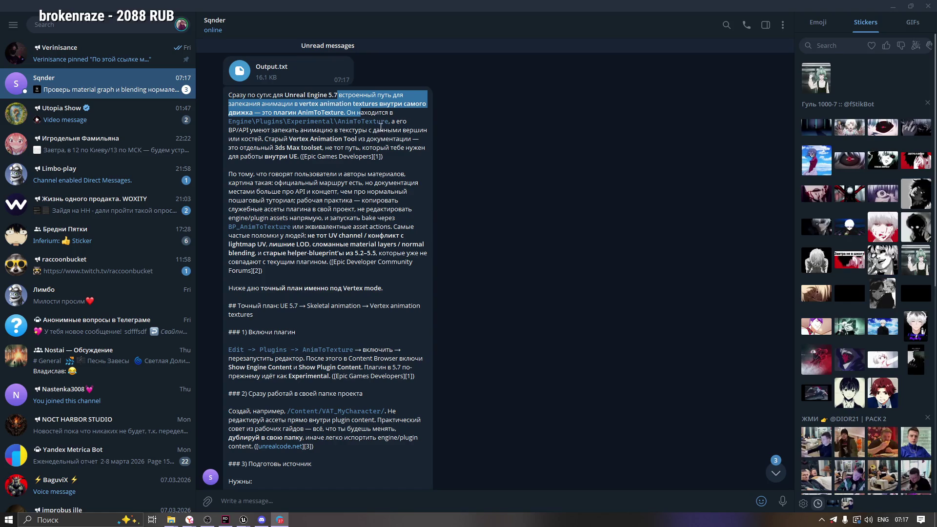
{"action": "left_click", "coordinate": [367, 135]}
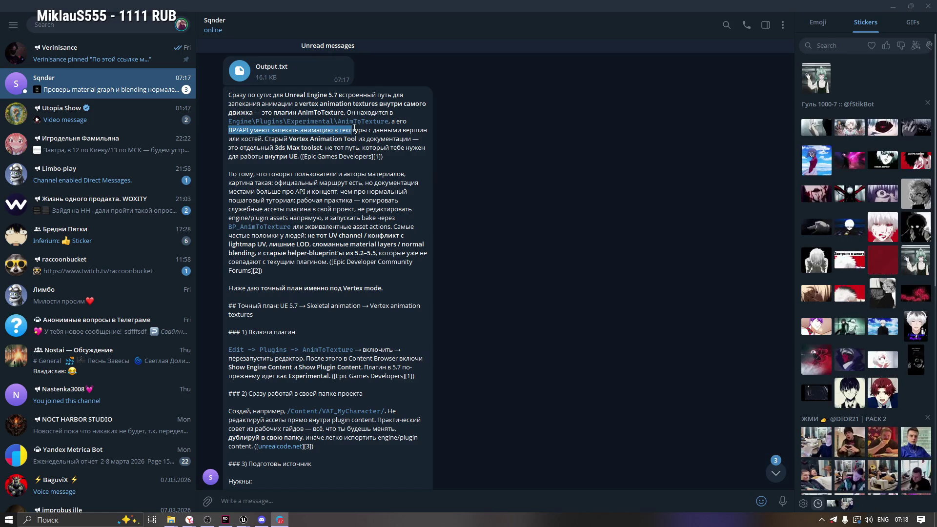
{"action": "left_click_drag", "start_coordinate": [281, 139], "coordinate": [355, 139]}
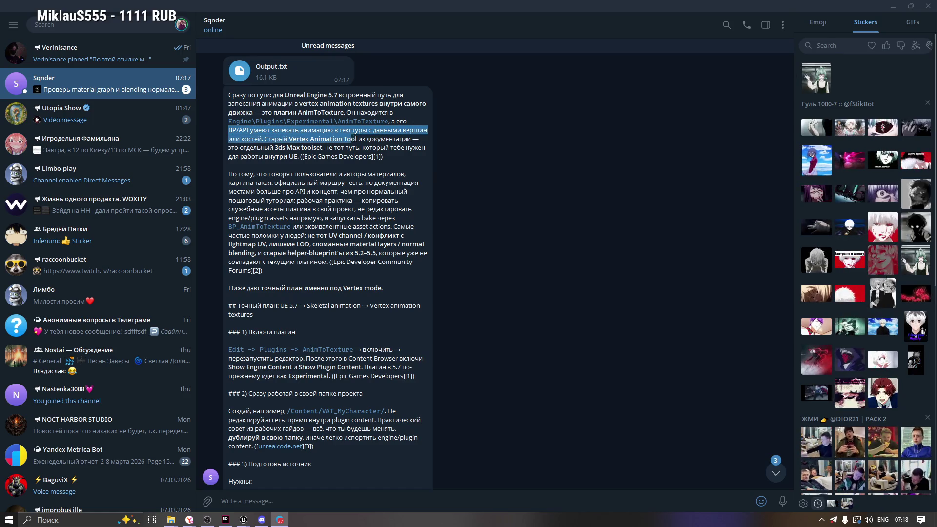
{"action": "left_click", "coordinate": [352, 139]}
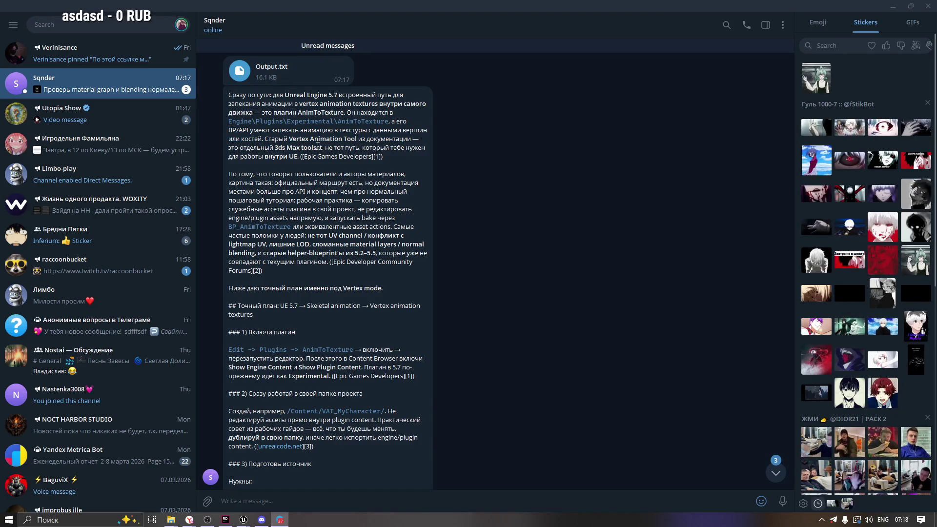
{"action": "left_click", "coordinate": [261, 520]}
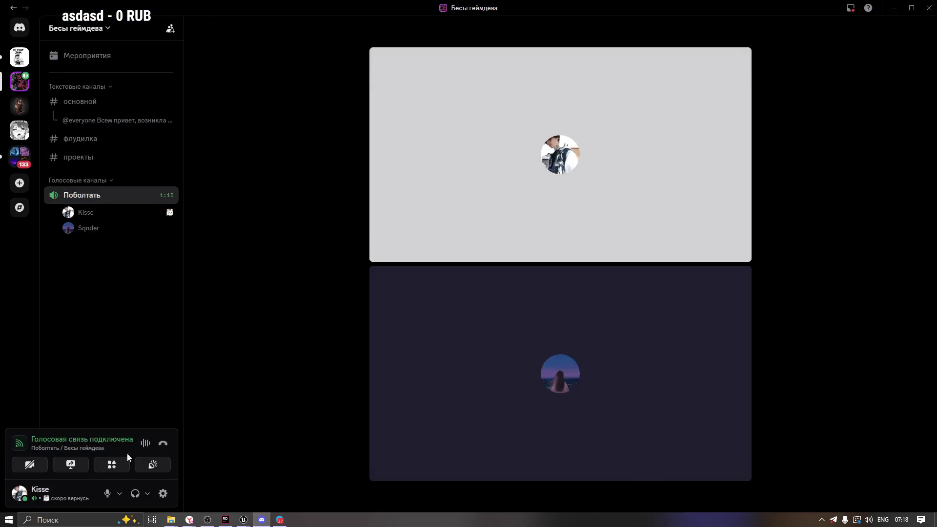
Step: Share the entire screen (Screen 1) in the Discord call, then return to Telegram
{"action": "left_click", "coordinate": [70, 464]}
{"action": "left_click", "coordinate": [461, 97]}
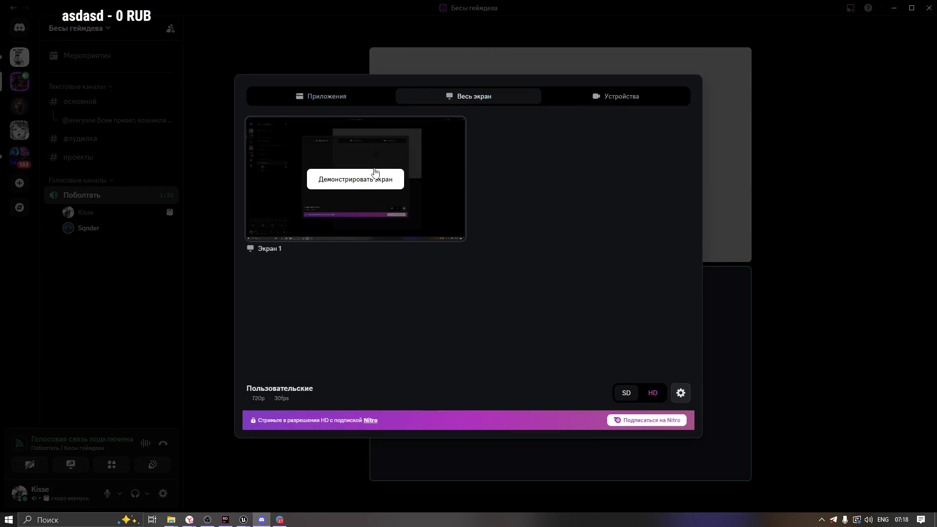
{"action": "left_click", "coordinate": [373, 176]}
{"action": "left_click", "coordinate": [279, 520]}
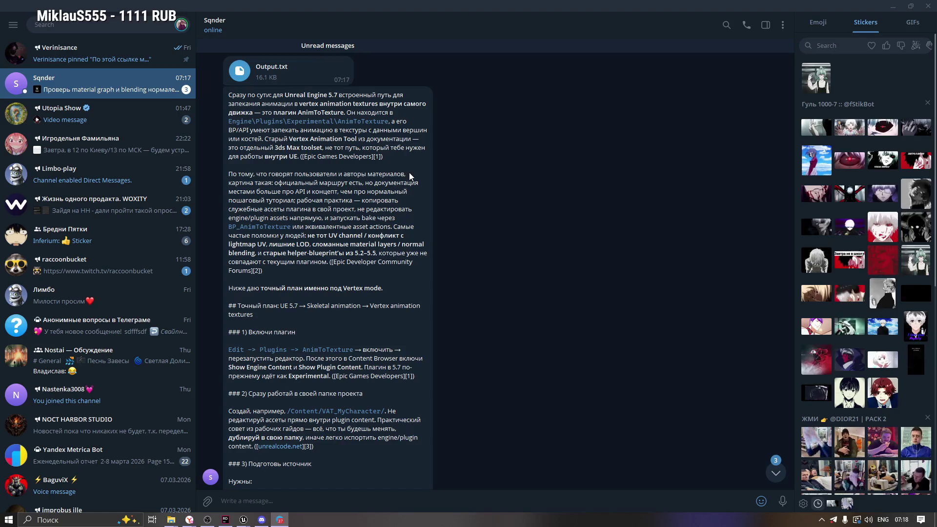
Step: Scroll through the chat's long message and links, then open the attached Output.txt in Sublime Text
{"action": "left_click", "coordinate": [771, 473]}
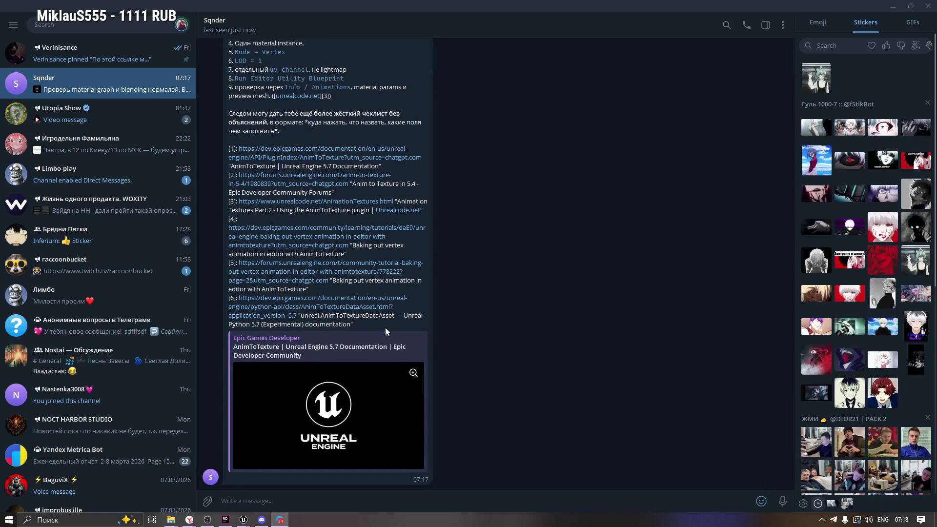
{"action": "scroll", "coordinate": [385, 327], "scroll_direction": "up", "scroll_amount": 8}
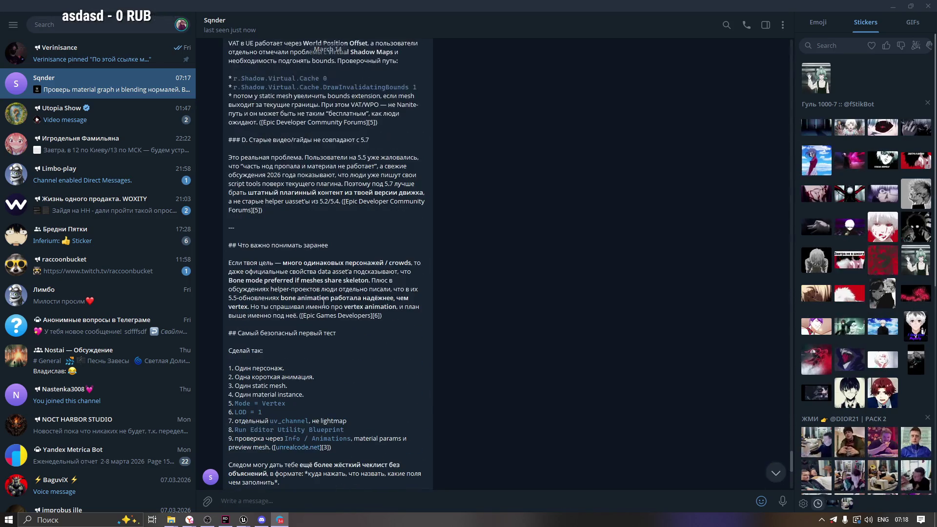
{"action": "scroll", "coordinate": [314, 298], "scroll_direction": "down", "scroll_amount": 1}
{"action": "scroll", "coordinate": [423, 347], "scroll_direction": "up", "scroll_amount": 3}
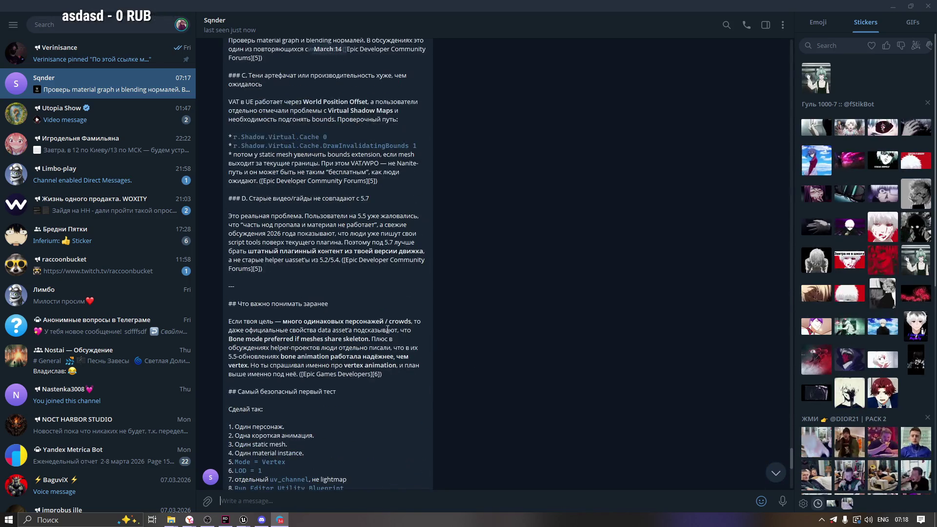
{"action": "scroll", "coordinate": [506, 386], "scroll_direction": "up", "scroll_amount": 1}
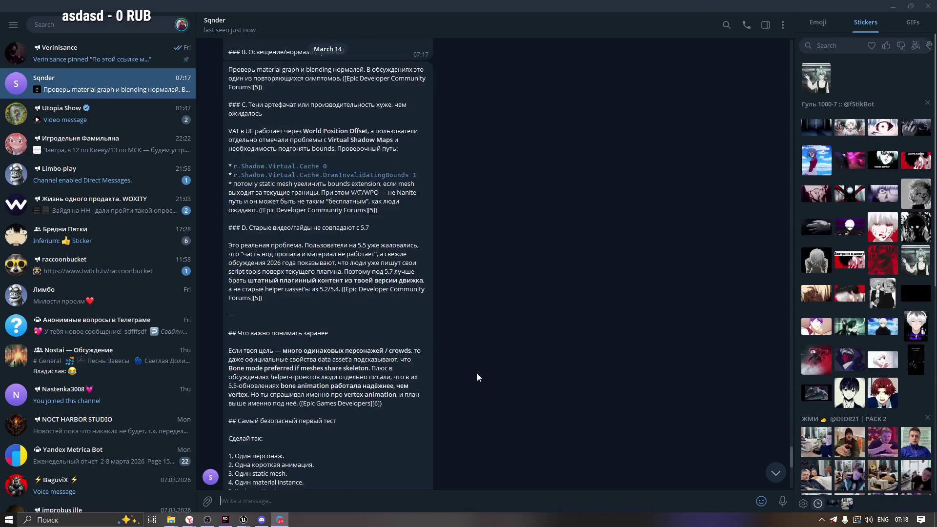
{"action": "scroll", "coordinate": [477, 377], "scroll_direction": "down", "scroll_amount": 9}
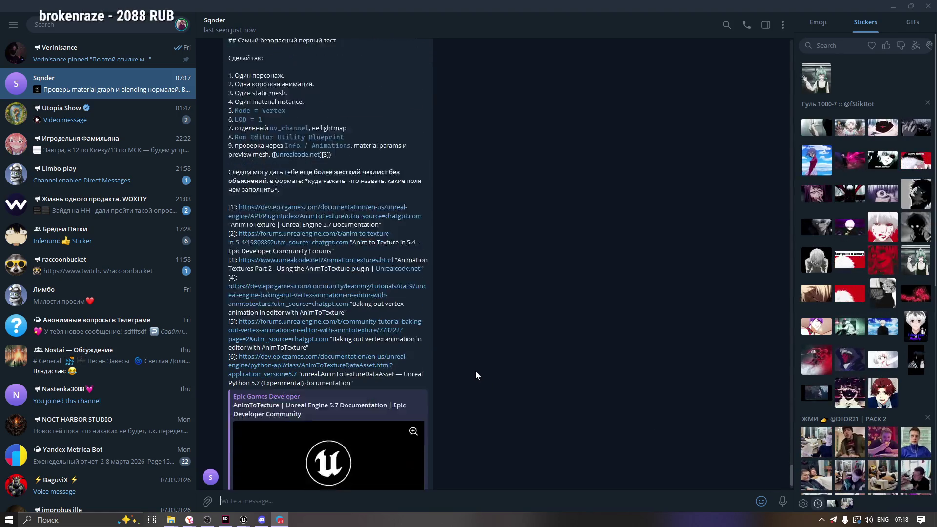
{"action": "scroll", "coordinate": [475, 373], "scroll_direction": "down", "scroll_amount": 1}
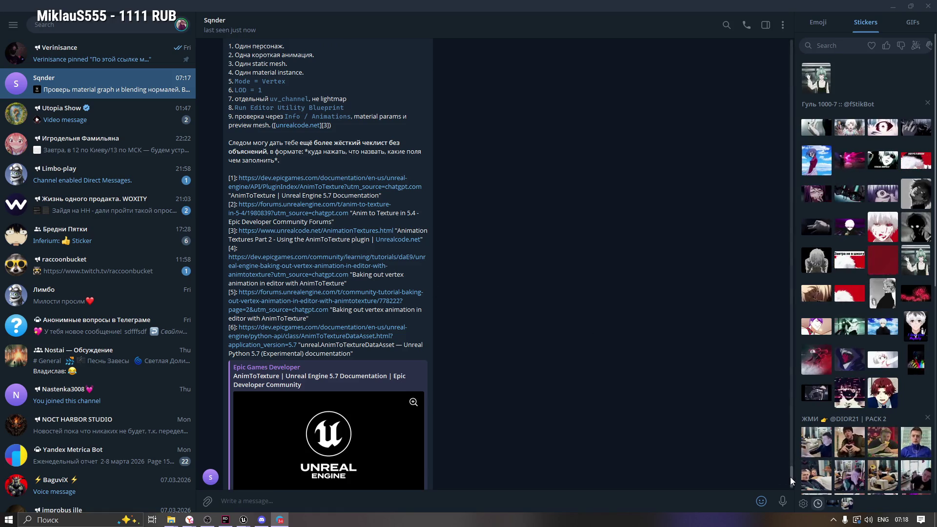
{"action": "mouse_move", "coordinate": [789, 476]}
{"action": "left_mouse_down"}
{"action": "mouse_move", "coordinate": [795, 325]}
{"action": "mouse_move", "coordinate": [802, 347]}
{"action": "left_mouse_up"}
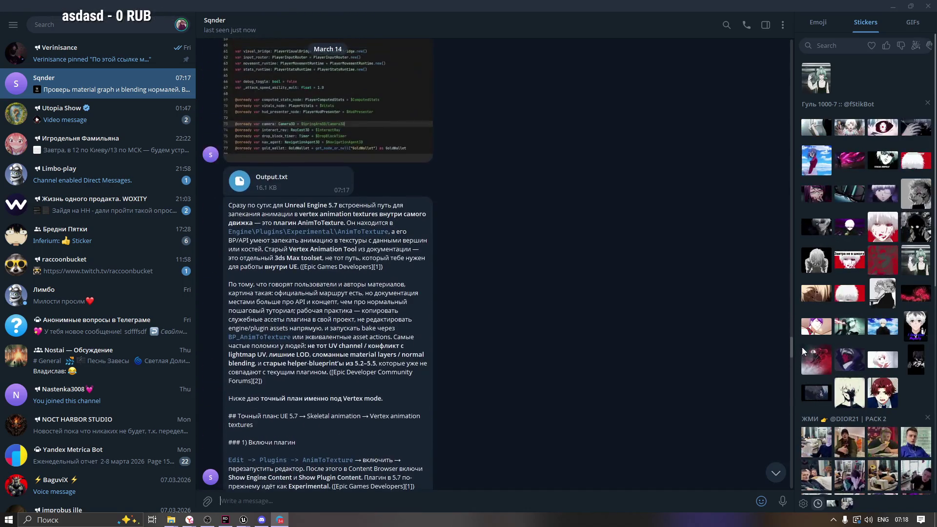
{"action": "left_click", "coordinate": [239, 181]}
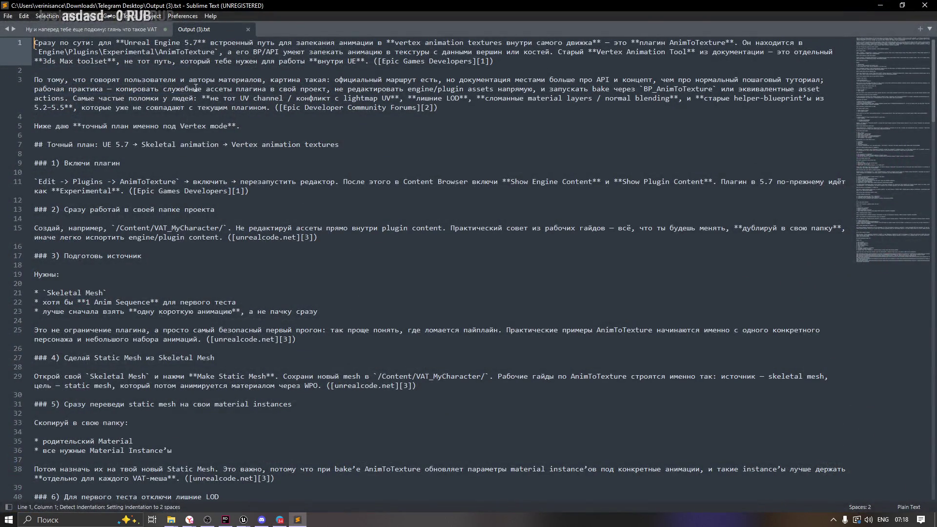
{"action": "left_click", "coordinate": [503, 69]}
{"action": "left_click_drag", "start_coordinate": [288, 43], "coordinate": [426, 43]}
{"action": "left_click", "coordinate": [489, 51]}
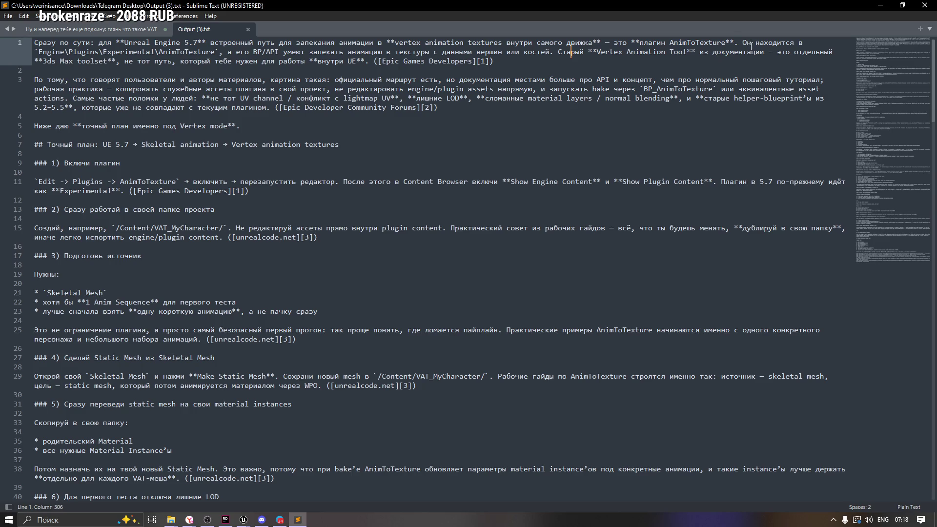
{"action": "mouse_move", "coordinate": [739, 42]}
{"action": "left_mouse_down"}
{"action": "mouse_move", "coordinate": [123, 62]}
{"action": "mouse_move", "coordinate": [575, 51]}
{"action": "left_mouse_up"}
{"action": "left_click", "coordinate": [190, 52]}
{"action": "left_click", "coordinate": [666, 52]}
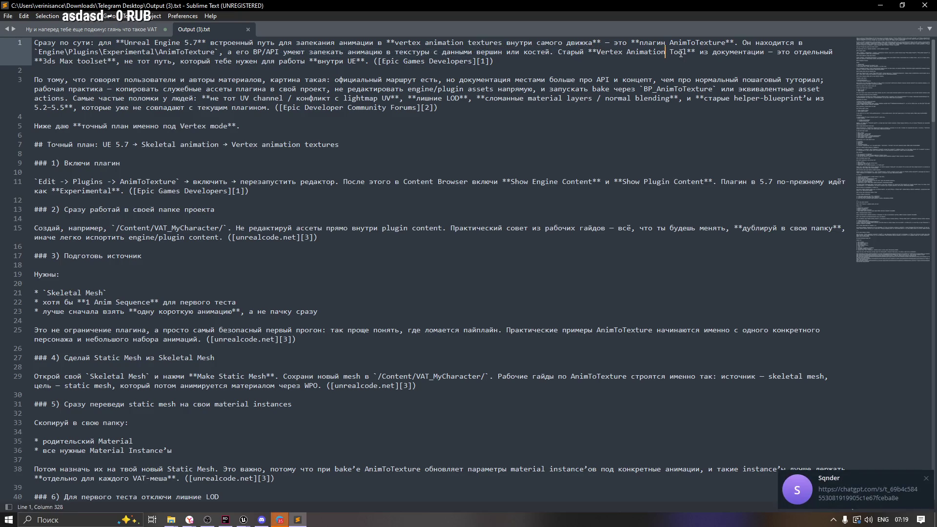
{"action": "left_click_drag", "start_coordinate": [695, 52], "coordinate": [803, 52]}
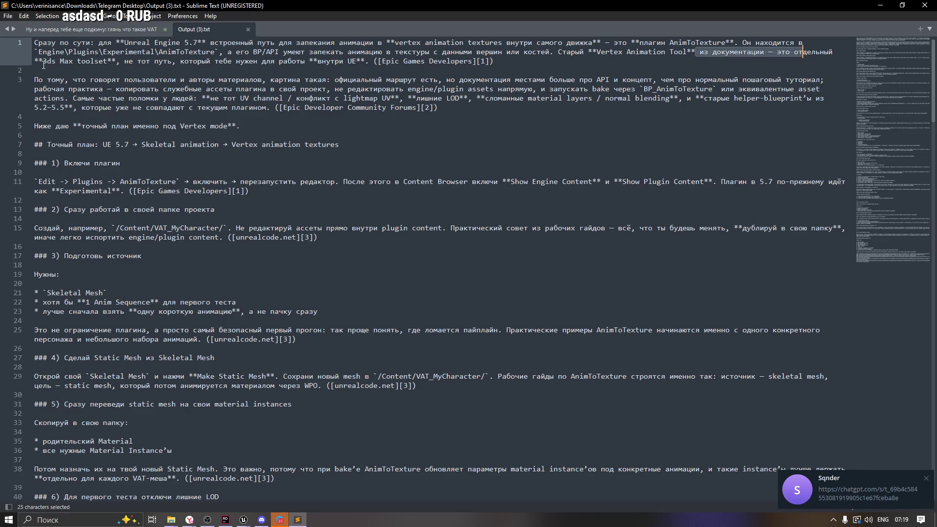
{"action": "left_click_drag", "start_coordinate": [43, 62], "coordinate": [103, 61]}
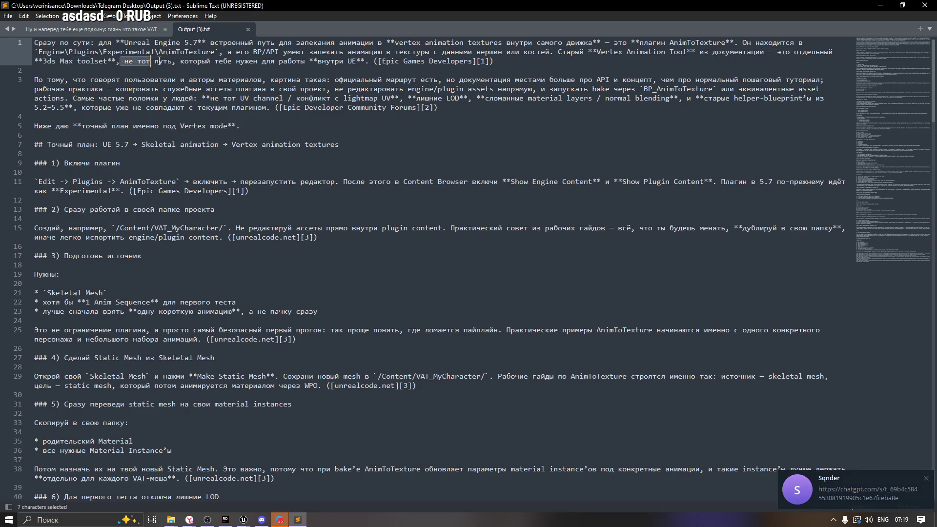
{"action": "left_click_drag", "start_coordinate": [503, 61], "coordinate": [283, 69]}
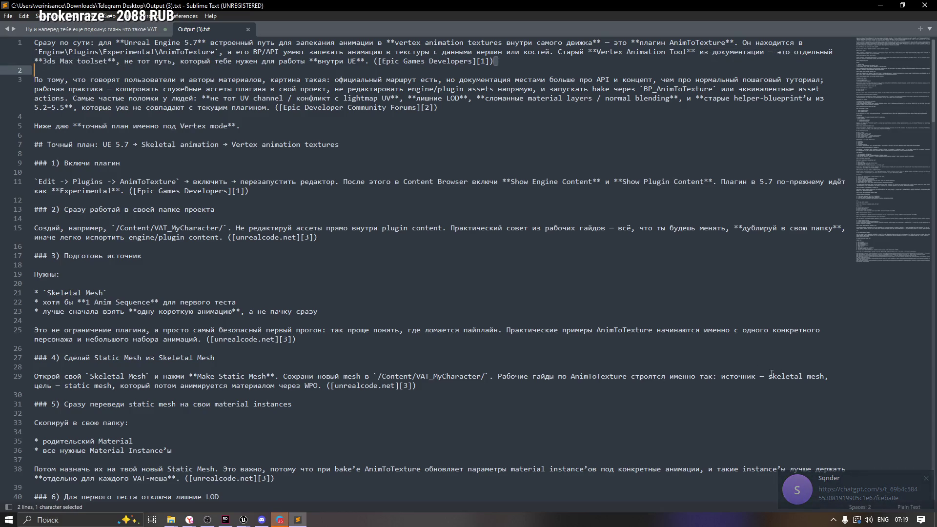
{"action": "left_click", "coordinate": [857, 490]}
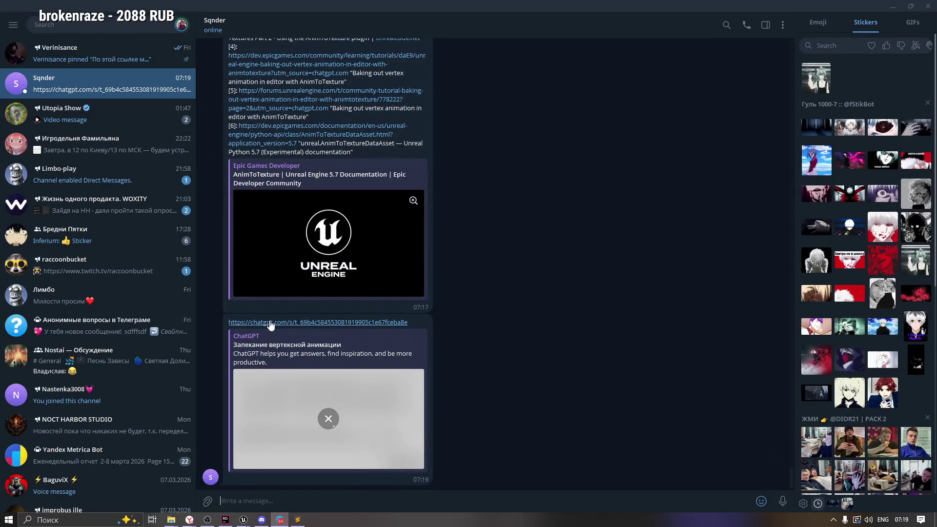
Step: Follow the chatgpt.com share link 'Запекание вертексной анимации' from the latest message
{"action": "left_click", "coordinate": [270, 323]}
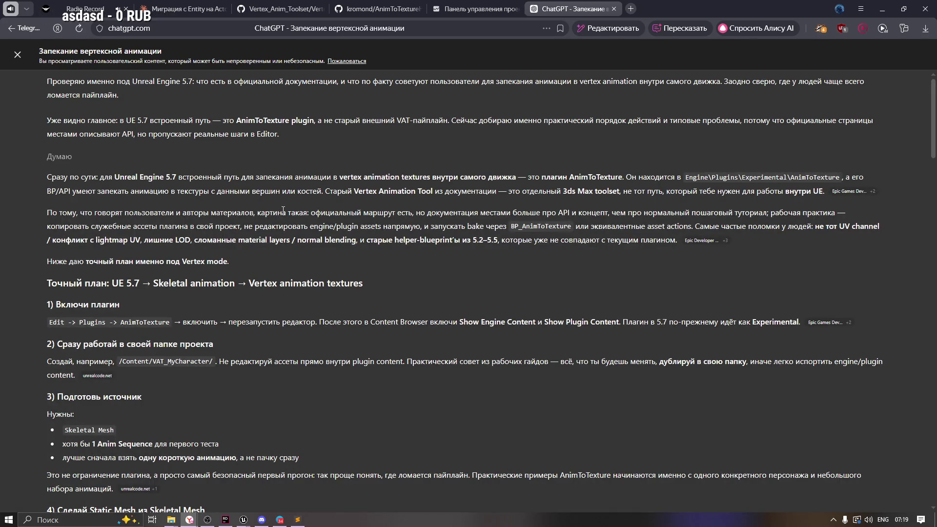
{"action": "scroll", "coordinate": [283, 210], "scroll_direction": "down", "scroll_amount": 1}
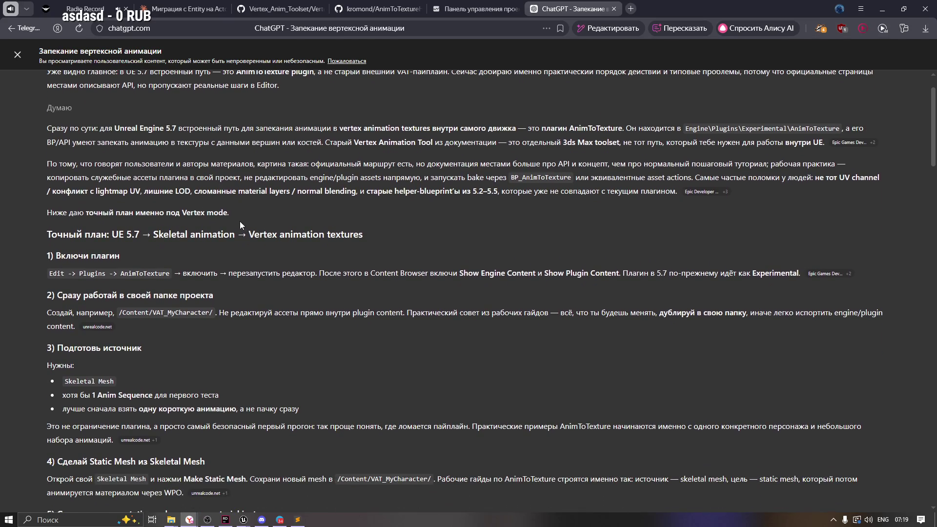
{"action": "scroll", "coordinate": [195, 263], "scroll_direction": "down", "scroll_amount": 1}
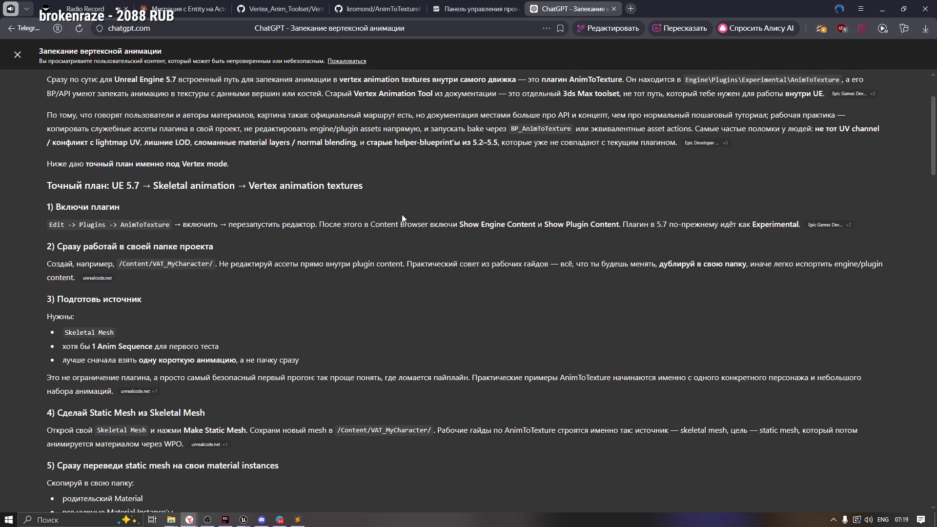
{"action": "left_click_drag", "start_coordinate": [83, 116], "coordinate": [257, 116]}
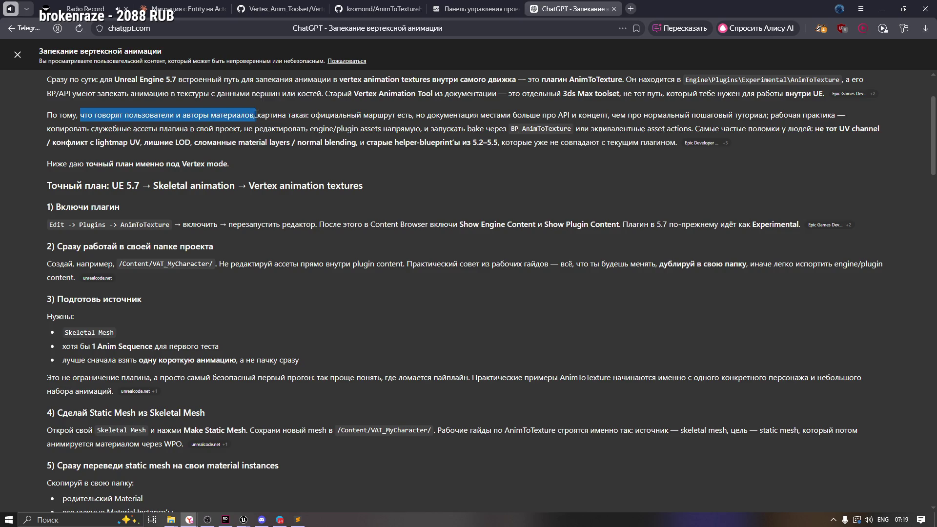
{"action": "left_click", "coordinate": [290, 124]}
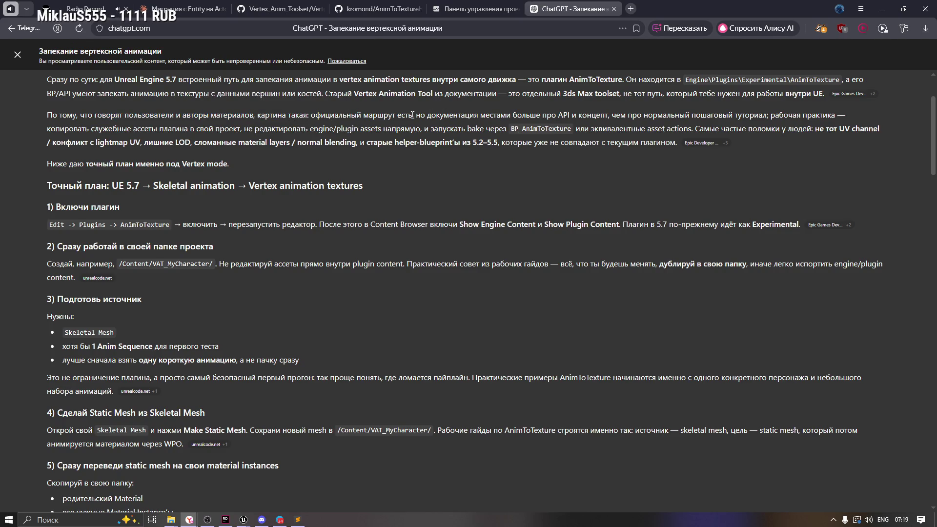
{"action": "left_click_drag", "start_coordinate": [413, 115], "coordinate": [758, 116]}
{"action": "left_click", "coordinate": [784, 119]}
{"action": "left_click_drag", "start_coordinate": [162, 129], "coordinate": [335, 130]}
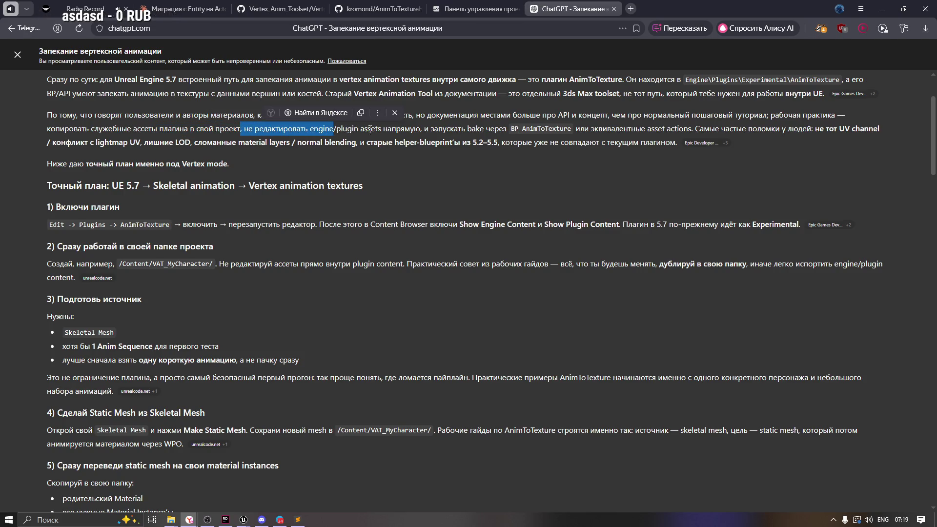
{"action": "left_click", "coordinate": [388, 129]}
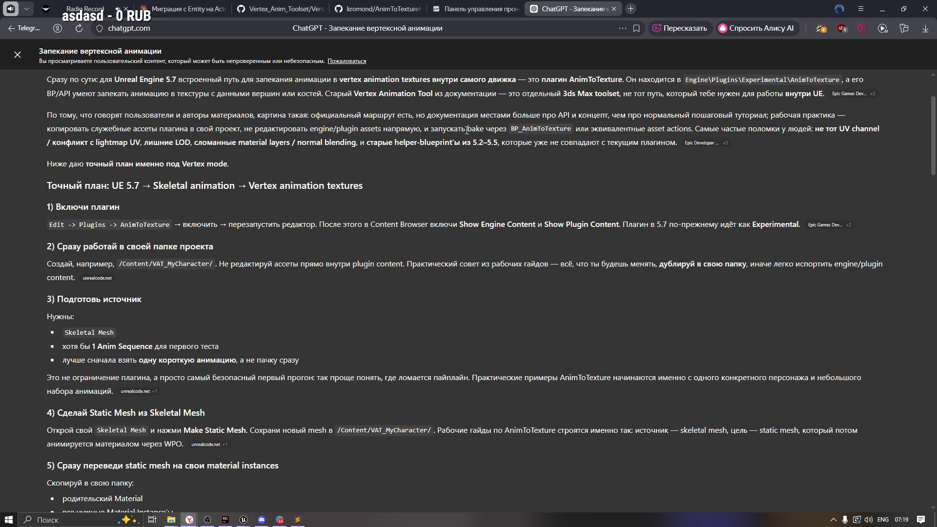
{"action": "left_click_drag", "start_coordinate": [468, 128], "coordinate": [586, 128]}
{"action": "left_click", "coordinate": [591, 129]}
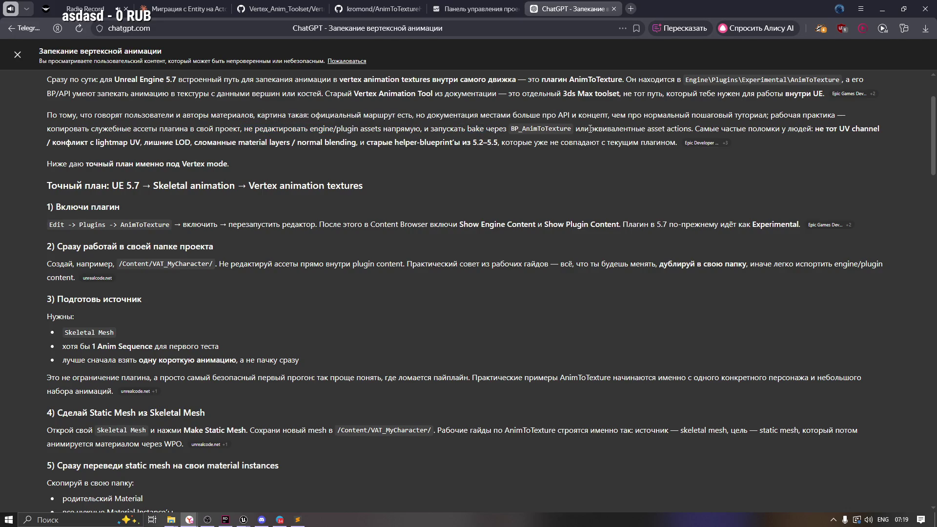
{"action": "double_click", "coordinate": [510, 129]}
{"action": "left_click", "coordinate": [599, 128]}
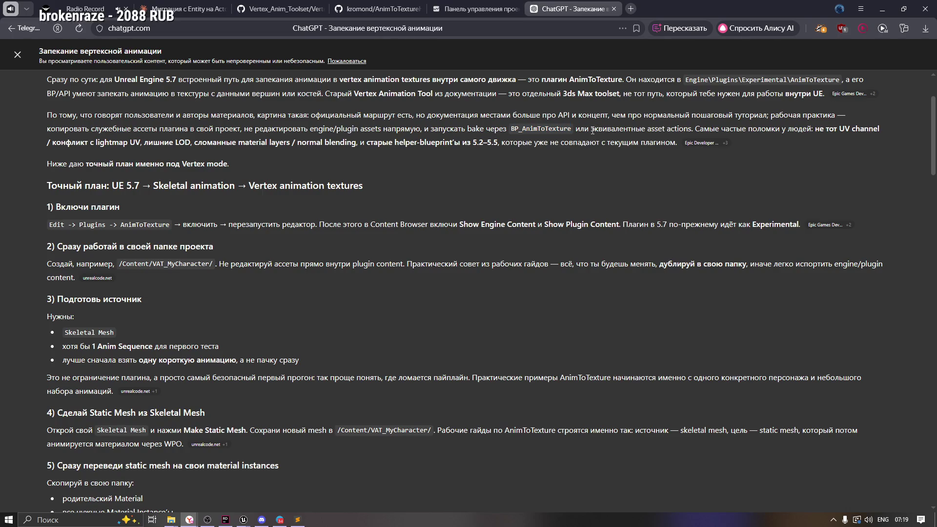
{"action": "left_click_drag", "start_coordinate": [592, 130], "coordinate": [694, 129]}
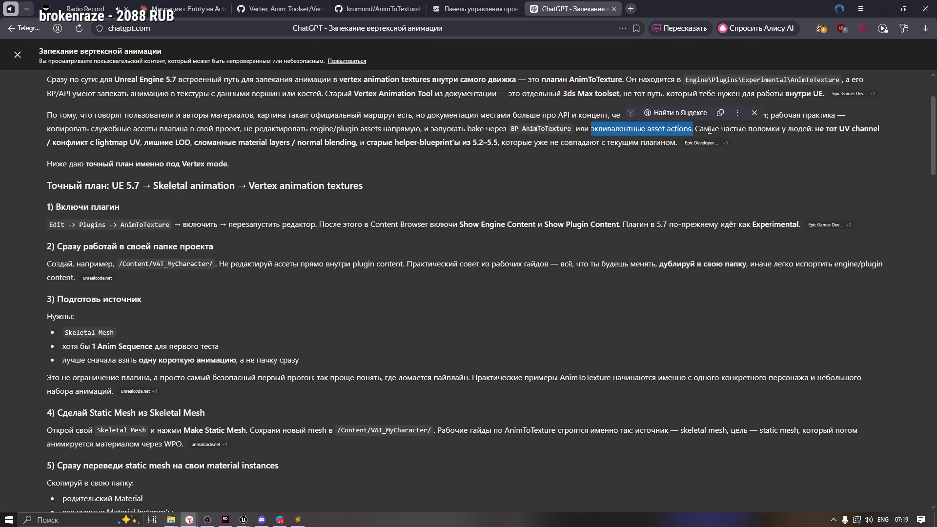
{"action": "left_click", "coordinate": [708, 126]}
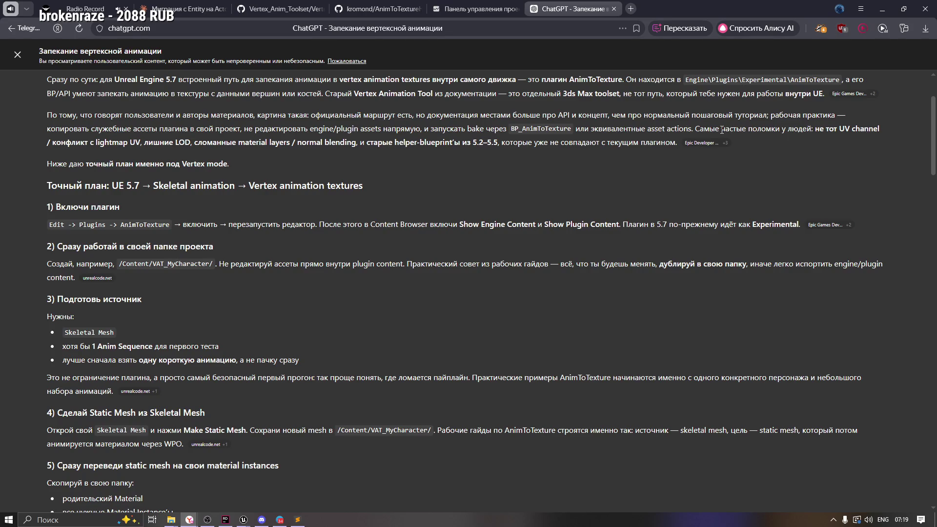
{"action": "left_click_drag", "start_coordinate": [52, 142], "coordinate": [413, 142]}
{"action": "left_click", "coordinate": [151, 171]}
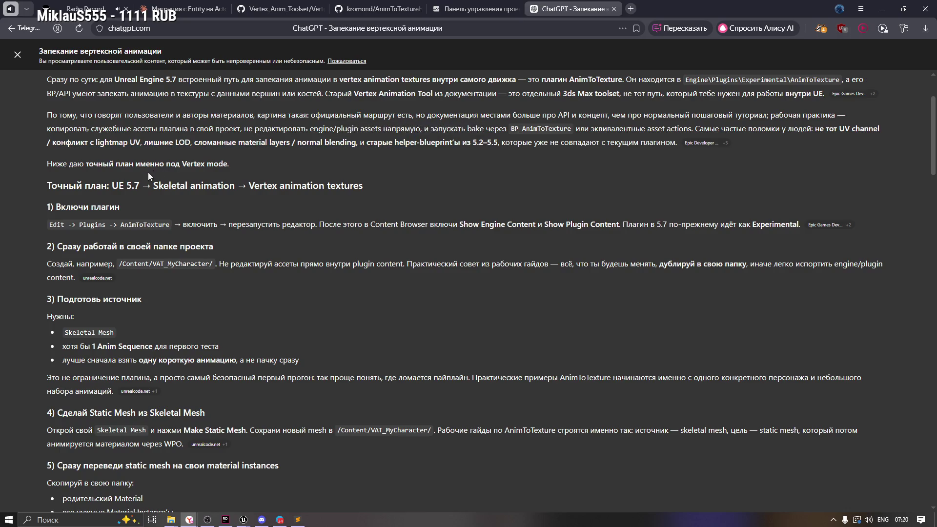
{"action": "left_click_drag", "start_coordinate": [39, 181], "coordinate": [380, 180]}
{"action": "left_click", "coordinate": [353, 203]}
{"action": "scroll", "coordinate": [363, 198], "scroll_direction": "down", "scroll_amount": 2}
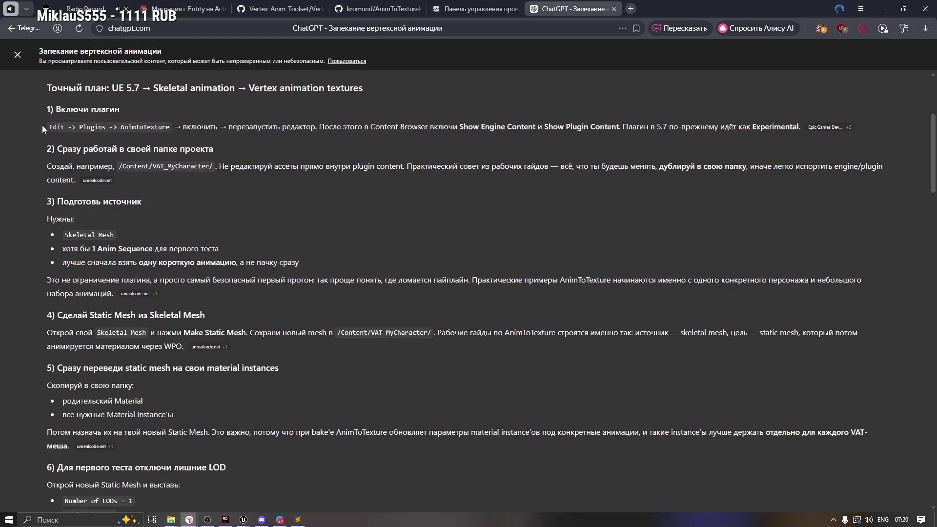
{"action": "left_click_drag", "start_coordinate": [44, 109], "coordinate": [122, 110]}
{"action": "left_click", "coordinate": [195, 142]}
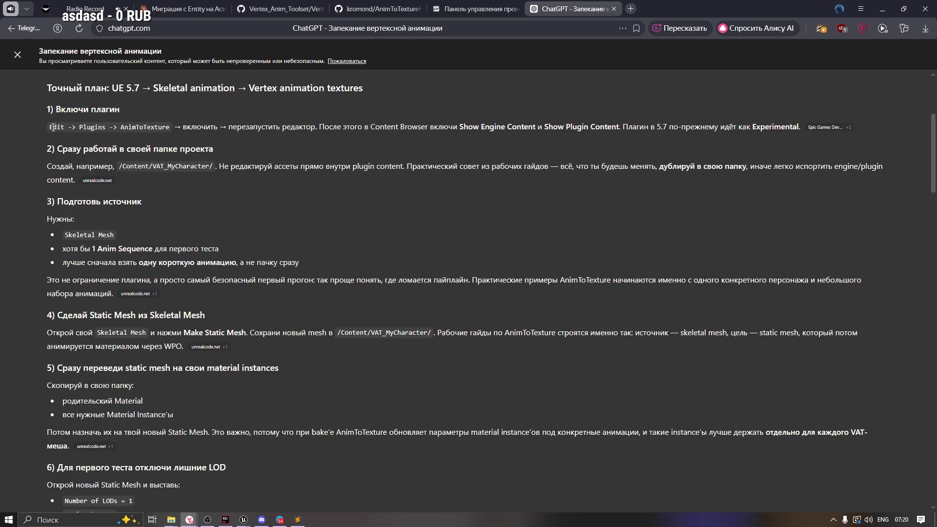
{"action": "left_click_drag", "start_coordinate": [53, 126], "coordinate": [288, 139]}
{"action": "left_click", "coordinate": [134, 162]}
{"action": "mouse_move", "coordinate": [223, 153]}
{"action": "left_mouse_down"}
{"action": "mouse_move", "coordinate": [48, 149]}
{"action": "mouse_move", "coordinate": [77, 167]}
{"action": "mouse_move", "coordinate": [104, 168]}
{"action": "left_mouse_up"}
{"action": "left_click", "coordinate": [54, 166]}
{"action": "left_click", "coordinate": [183, 183]}
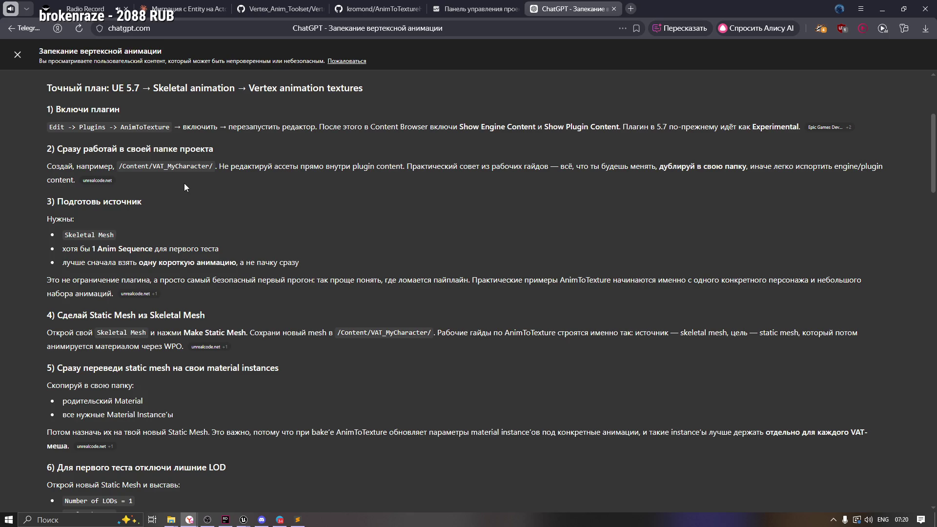
{"action": "left_click_drag", "start_coordinate": [288, 167], "coordinate": [392, 167]}
{"action": "left_click", "coordinate": [413, 168]}
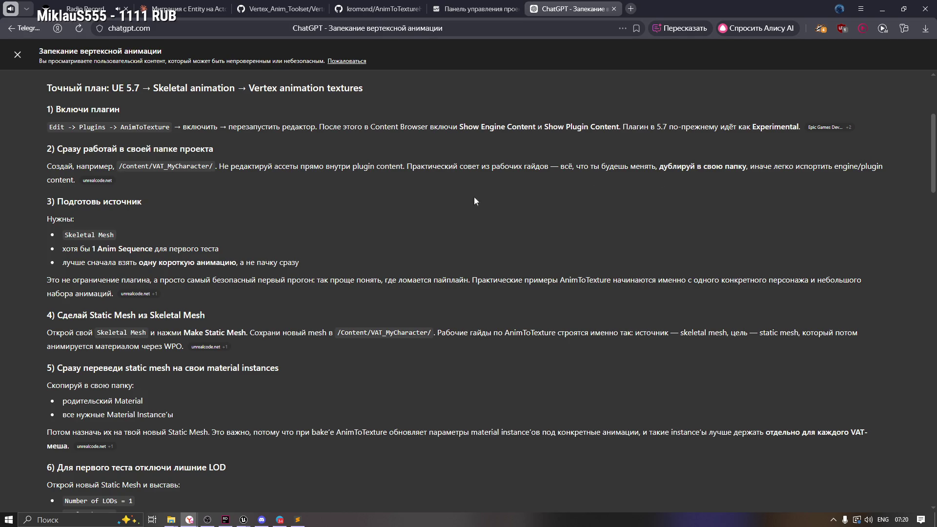
{"action": "mouse_move", "coordinate": [100, 182]}
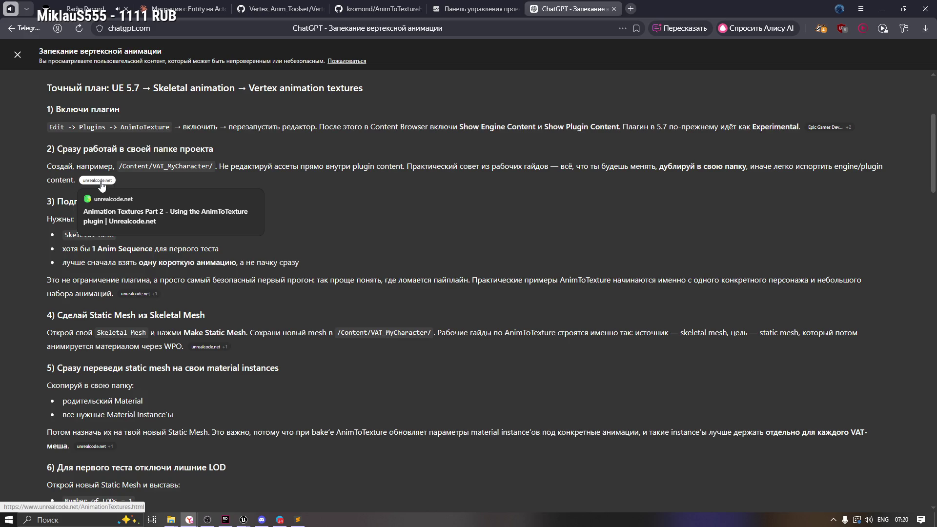
{"action": "mouse_move", "coordinate": [130, 234]}
{"action": "left_mouse_down"}
{"action": "mouse_move", "coordinate": [36, 236]}
{"action": "mouse_move", "coordinate": [62, 248]}
{"action": "mouse_move", "coordinate": [175, 249]}
{"action": "left_mouse_up"}
{"action": "left_click", "coordinate": [189, 249]}
{"action": "left_click_drag", "start_coordinate": [86, 262], "coordinate": [242, 264]}
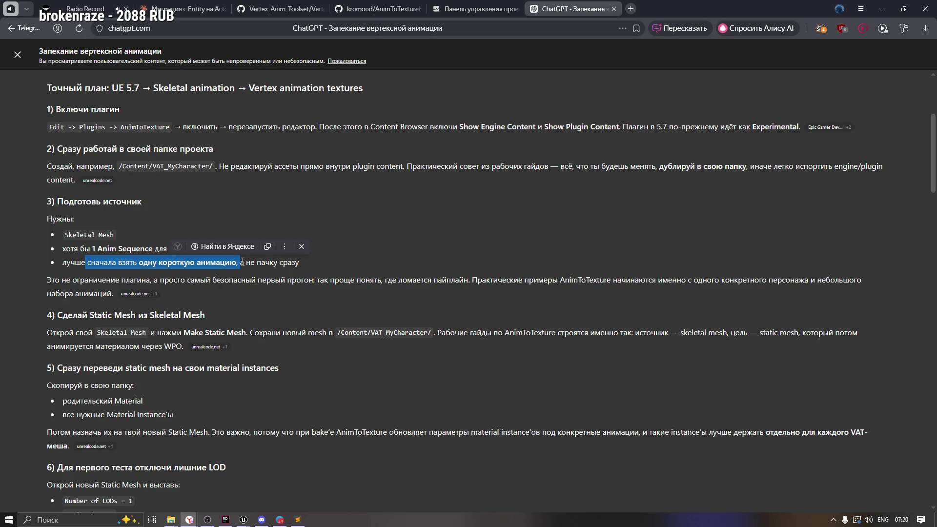
{"action": "left_click", "coordinate": [259, 299]}
{"action": "left_click_drag", "start_coordinate": [80, 280], "coordinate": [151, 281]}
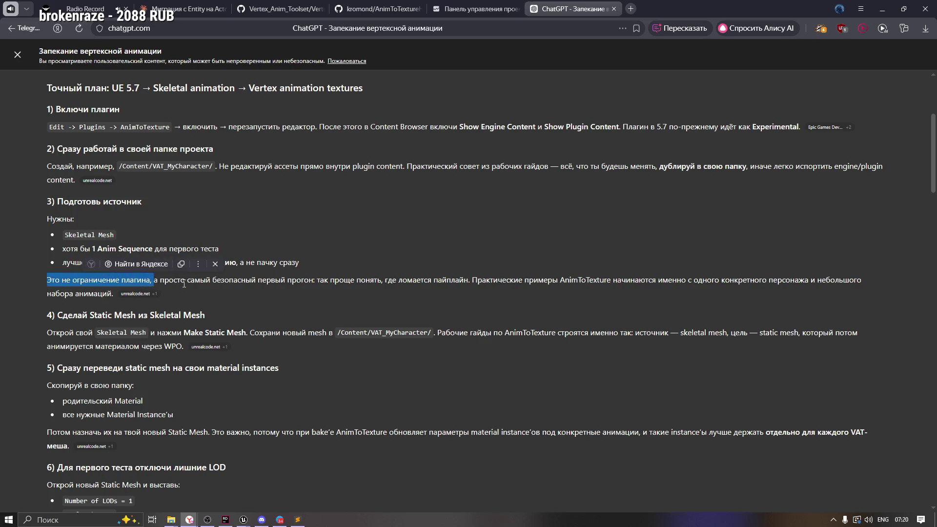
{"action": "left_click", "coordinate": [207, 285]}
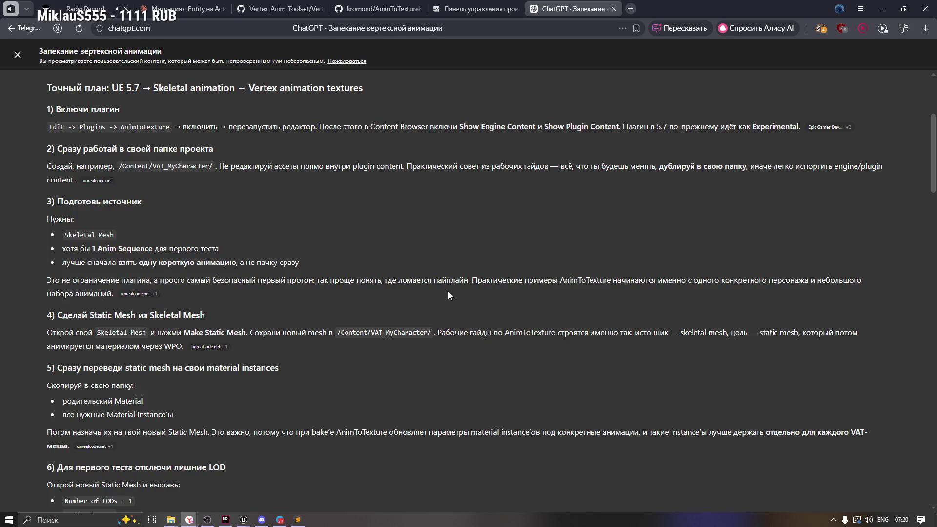
{"action": "left_click_drag", "start_coordinate": [478, 276], "coordinate": [560, 280]}
{"action": "left_click", "coordinate": [561, 296]}
{"action": "scroll", "coordinate": [136, 351], "scroll_direction": "down", "scroll_amount": 1}
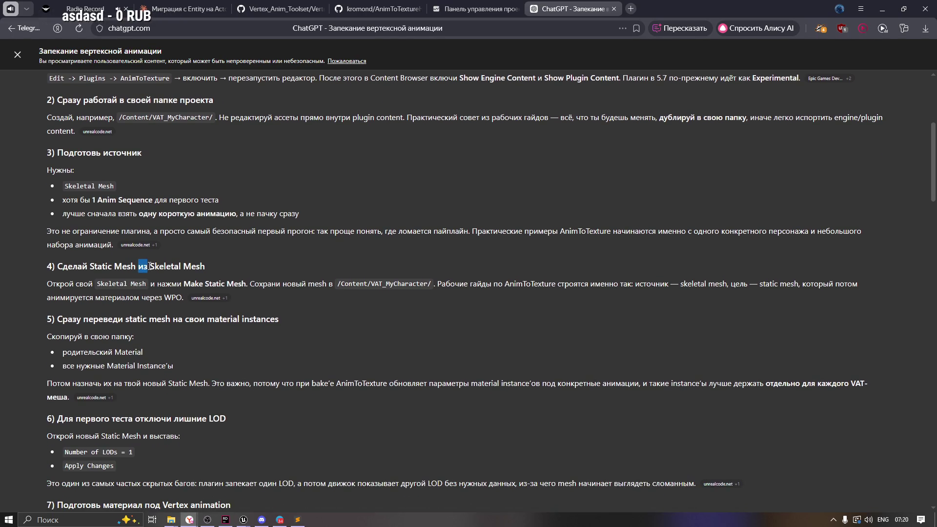
{"action": "left_click", "coordinate": [176, 275]}
{"action": "left_click_drag", "start_coordinate": [186, 283], "coordinate": [246, 284]}
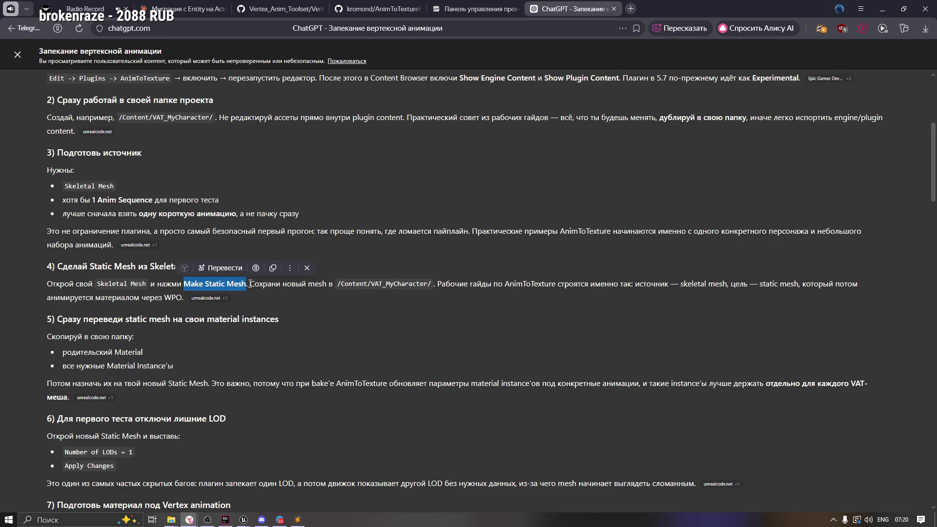
{"action": "left_click", "coordinate": [325, 281]}
{"action": "left_click_drag", "start_coordinate": [309, 284], "coordinate": [346, 285]}
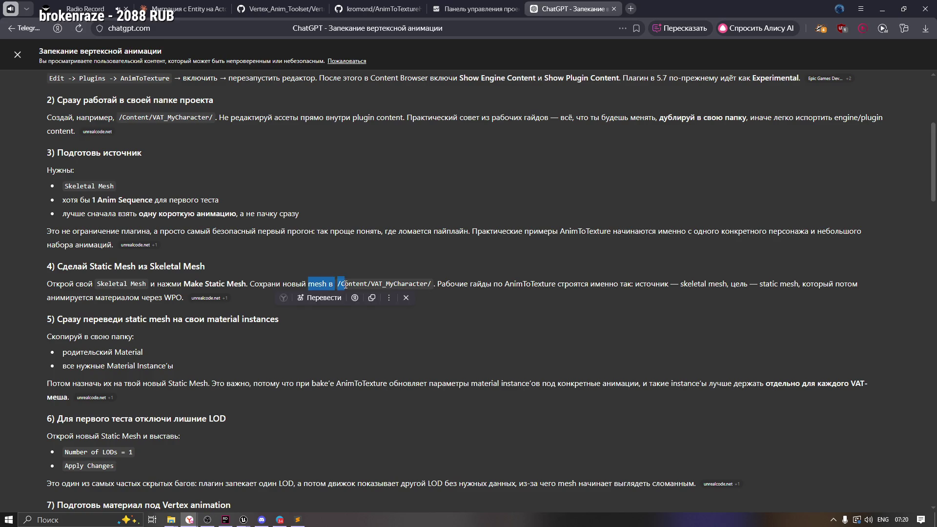
{"action": "left_click", "coordinate": [435, 293]}
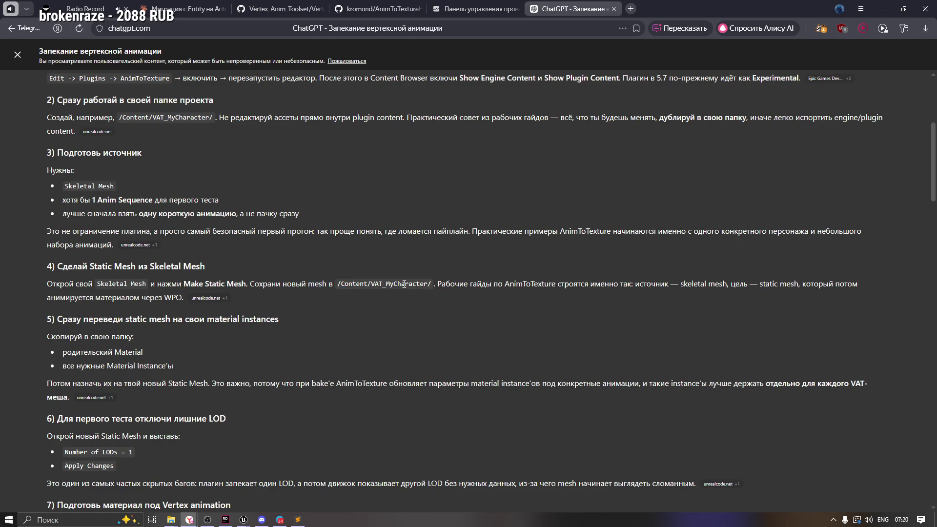
{"action": "left_click_drag", "start_coordinate": [431, 284], "coordinate": [655, 284]}
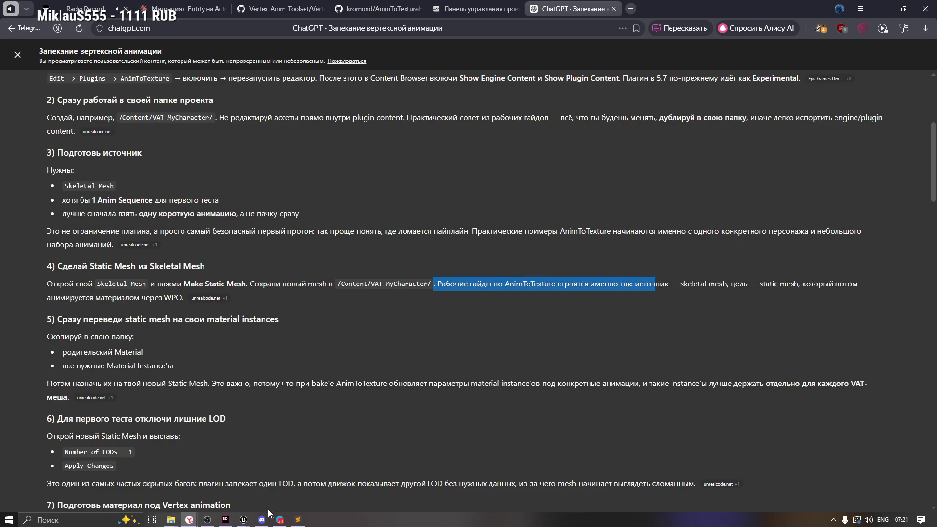
{"action": "mouse_move", "coordinate": [243, 520]}
{"action": "left_click", "coordinate": [288, 487]}
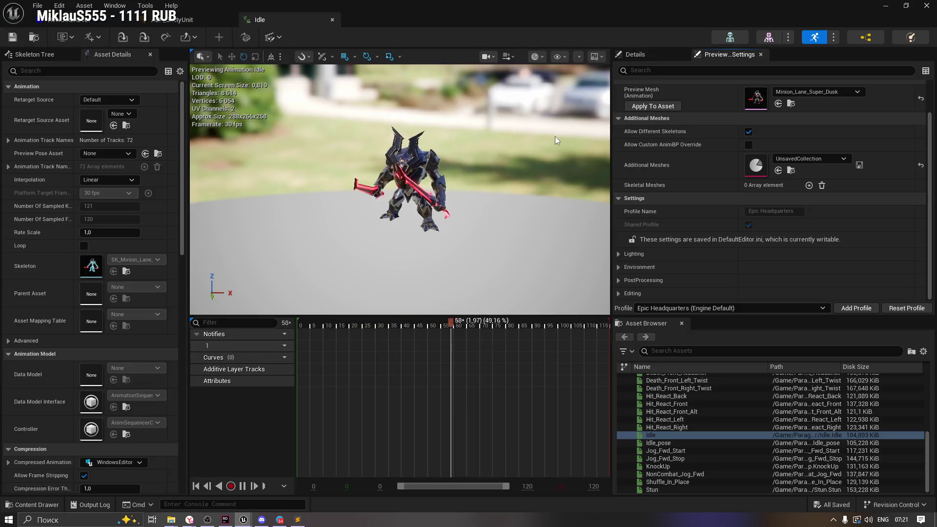
Step: Inspect the Idle editor's Create Asset, preview mesh and Control Rig menus
{"action": "left_click", "coordinate": [97, 38]}
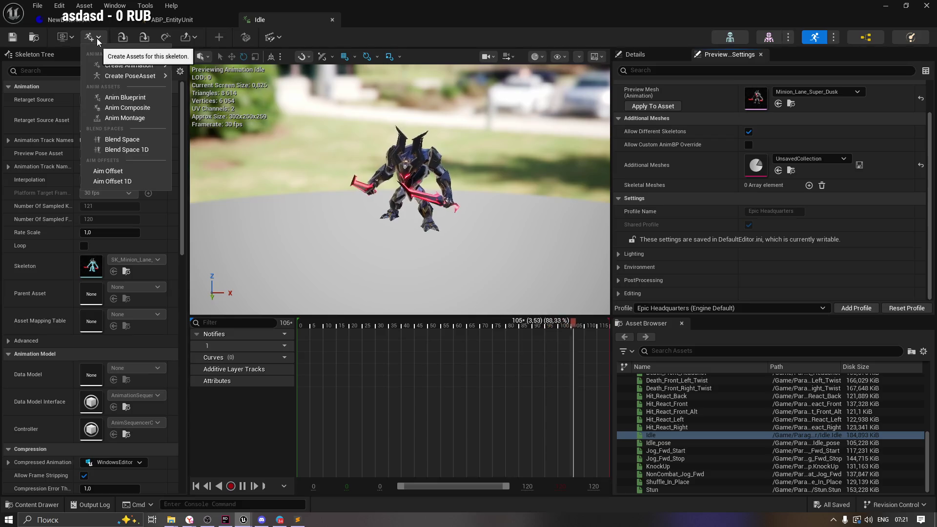
{"action": "mouse_move", "coordinate": [148, 66]}
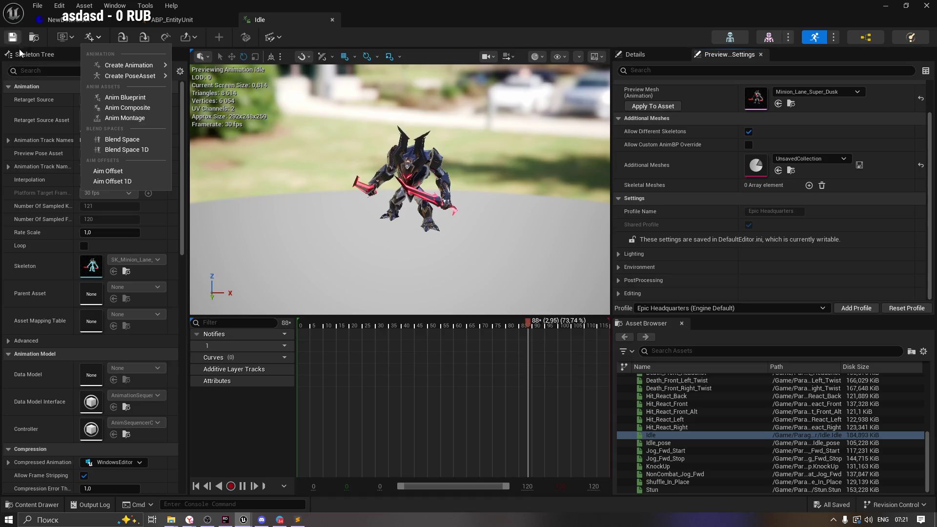
{"action": "left_click", "coordinate": [66, 39]}
{"action": "left_click", "coordinate": [81, 35]}
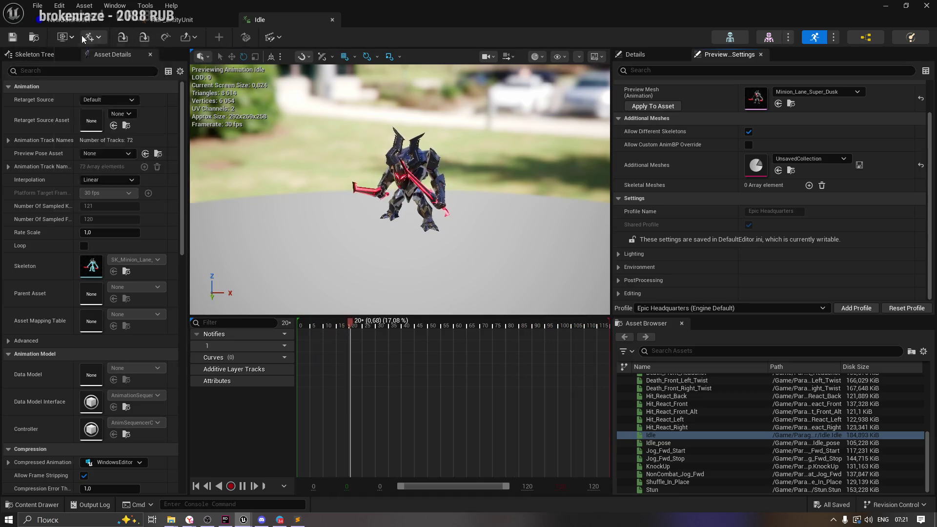
{"action": "left_click", "coordinate": [81, 36]}
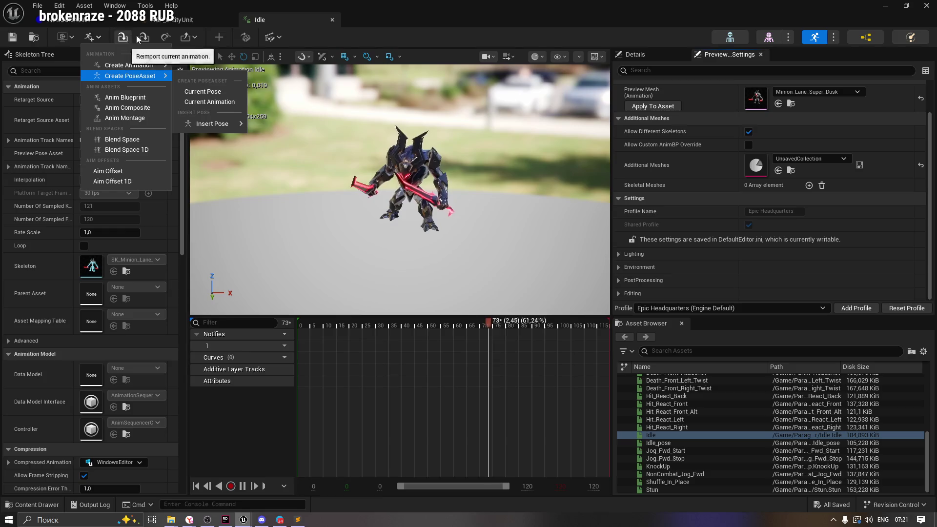
{"action": "left_click", "coordinate": [270, 37]}
{"action": "left_click", "coordinate": [269, 38]}
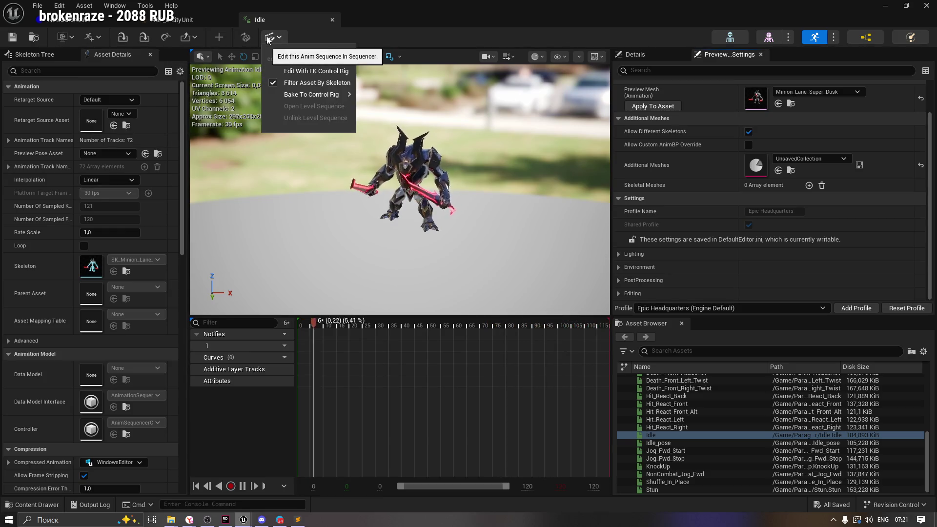
{"action": "left_click", "coordinate": [215, 36]}
Step: Save the Idle sequence and briefly check the skeleton tree and ABP_EntityUnit tab
{"action": "left_click", "coordinate": [12, 37]}
{"action": "left_click", "coordinate": [38, 55]}
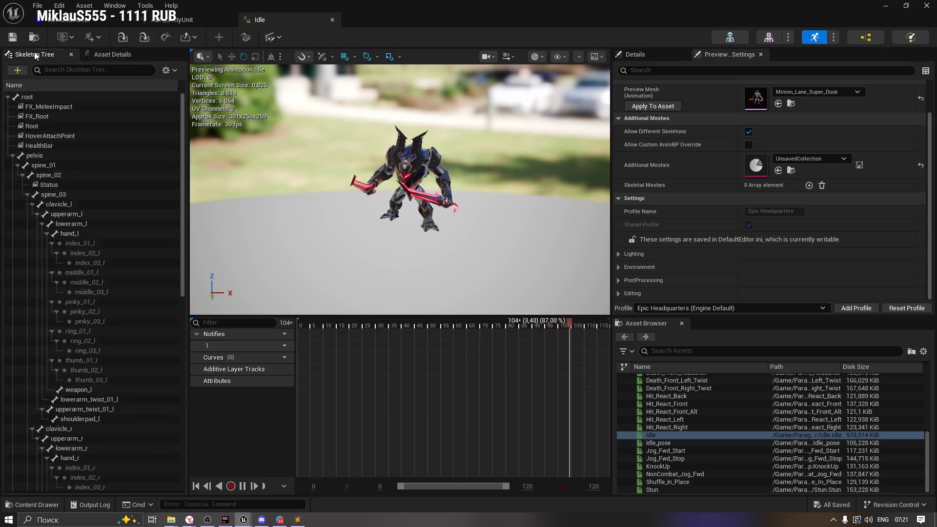
{"action": "left_click", "coordinate": [113, 54]}
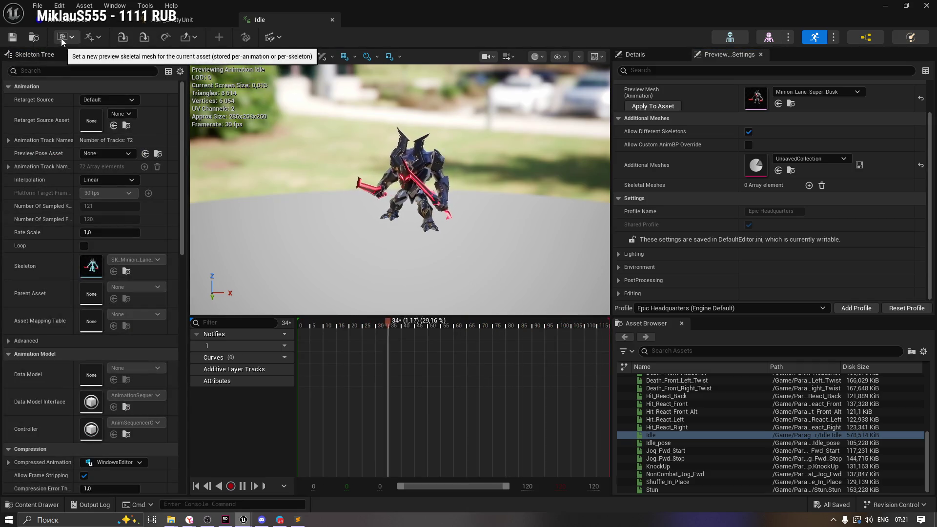
{"action": "left_click", "coordinate": [171, 19]}
{"action": "left_click", "coordinate": [272, 17]}
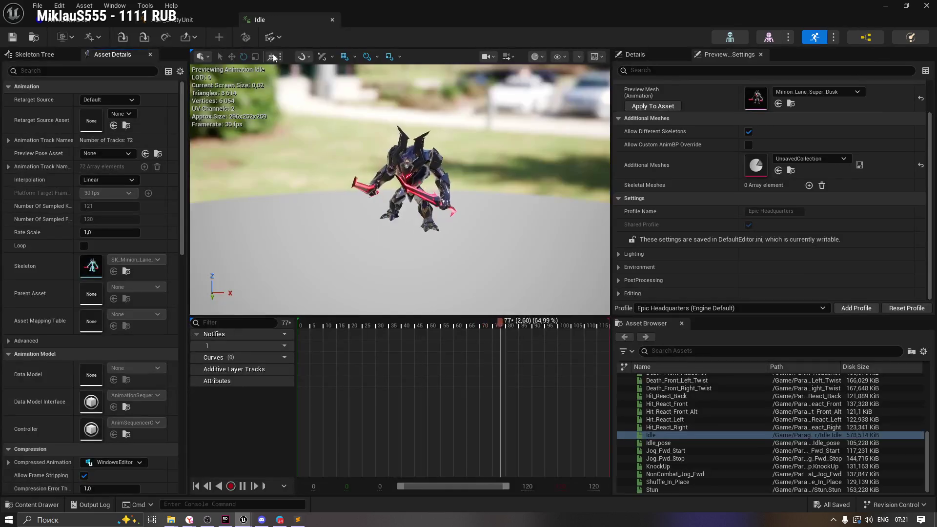
Step: Locate SK_Minion_Lane_Super and Minion_Lane_Super_Dusk in the Content Drawer's Dusk_Minions folders
{"action": "left_click", "coordinate": [35, 504]}
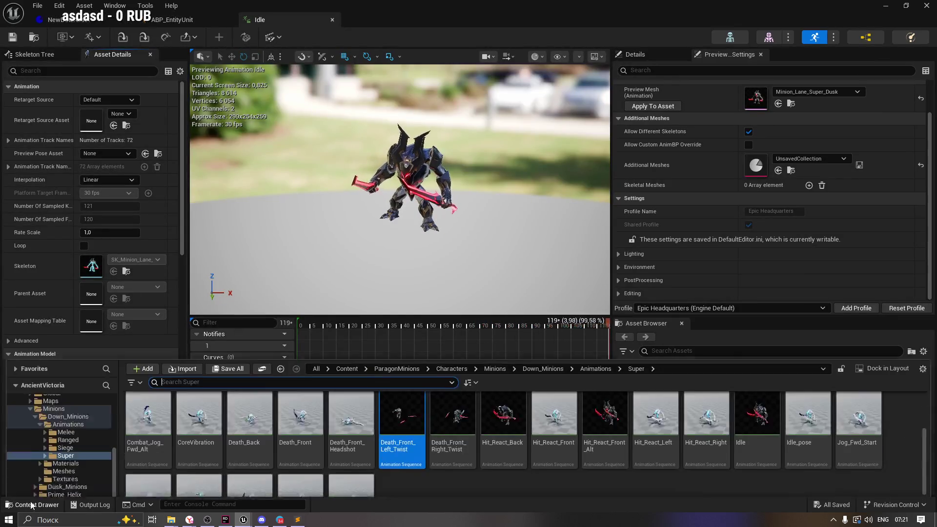
{"action": "left_click", "coordinate": [127, 271]}
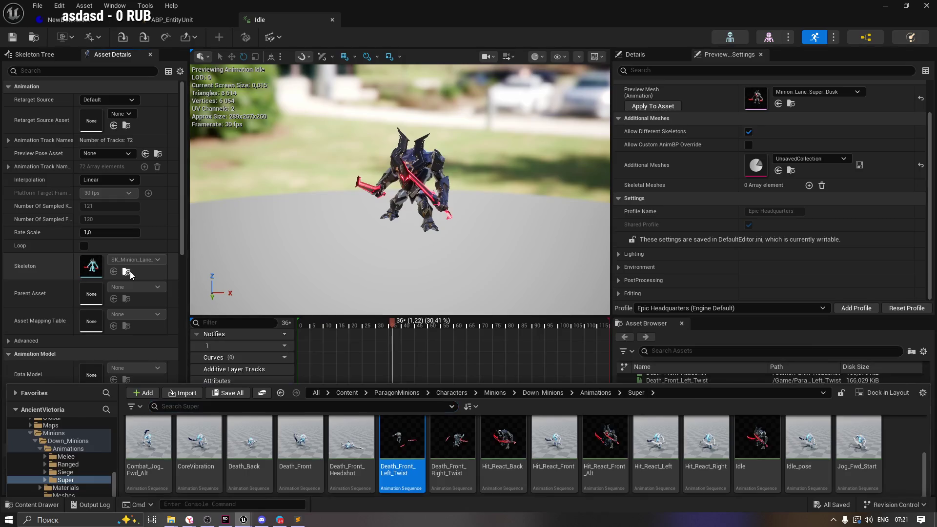
{"action": "left_click", "coordinate": [792, 103]}
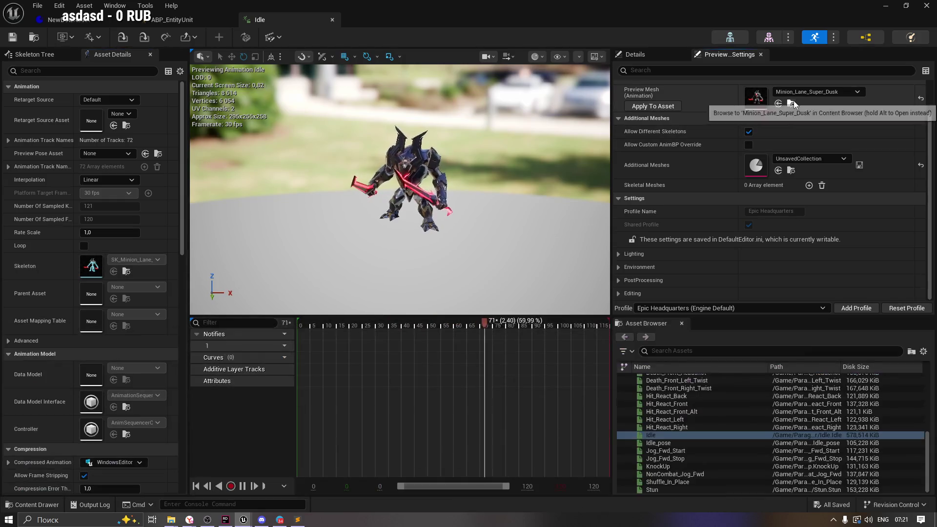
{"action": "left_click", "coordinate": [793, 101]}
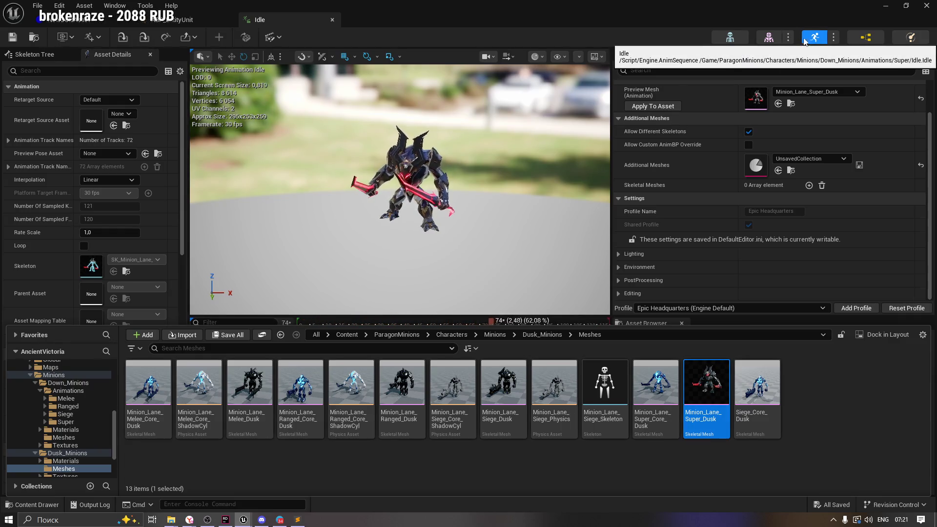
{"action": "left_click", "coordinate": [746, 39]}
Step: Open the SK_Minion_Lane_Super skeleton editor and widen its Preview Scene Settings panel
{"action": "left_click", "coordinate": [745, 36]}
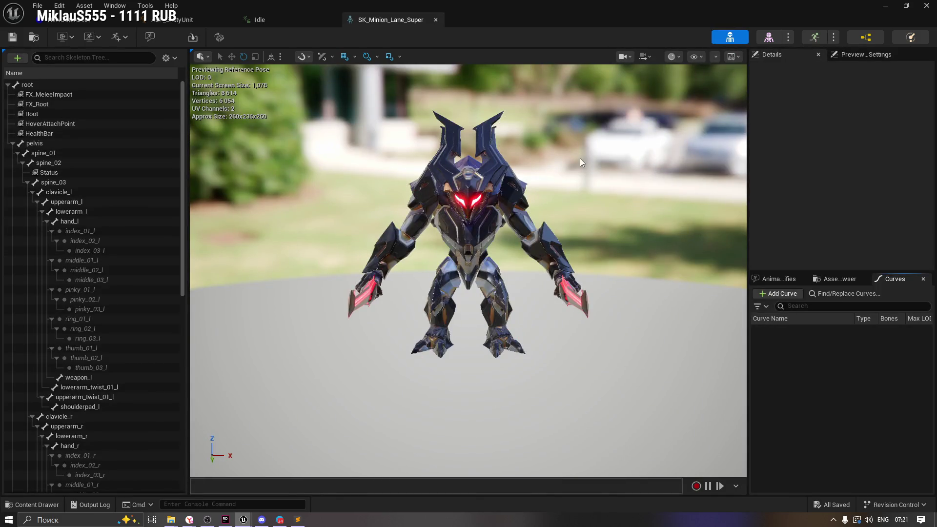
{"action": "mouse_move", "coordinate": [580, 158]}
{"action": "left_mouse_down"}
{"action": "mouse_move", "coordinate": [580, 122]}
{"action": "mouse_move", "coordinate": [579, 175]}
{"action": "mouse_move", "coordinate": [517, 181]}
{"action": "mouse_move", "coordinate": [581, 162]}
{"action": "left_mouse_up"}
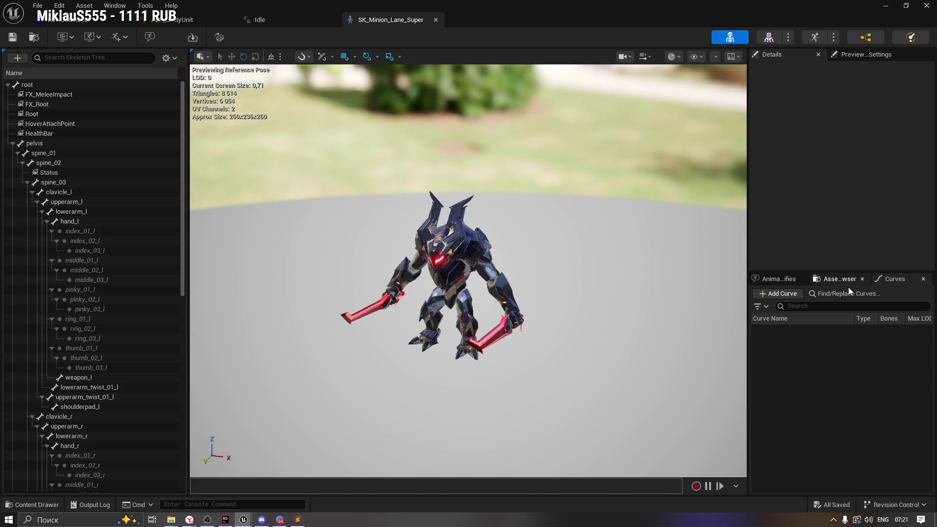
{"action": "left_click", "coordinate": [834, 279]}
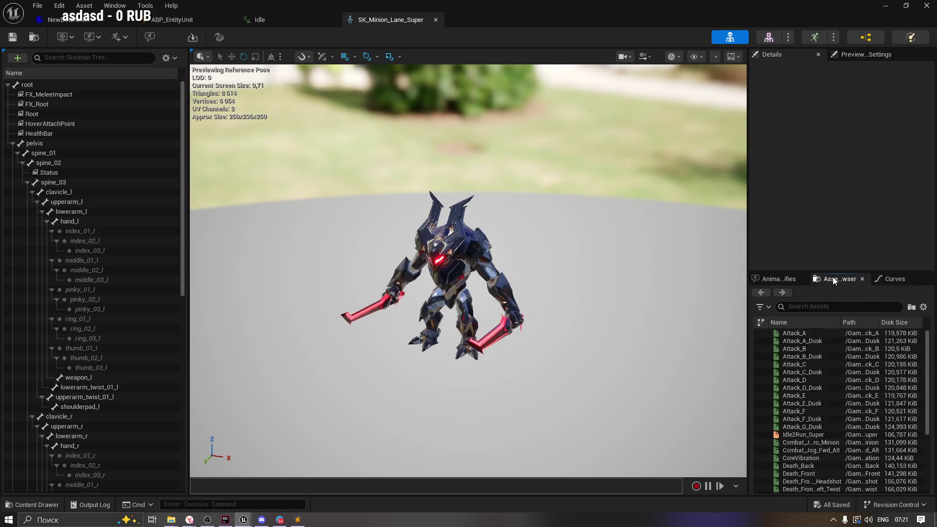
{"action": "left_click", "coordinate": [757, 281]}
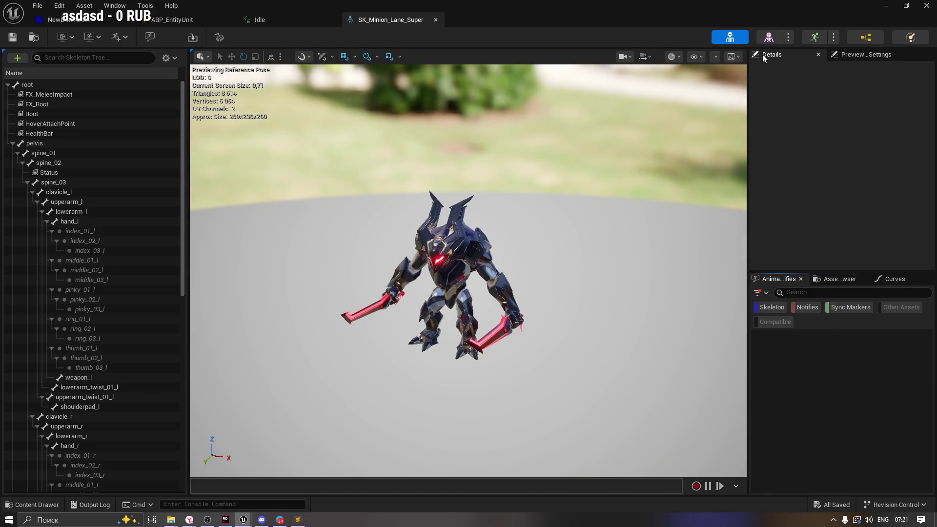
{"action": "left_click", "coordinate": [866, 56]}
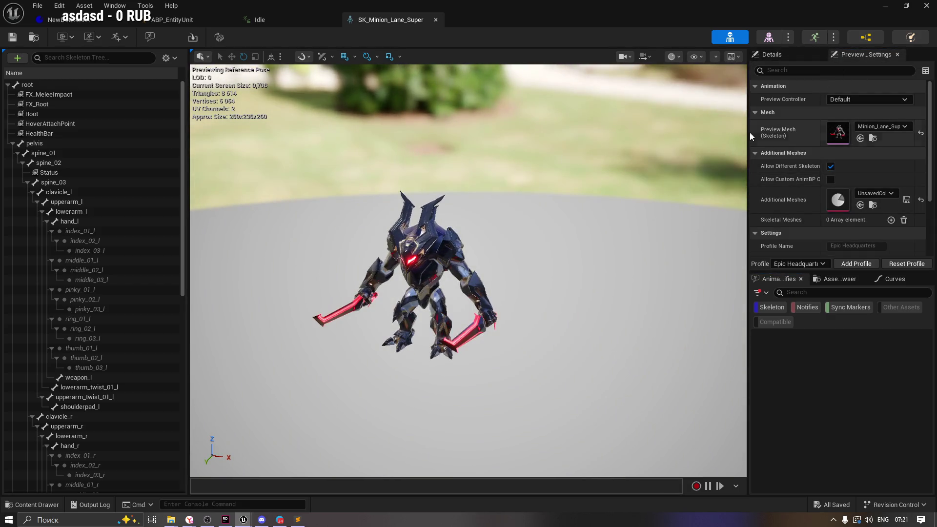
{"action": "left_click_drag", "start_coordinate": [750, 136], "coordinate": [709, 136]}
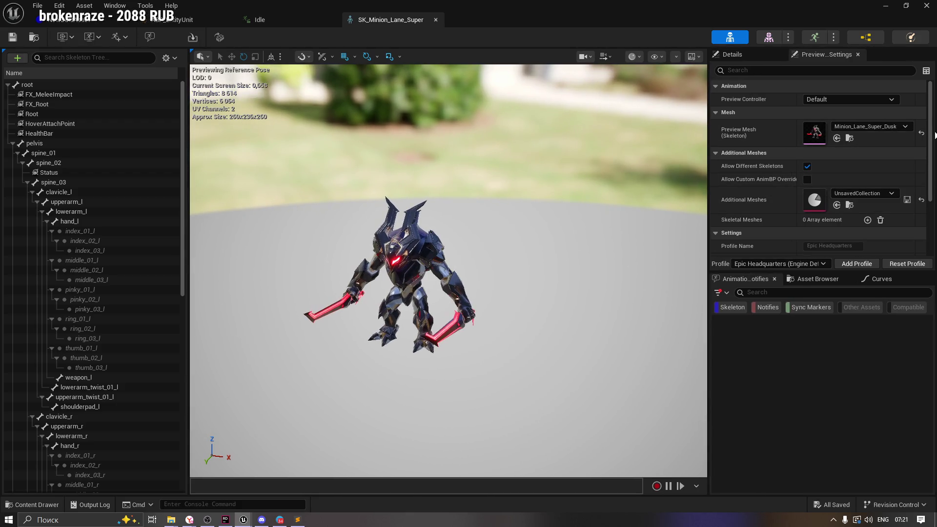
{"action": "left_click_drag", "start_coordinate": [930, 135], "coordinate": [933, 206]}
{"action": "scroll", "coordinate": [933, 206], "scroll_direction": "up", "scroll_amount": 5}
Step: Check the preview mesh dropdown and the skeleton's Create Asset options
{"action": "left_click", "coordinate": [69, 36]}
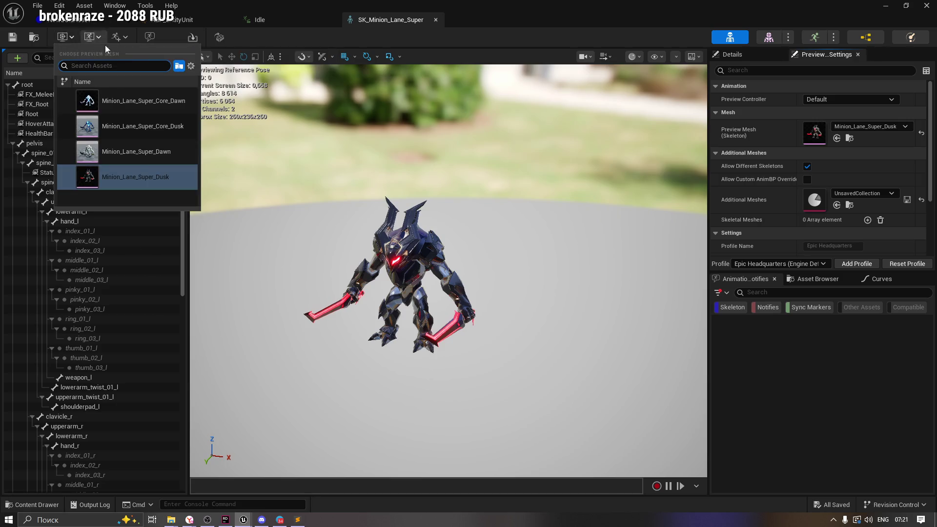
{"action": "left_click", "coordinate": [323, 42]}
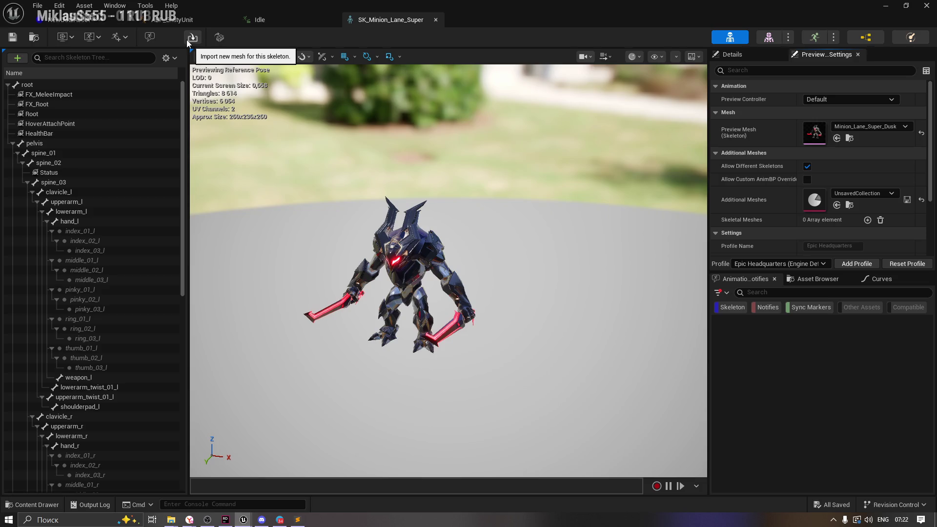
{"action": "left_click", "coordinate": [116, 40]}
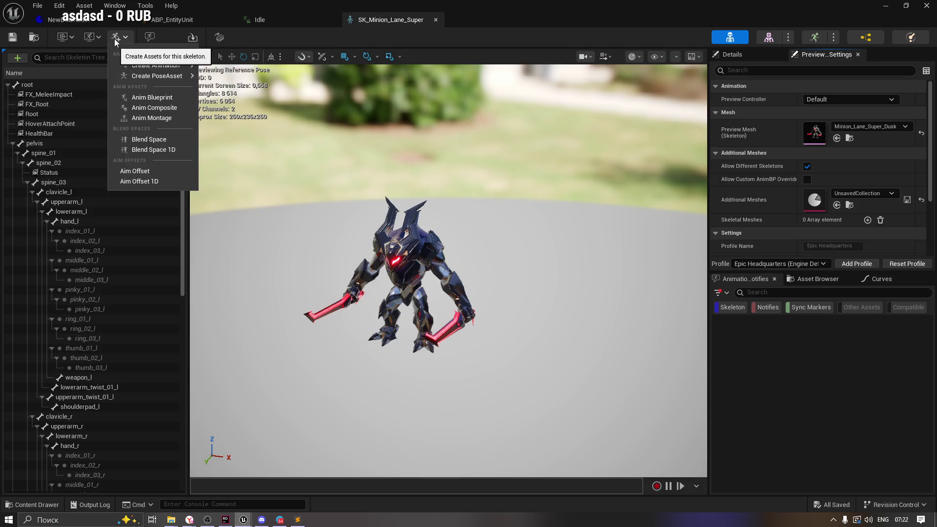
{"action": "mouse_move", "coordinate": [179, 79]}
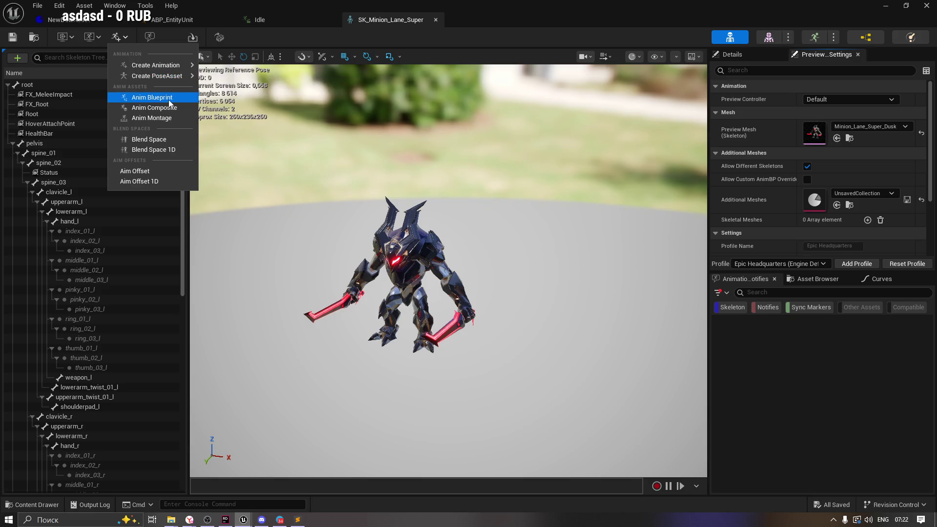
{"action": "left_click", "coordinate": [96, 35]}
{"action": "left_click", "coordinate": [85, 38]}
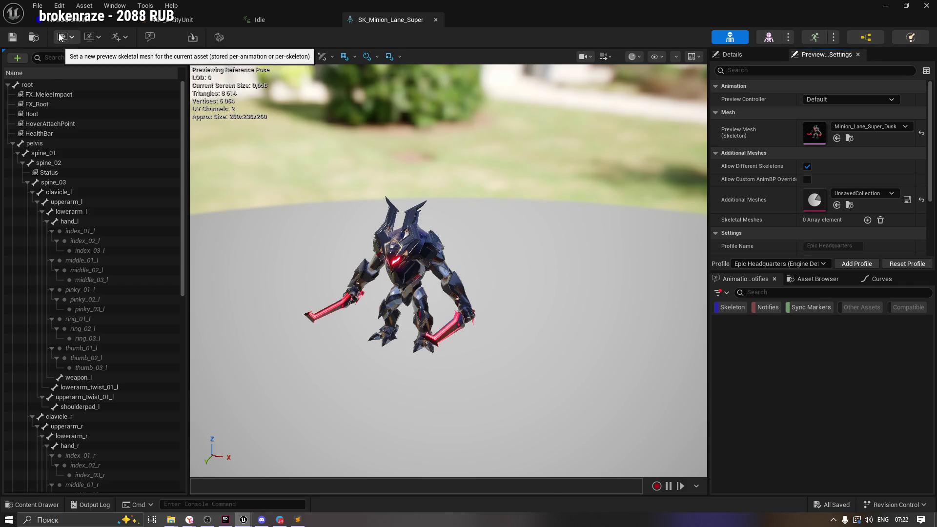
{"action": "left_click", "coordinate": [86, 38]}
{"action": "left_click", "coordinate": [45, 37]}
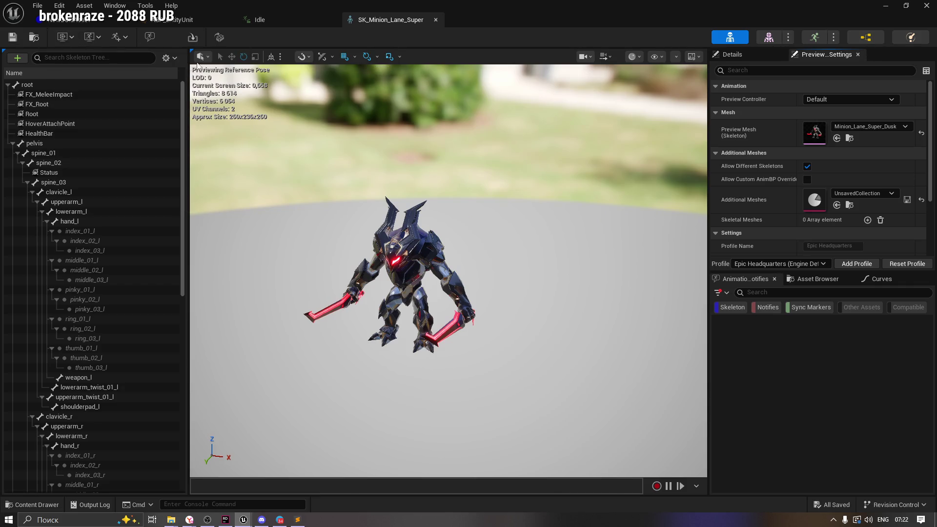
Step: Browse the Window panel list and the open-asset dialog, closing it without choosing
{"action": "left_click", "coordinate": [110, 7]}
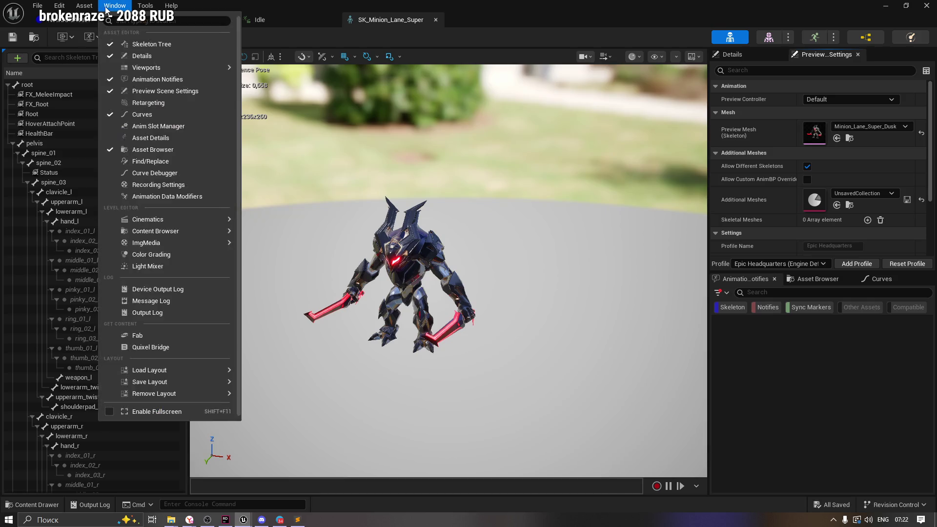
{"action": "mouse_move", "coordinate": [81, 7]}
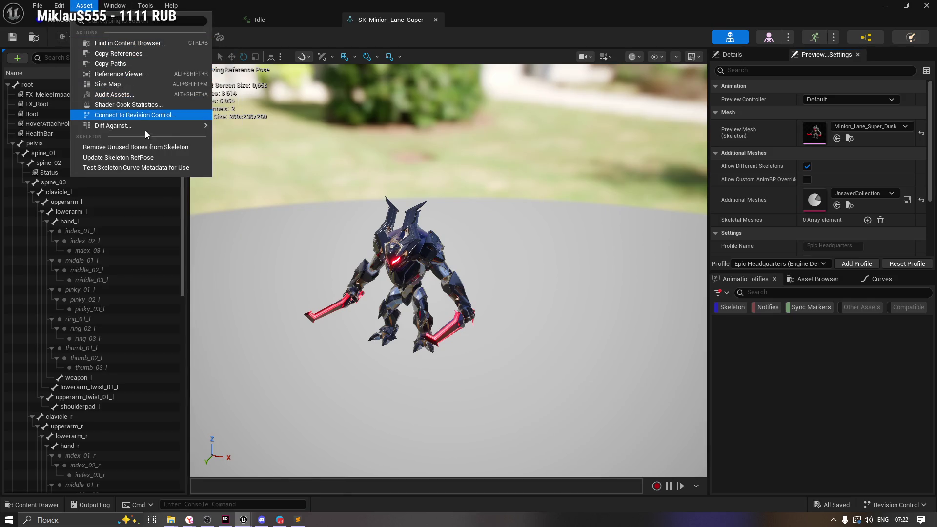
{"action": "mouse_move", "coordinate": [145, 128]}
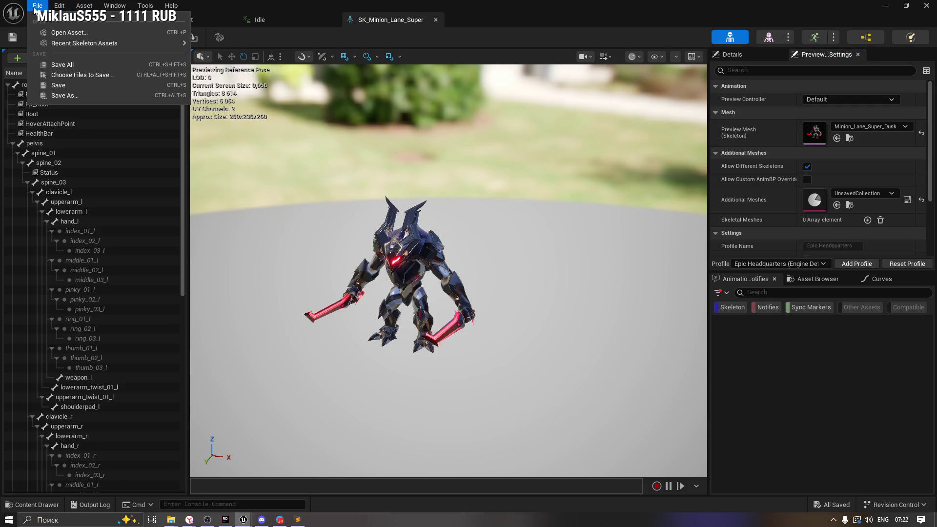
{"action": "left_click", "coordinate": [62, 32]}
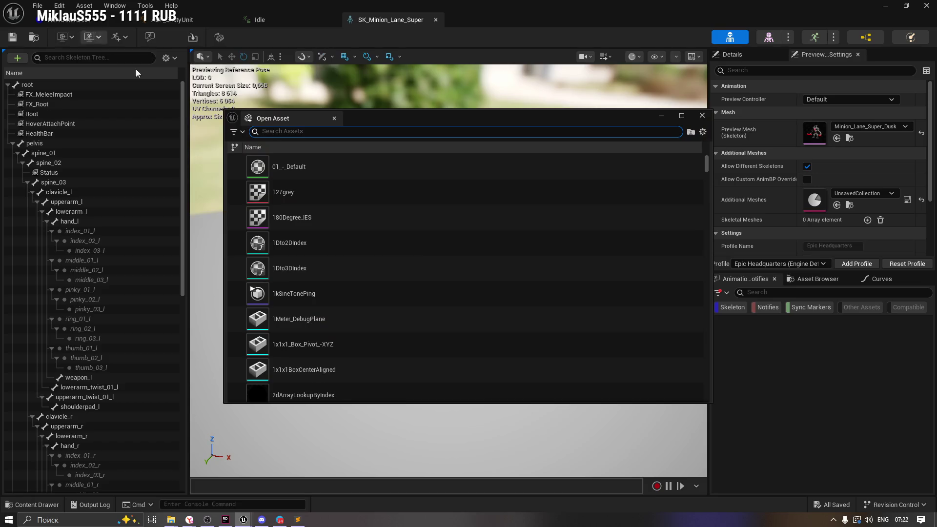
{"action": "left_click", "coordinate": [334, 119]}
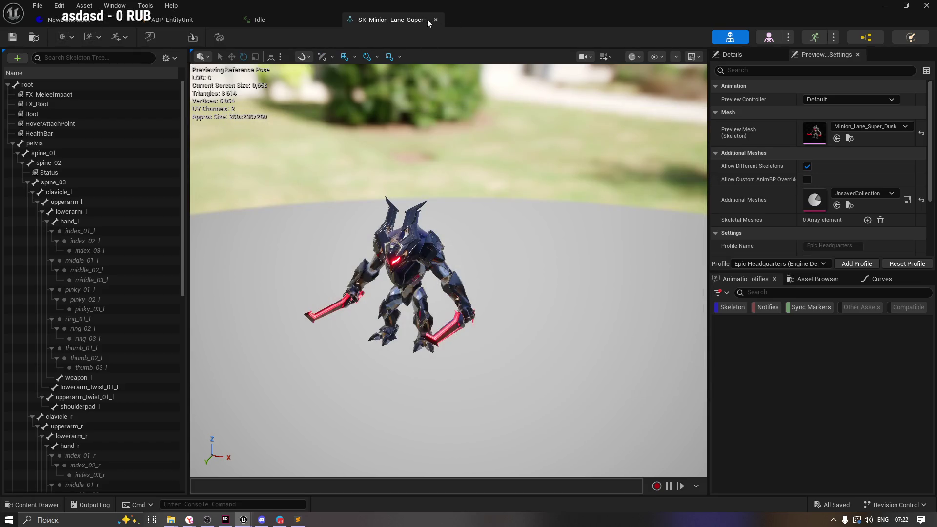
{"action": "left_click", "coordinate": [850, 139]}
{"action": "right_click", "coordinate": [711, 389]}
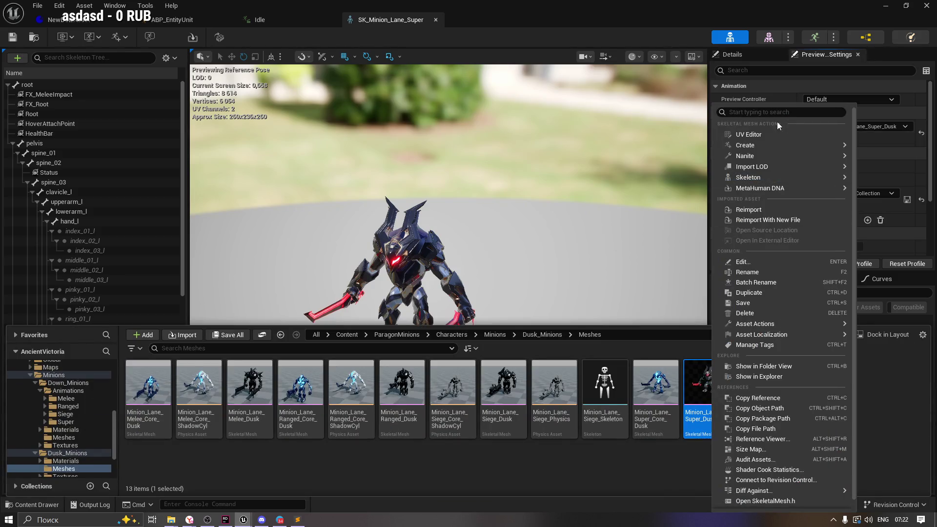
{"action": "mouse_move", "coordinate": [775, 146]}
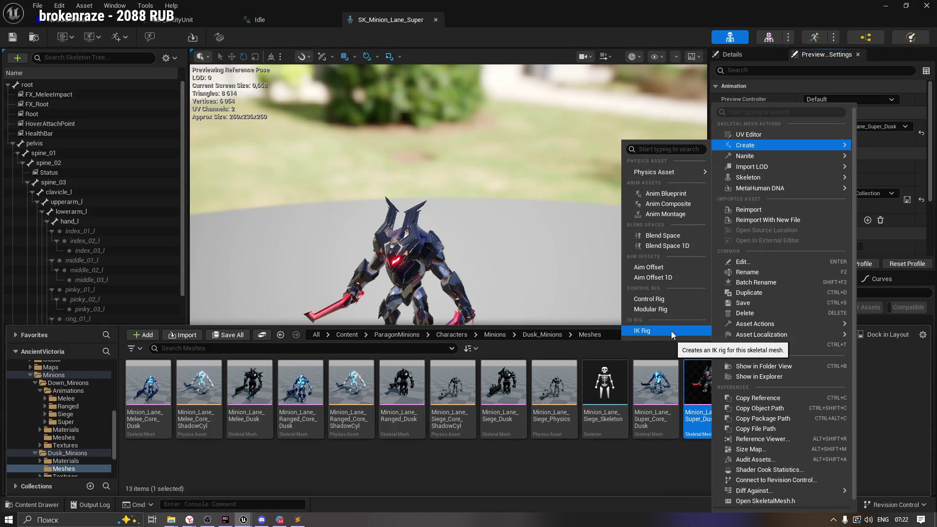
{"action": "mouse_move", "coordinate": [653, 177]}
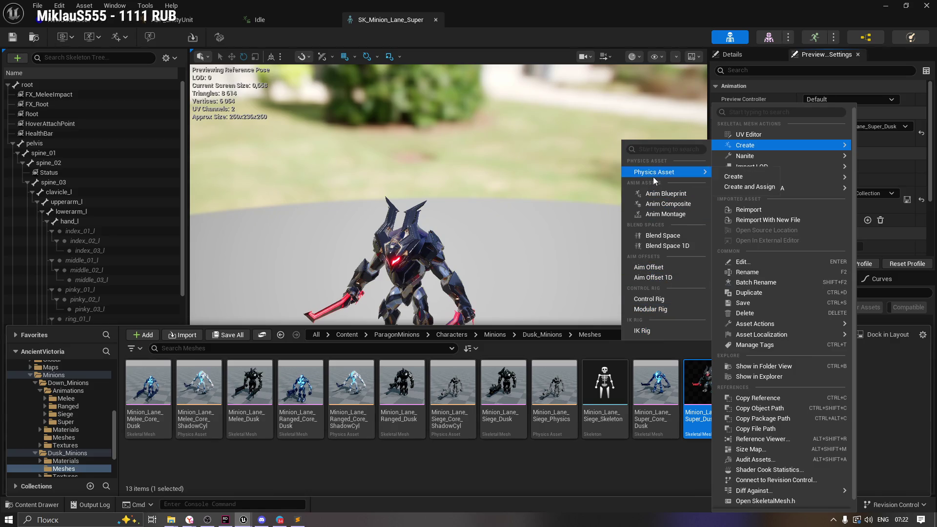
{"action": "mouse_move", "coordinate": [749, 176]}
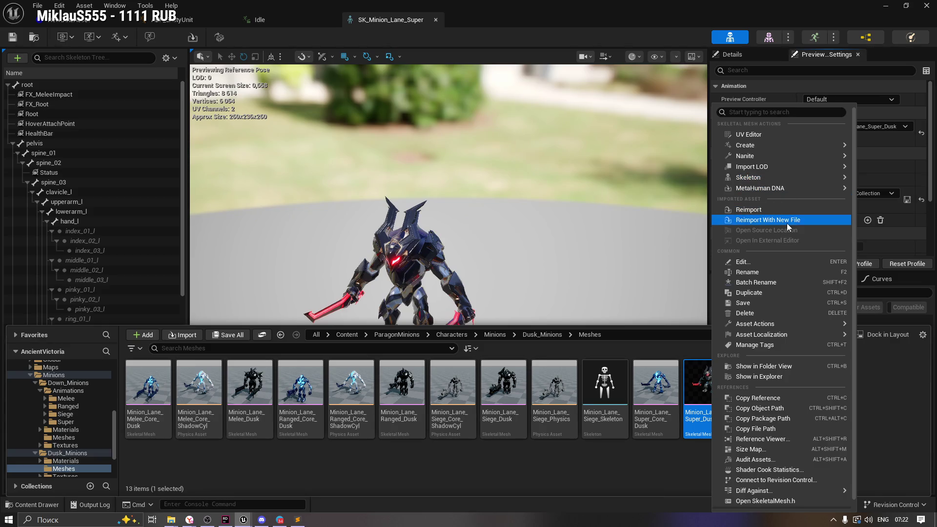
{"action": "scroll", "coordinate": [800, 322], "scroll_direction": "down", "scroll_amount": 1}
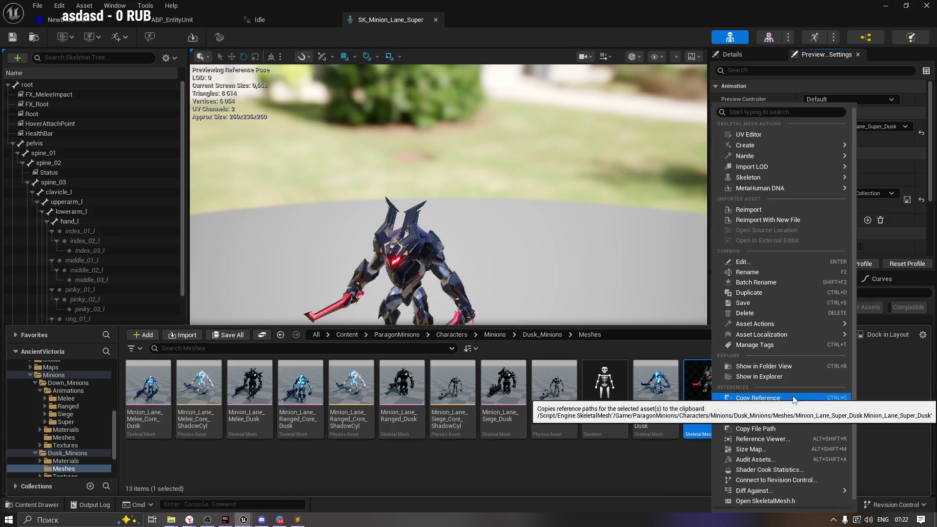
{"action": "scroll", "coordinate": [788, 293], "scroll_direction": "up", "scroll_amount": 1}
{"action": "mouse_move", "coordinate": [784, 176]}
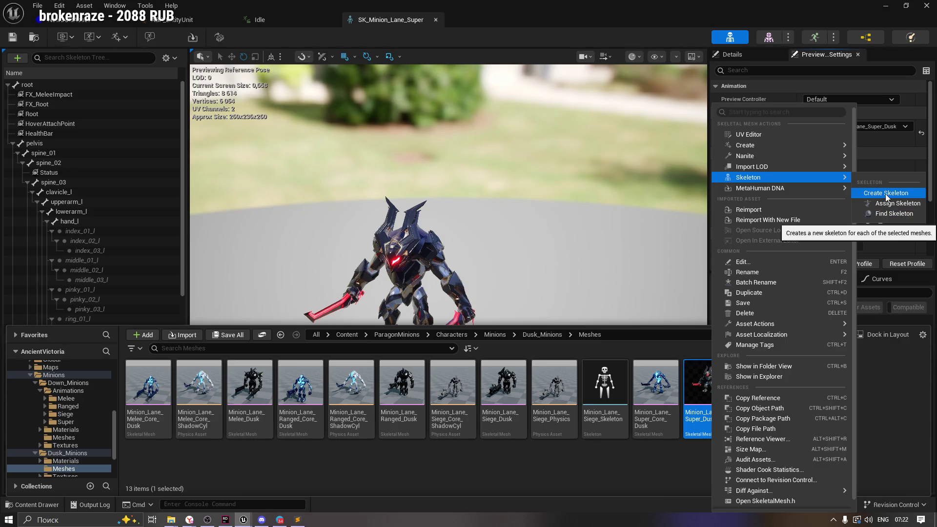
{"action": "left_click", "coordinate": [929, 142]}
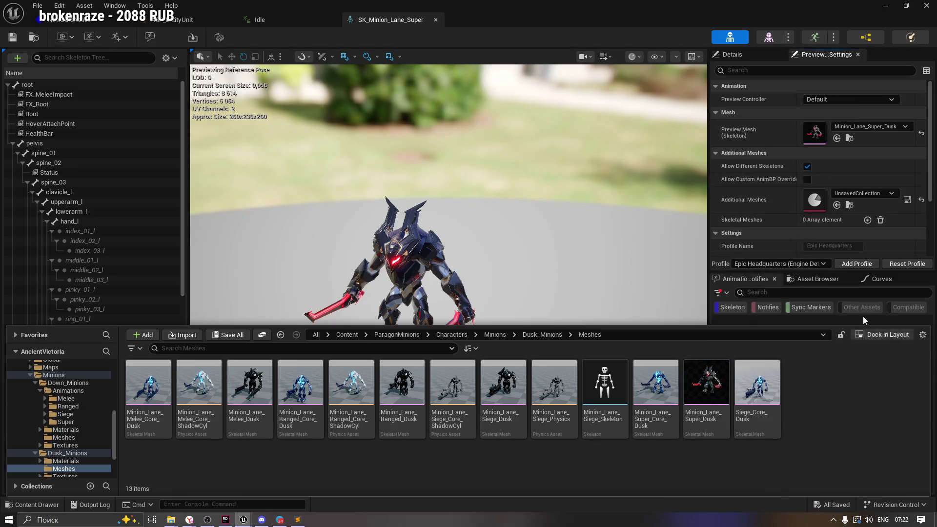
{"action": "scroll", "coordinate": [929, 142], "scroll_direction": "down", "scroll_amount": 5}
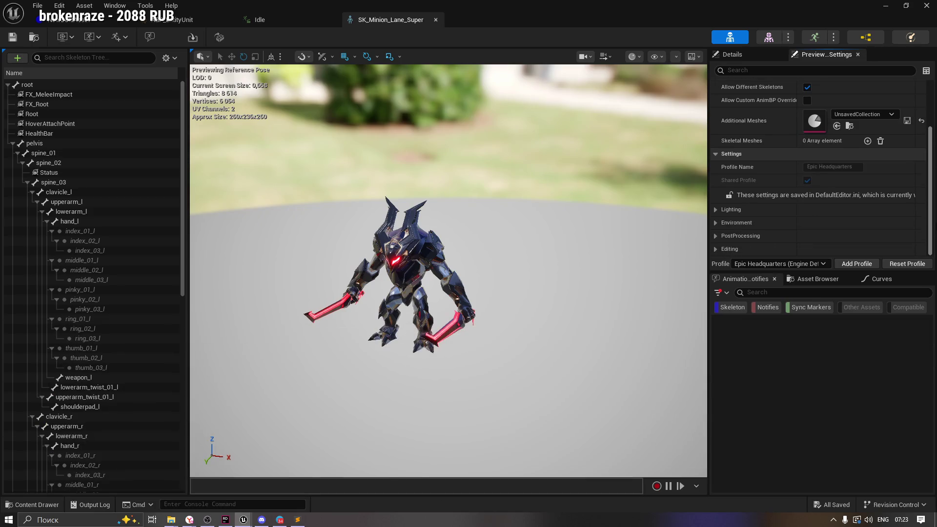
{"action": "scroll", "coordinate": [930, 142], "scroll_direction": "up", "scroll_amount": 5}
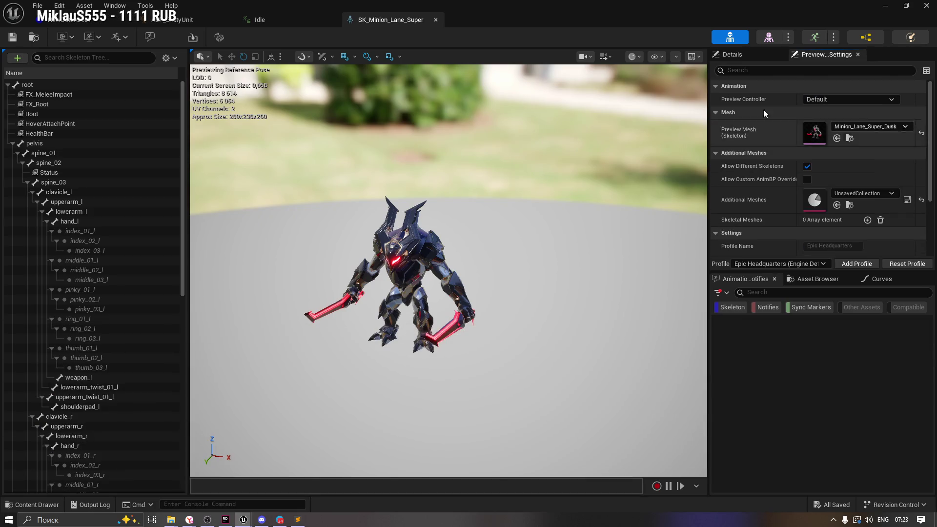
{"action": "left_click", "coordinate": [149, 8]}
{"action": "mouse_move", "coordinate": [120, 6]}
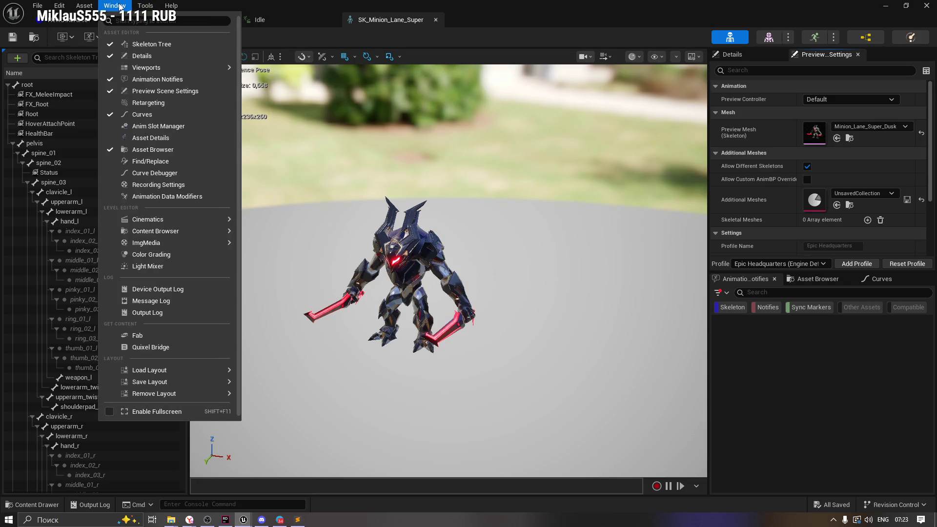
{"action": "left_click", "coordinate": [389, 265]}
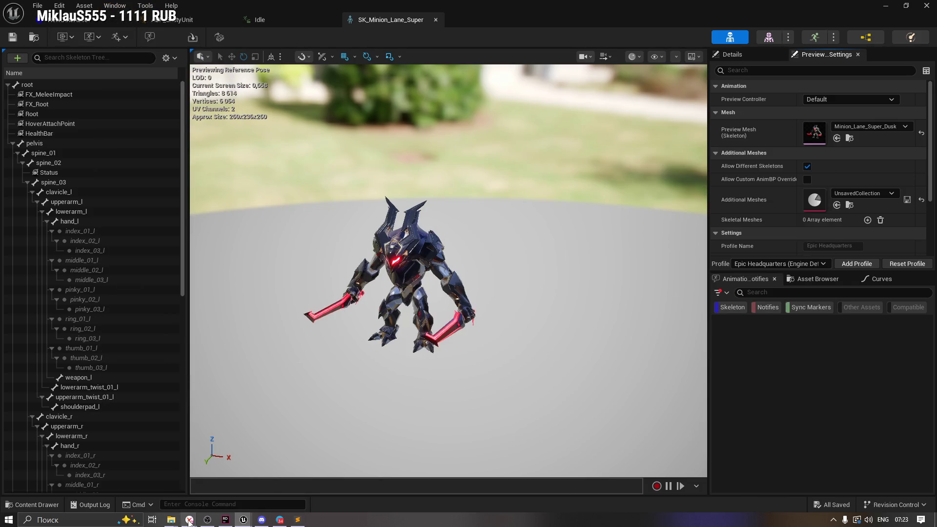
{"action": "mouse_move", "coordinate": [188, 522]}
{"action": "left_click", "coordinate": [167, 483]}
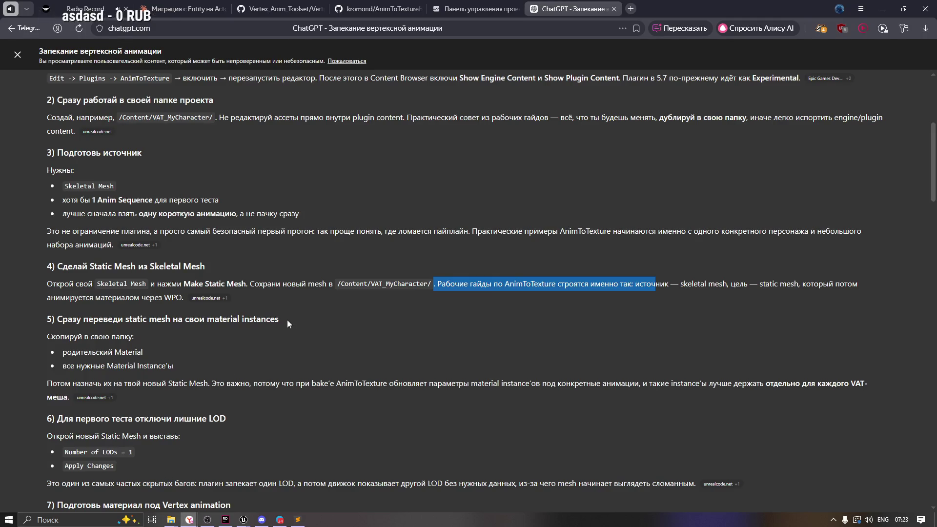
Step: Select ChatGPT's step 4 static-mesh instruction, then open Minion_Lane_Super_Dusk in Unreal's mesh editor
{"action": "left_click", "coordinate": [62, 286]}
{"action": "left_click", "coordinate": [174, 284]}
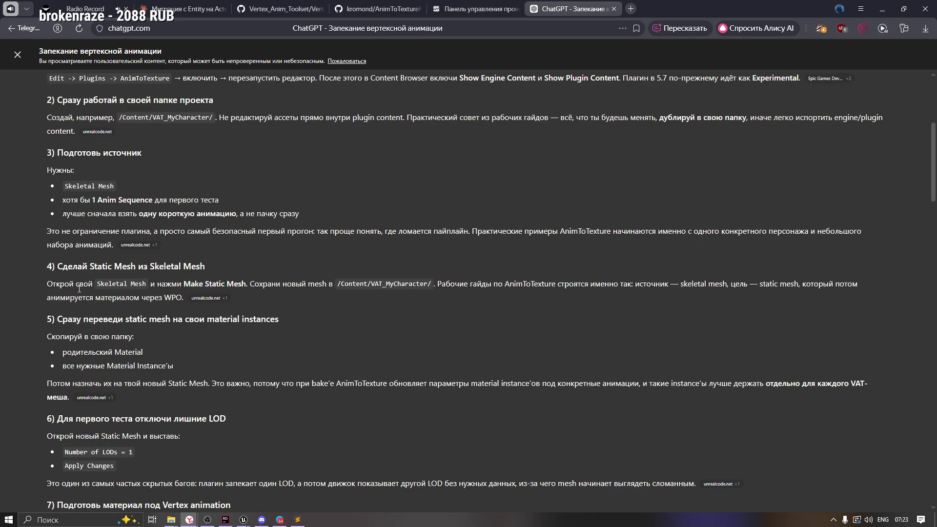
{"action": "left_click_drag", "start_coordinate": [50, 283], "coordinate": [416, 284]}
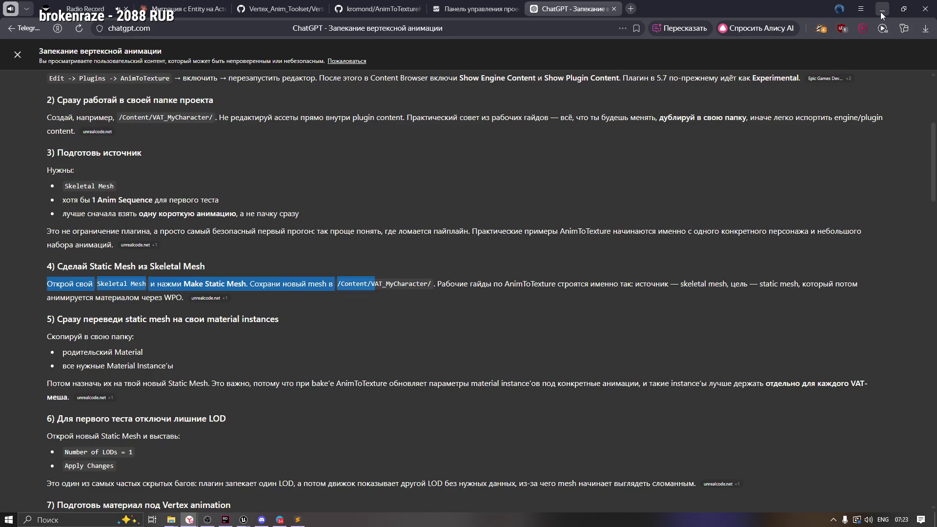
{"action": "left_click", "coordinate": [882, 13]}
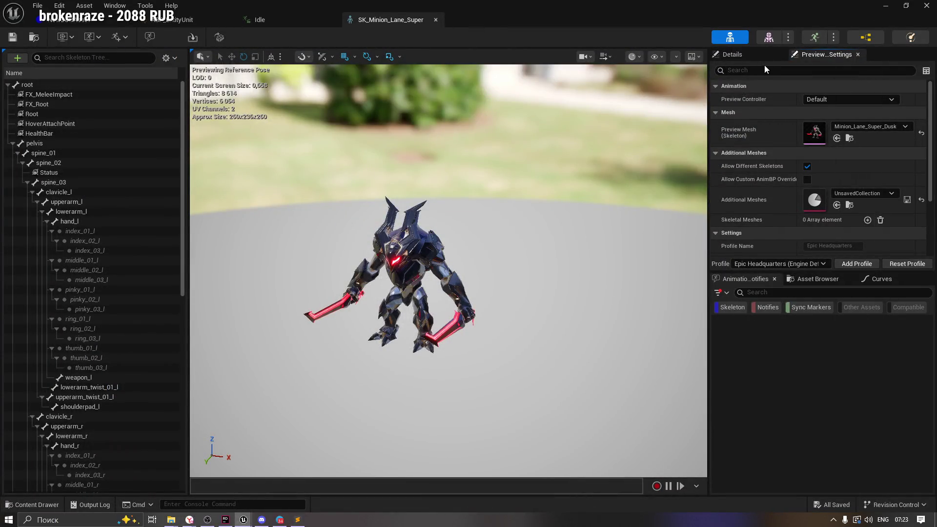
{"action": "left_click", "coordinate": [769, 37]}
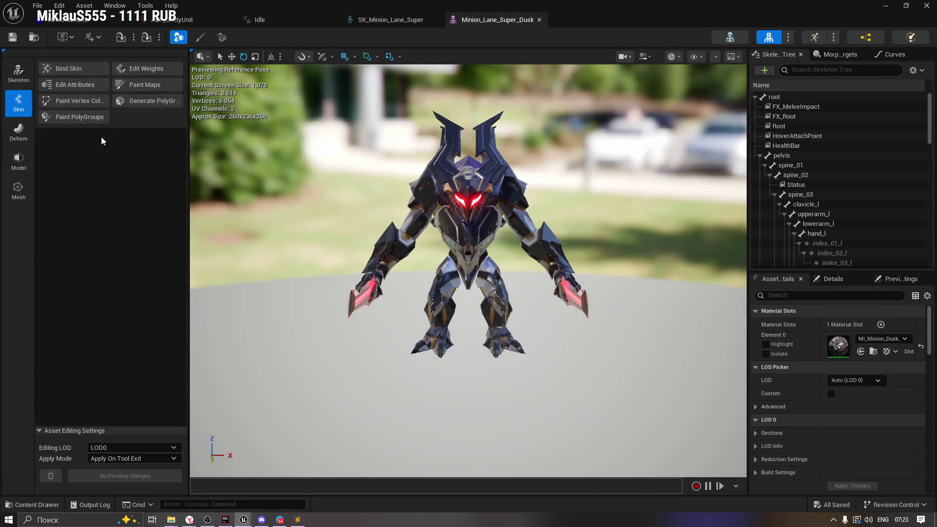
Step: Enter skeleton editing on Minion_Lane_Super_Dusk and enable bone placement on vertices and edges
{"action": "left_click", "coordinate": [20, 76]}
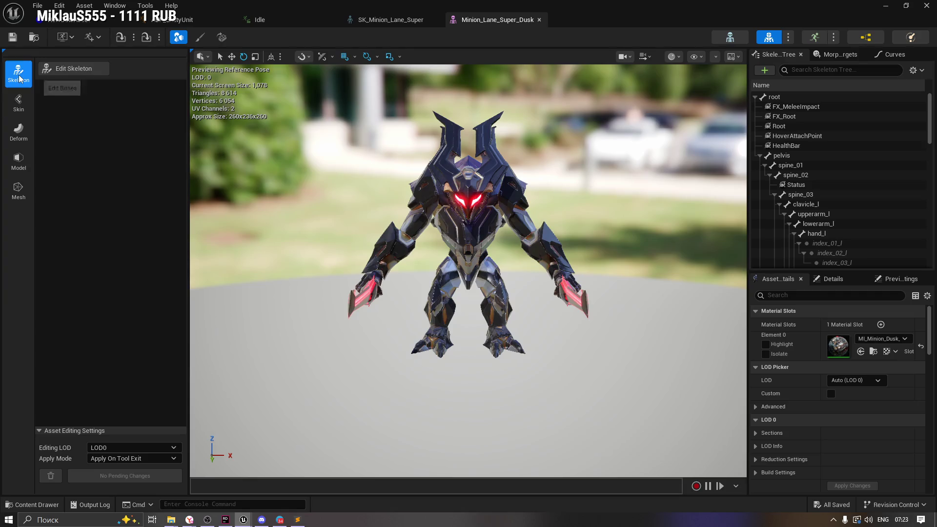
{"action": "left_click", "coordinate": [70, 72]}
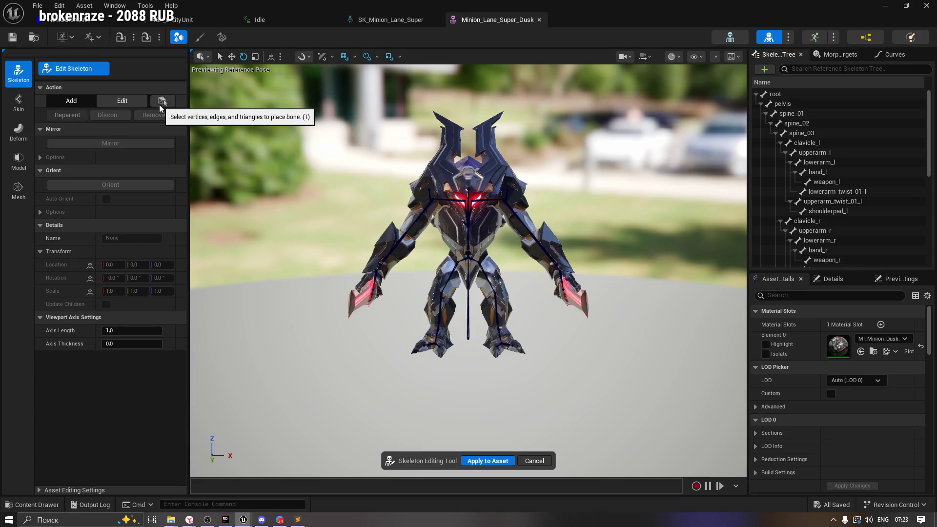
{"action": "left_click", "coordinate": [161, 102]}
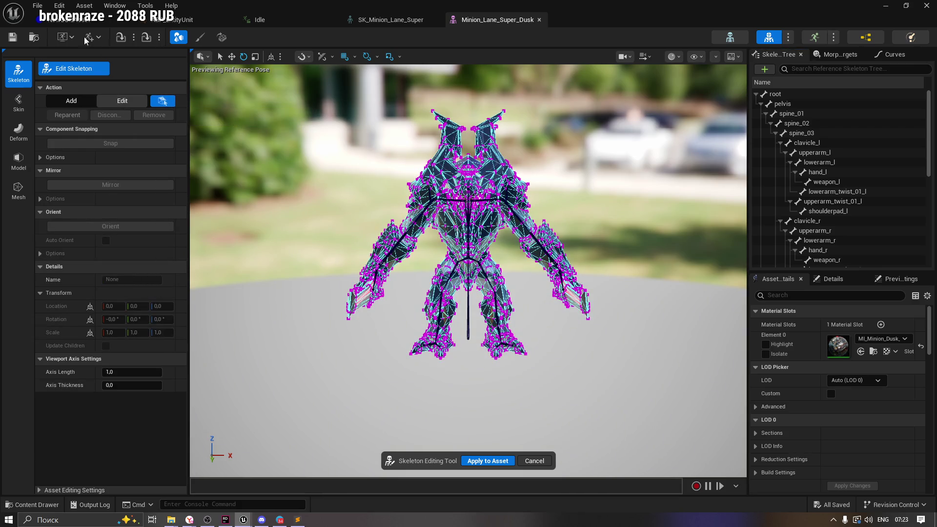
Step: Check the asset actions list and morph targets, then bring up the Idle animation editor
{"action": "left_click", "coordinate": [59, 5]}
{"action": "mouse_move", "coordinate": [75, 9]}
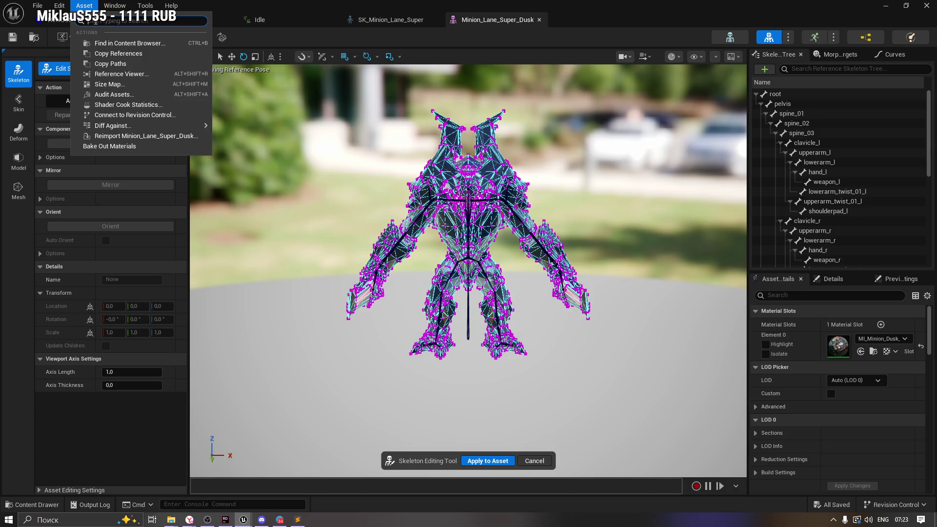
{"action": "left_click", "coordinate": [133, 239]}
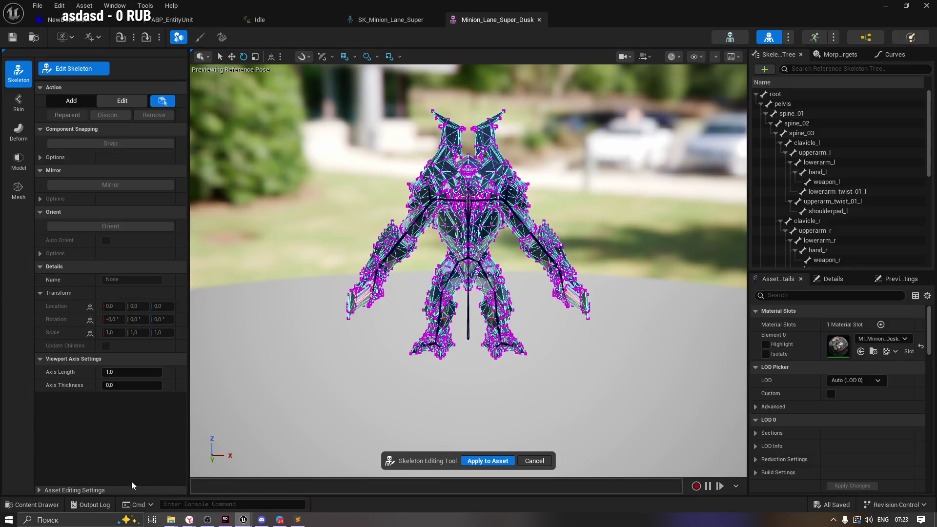
{"action": "left_click", "coordinate": [852, 53]}
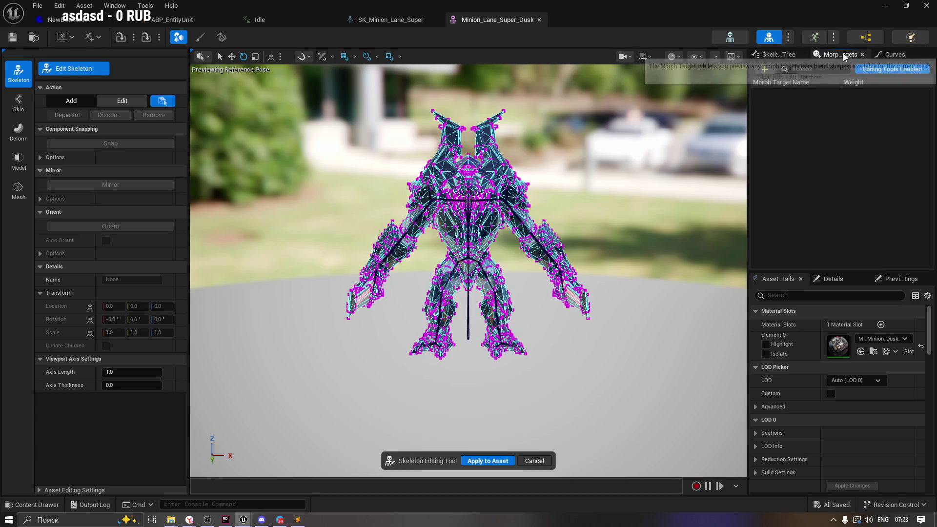
{"action": "left_click", "coordinate": [772, 58]}
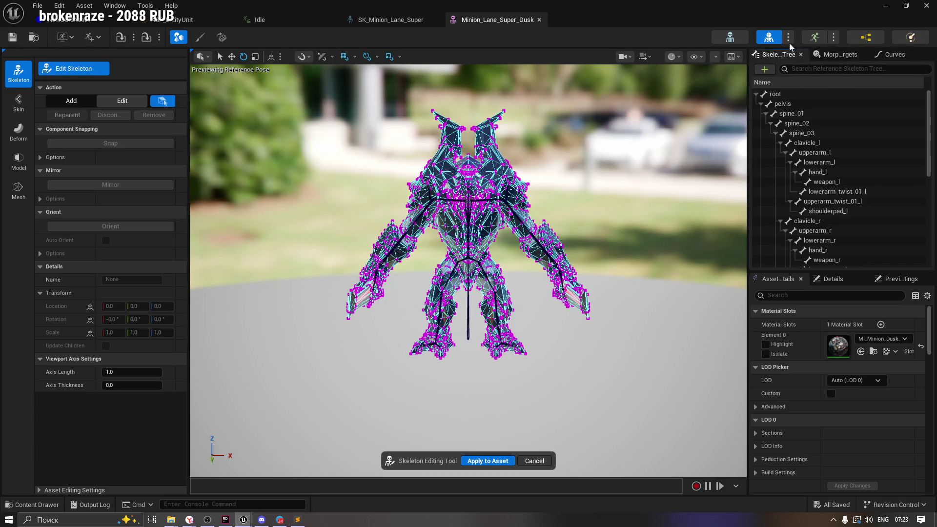
{"action": "left_click", "coordinate": [815, 38]}
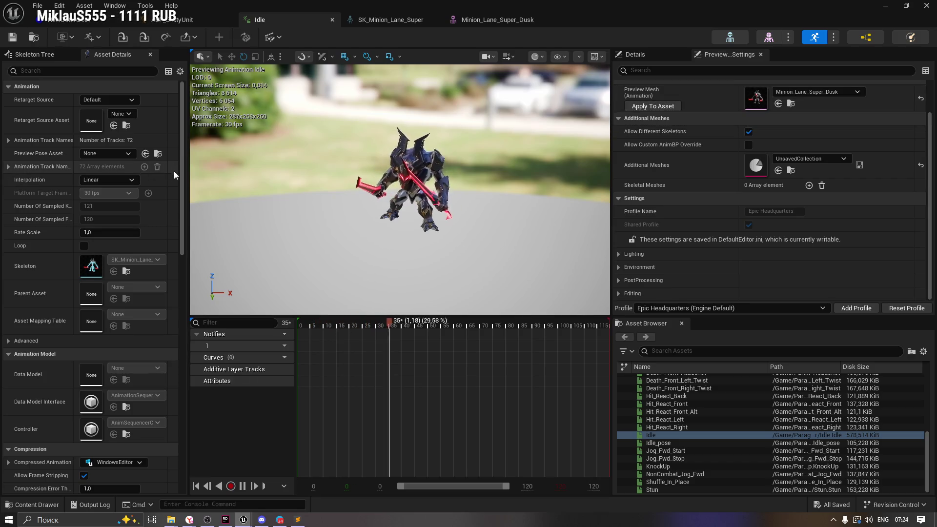
{"action": "mouse_move", "coordinate": [183, 183]}
{"action": "left_mouse_down"}
{"action": "mouse_move", "coordinate": [174, 313]}
{"action": "mouse_move", "coordinate": [194, 386]}
{"action": "mouse_move", "coordinate": [213, 183]}
{"action": "left_mouse_up"}
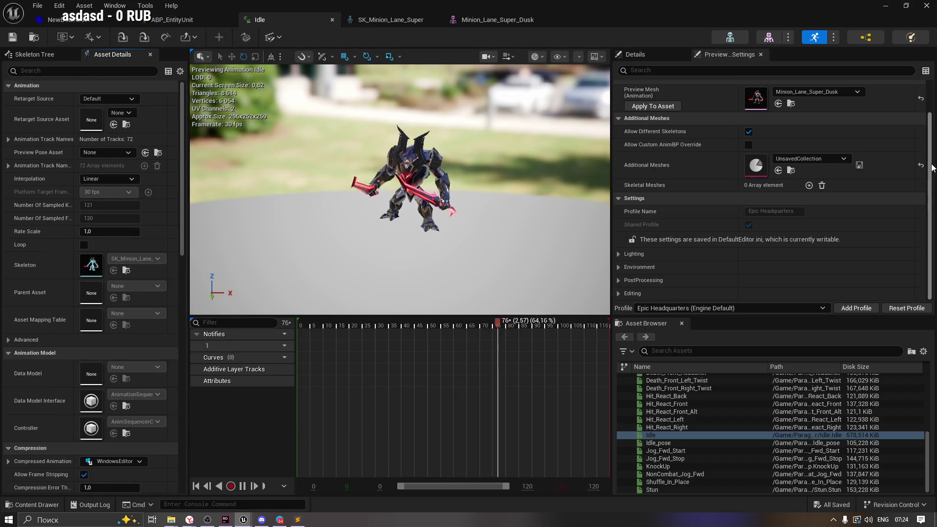
{"action": "scroll", "coordinate": [933, 147], "scroll_direction": "up", "scroll_amount": 2}
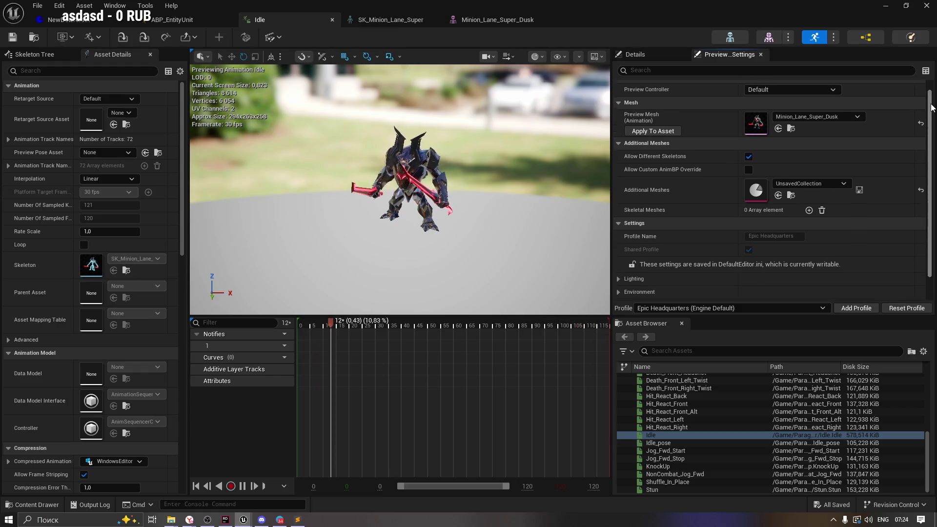
{"action": "left_click", "coordinate": [791, 99]}
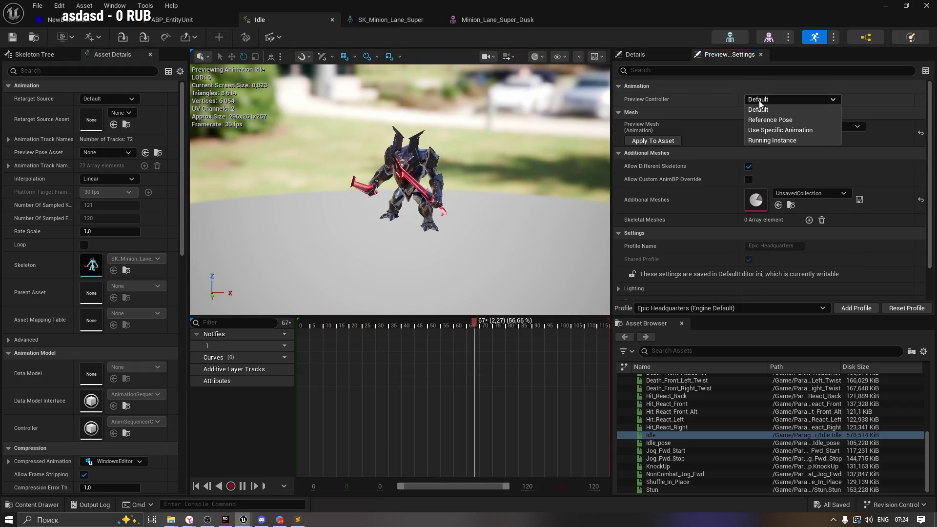
{"action": "left_click", "coordinate": [757, 67]}
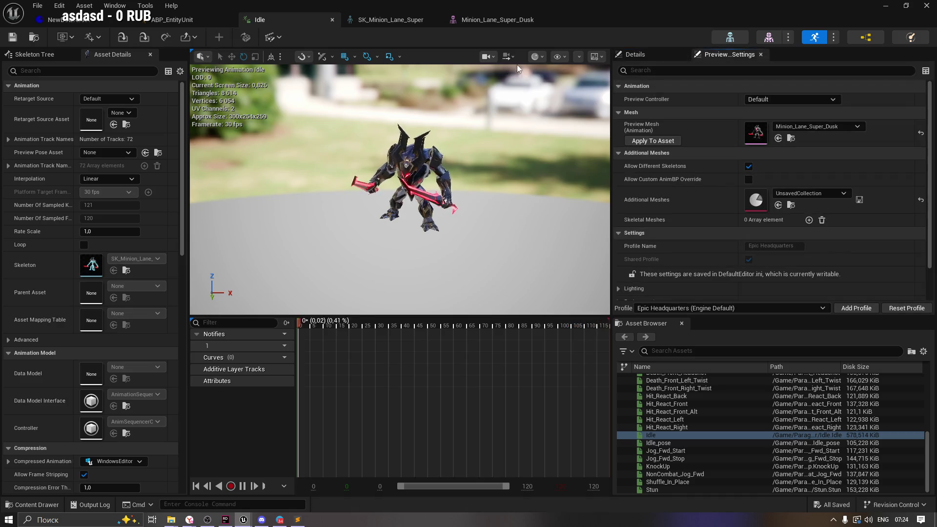
{"action": "left_click", "coordinate": [595, 57]}
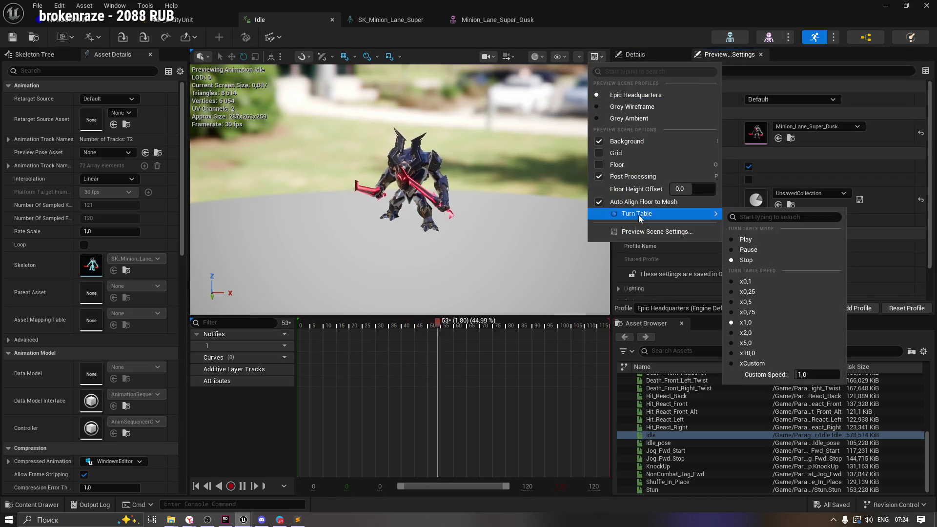
{"action": "left_click", "coordinate": [471, 60]}
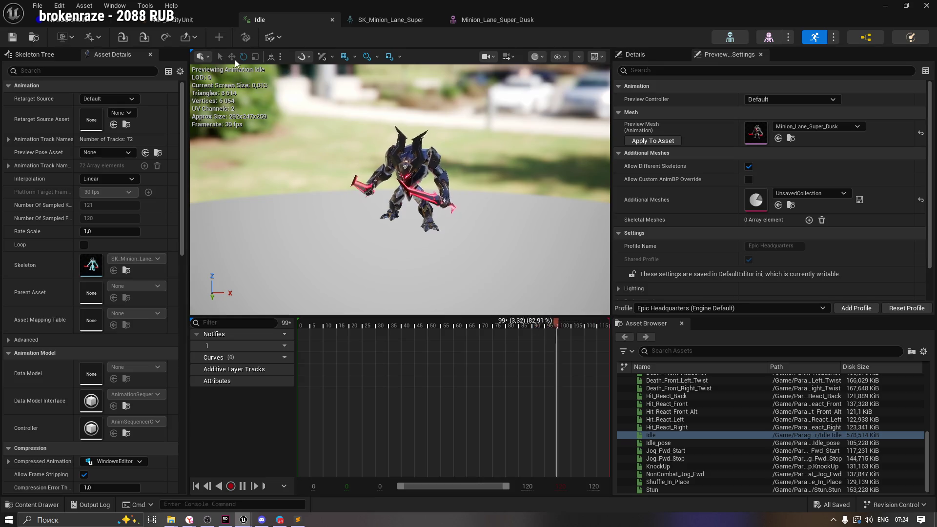
{"action": "left_click", "coordinate": [274, 37]}
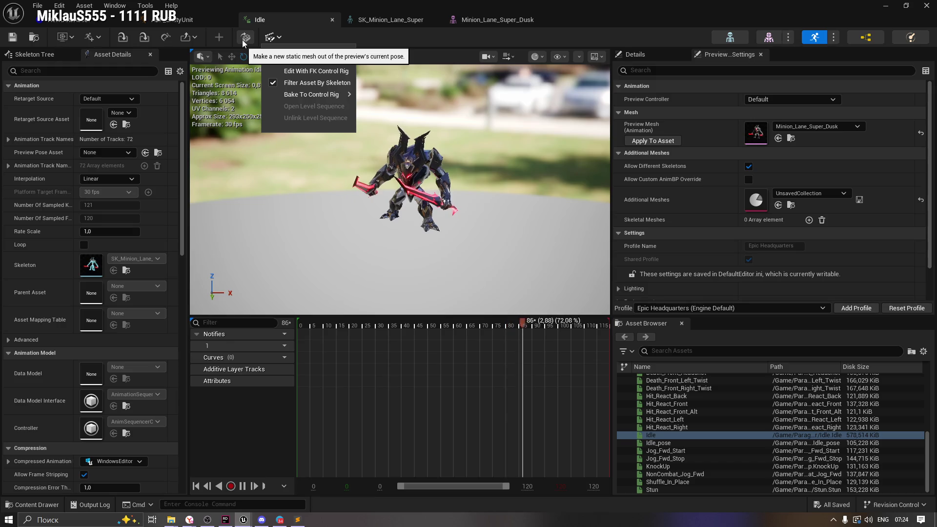
{"action": "left_click", "coordinate": [339, 31]}
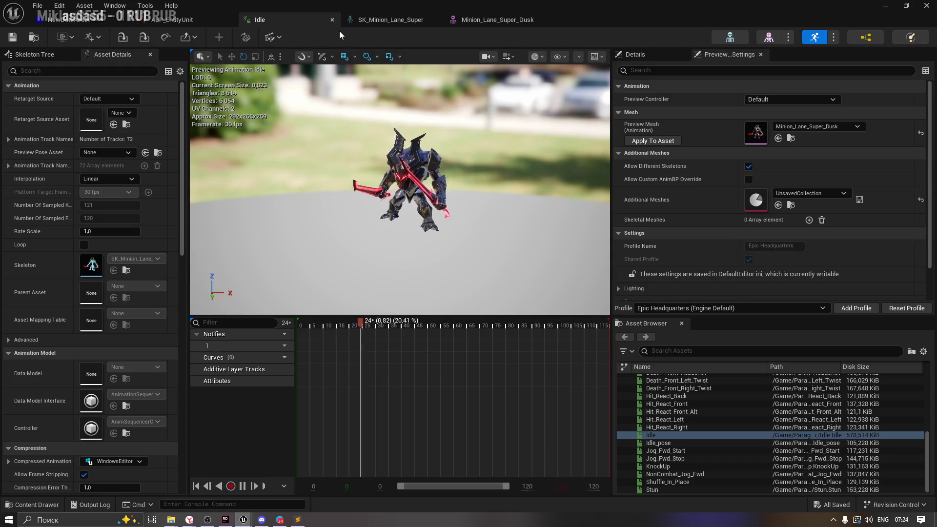
{"action": "left_click", "coordinate": [242, 40]}
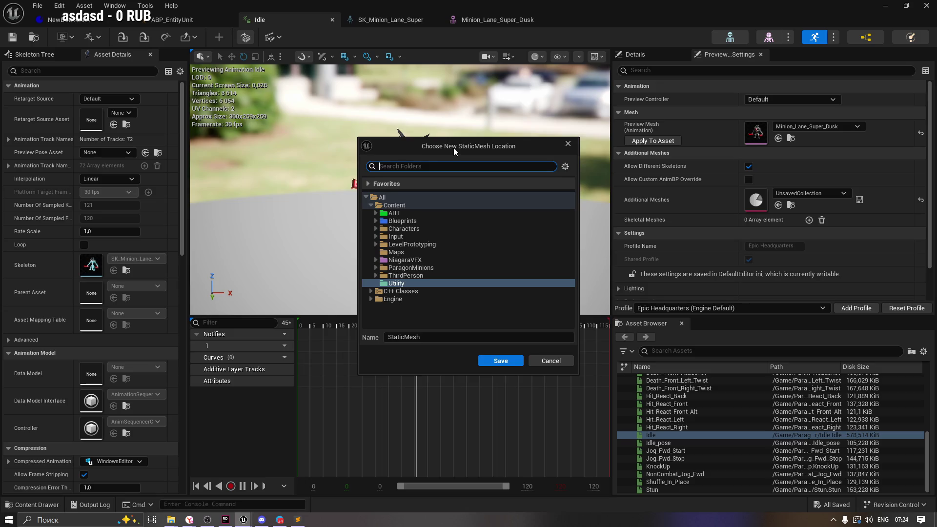
{"action": "mouse_move", "coordinate": [453, 147]}
{"action": "left_mouse_down"}
{"action": "mouse_move", "coordinate": [426, 121]}
{"action": "mouse_move", "coordinate": [673, 150]}
{"action": "mouse_move", "coordinate": [583, 127]}
{"action": "mouse_move", "coordinate": [465, 268]}
{"action": "mouse_move", "coordinate": [360, 265]}
{"action": "left_mouse_up"}
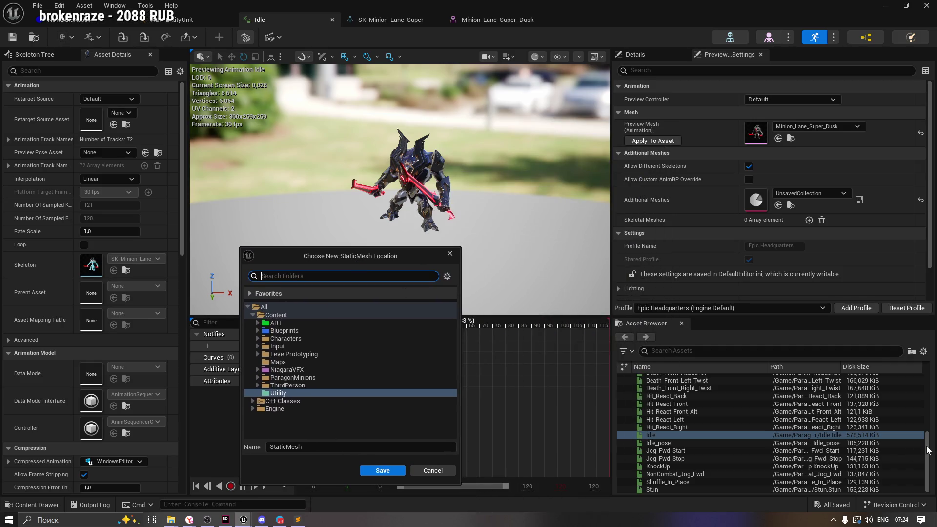
{"action": "left_click", "coordinate": [445, 255]}
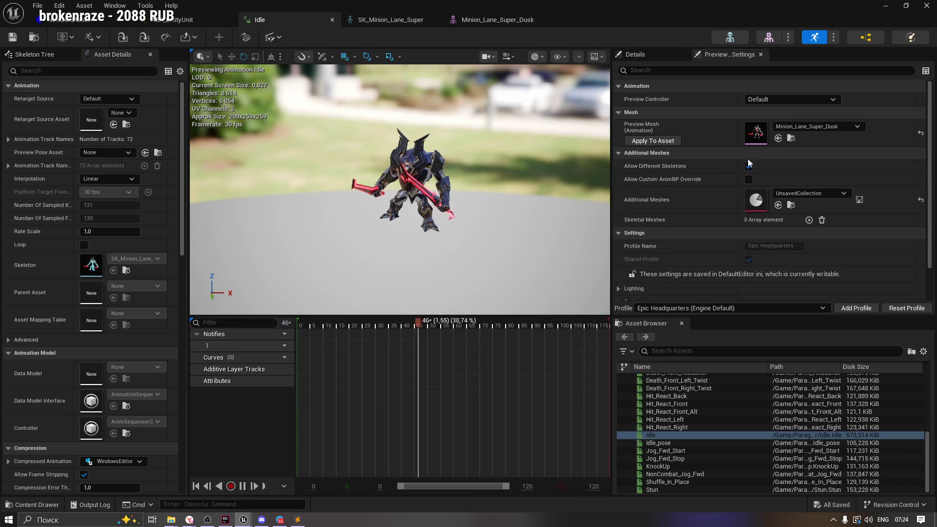
Step: Look up the preview mesh and this skeleton's animation assets, then close the list
{"action": "left_click", "coordinate": [792, 139]}
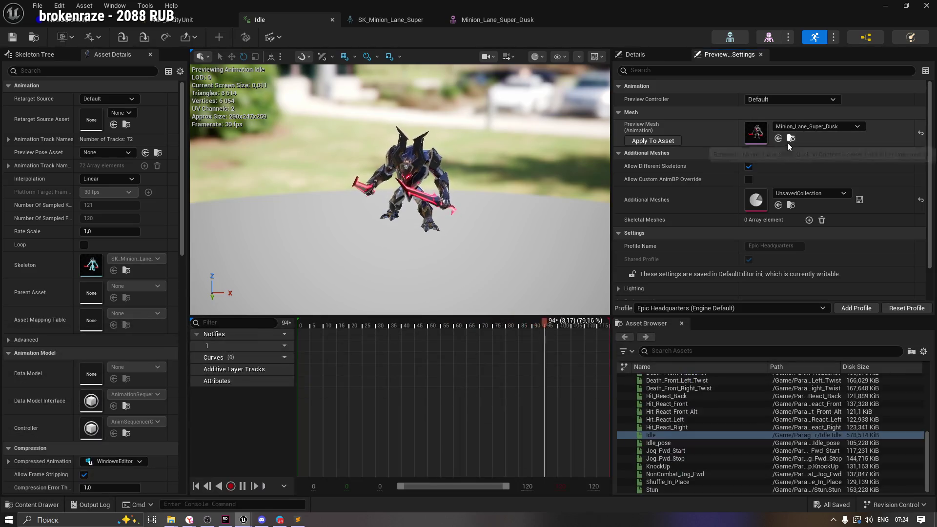
{"action": "left_click", "coordinate": [787, 143]}
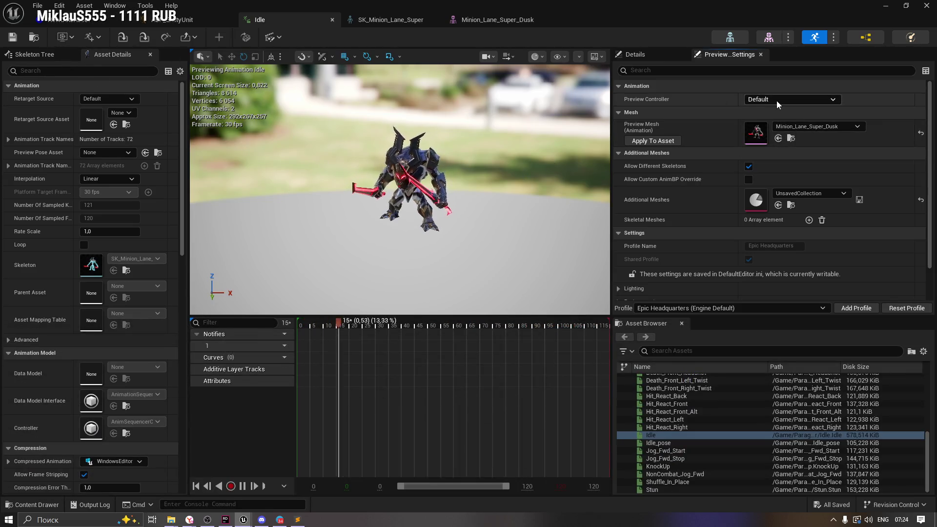
{"action": "left_click", "coordinate": [834, 37]}
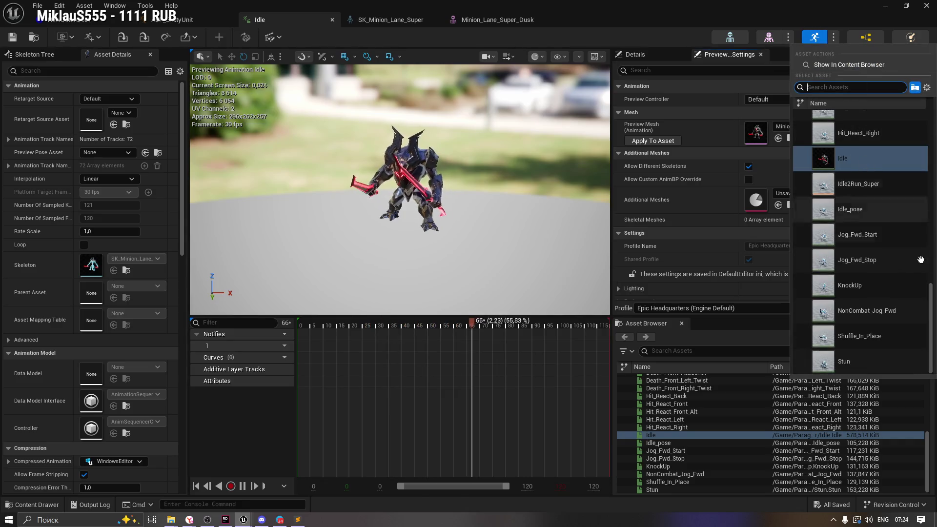
{"action": "scroll", "coordinate": [862, 240], "scroll_direction": "up", "scroll_amount": 10}
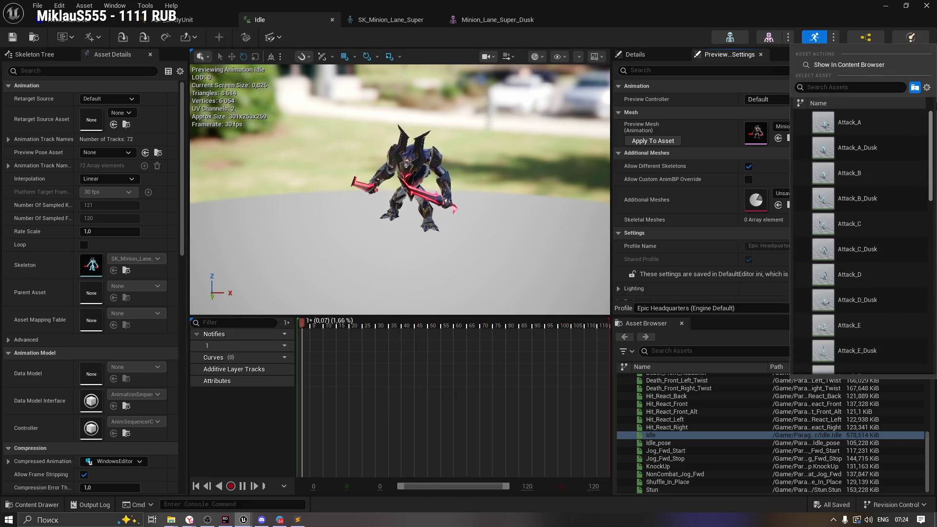
{"action": "key", "text": "Escape"}
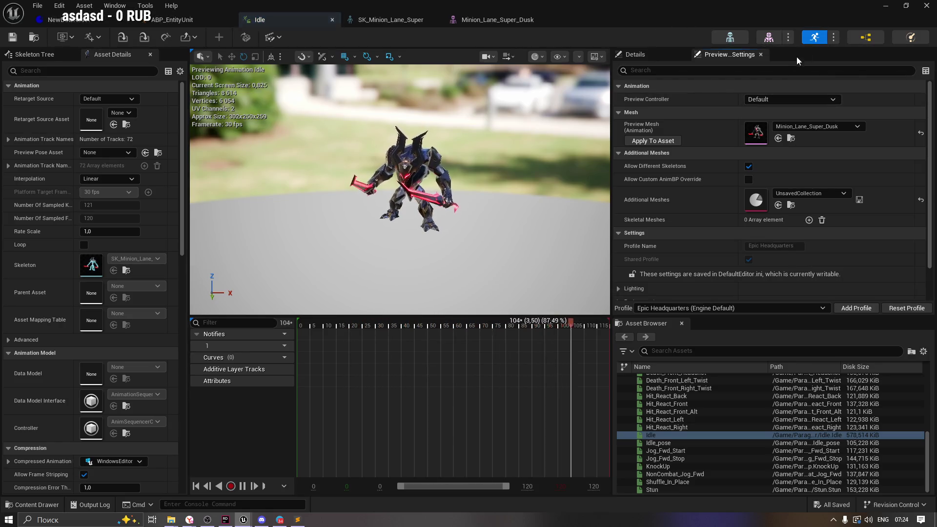
Step: Pause the Idle animation and set the playhead exactly to frame 0
{"action": "left_click", "coordinate": [244, 488]}
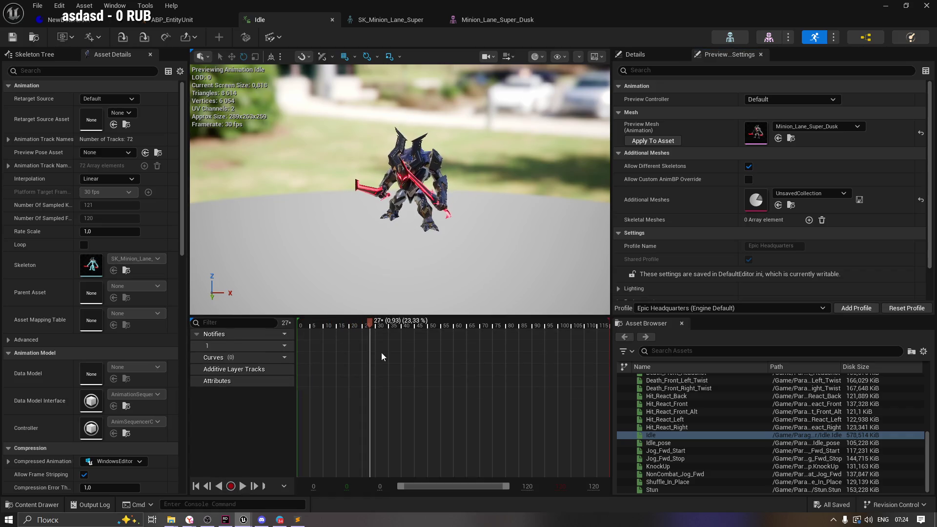
{"action": "left_click_drag", "start_coordinate": [373, 324], "coordinate": [297, 322]}
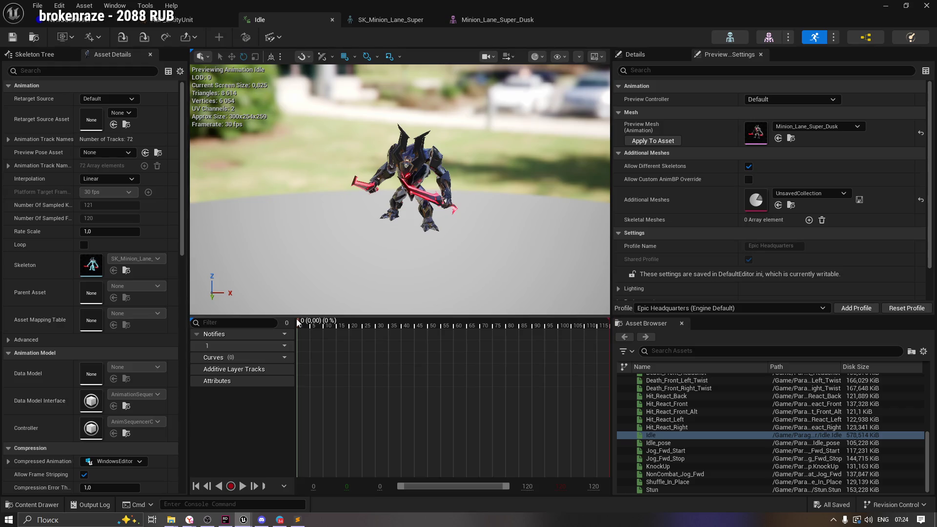
{"action": "left_click", "coordinate": [297, 320]}
{"action": "left_click", "coordinate": [296, 321]}
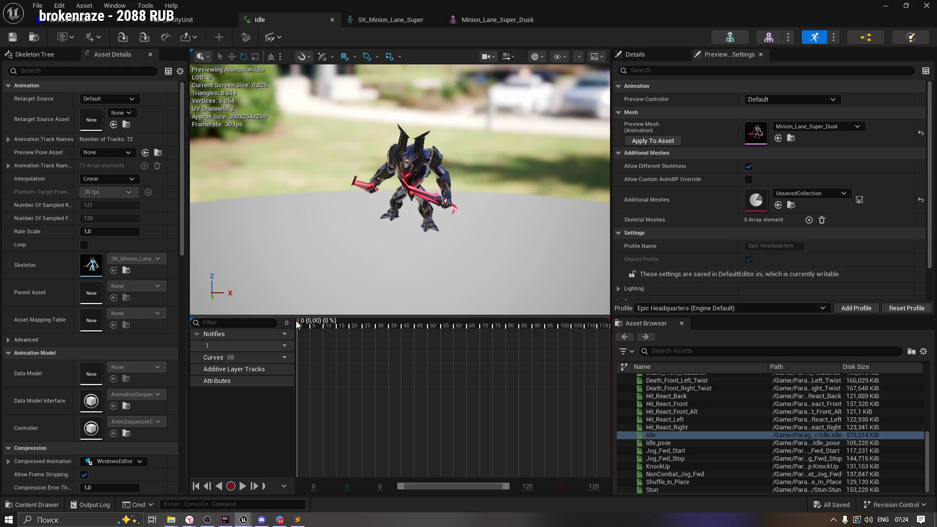
Step: Start Make Static Mesh with Content as the location, cancel the prompt, and open the Content Drawer
{"action": "left_click", "coordinate": [250, 37]}
{"action": "left_click_drag", "start_coordinate": [417, 152], "coordinate": [401, 136]}
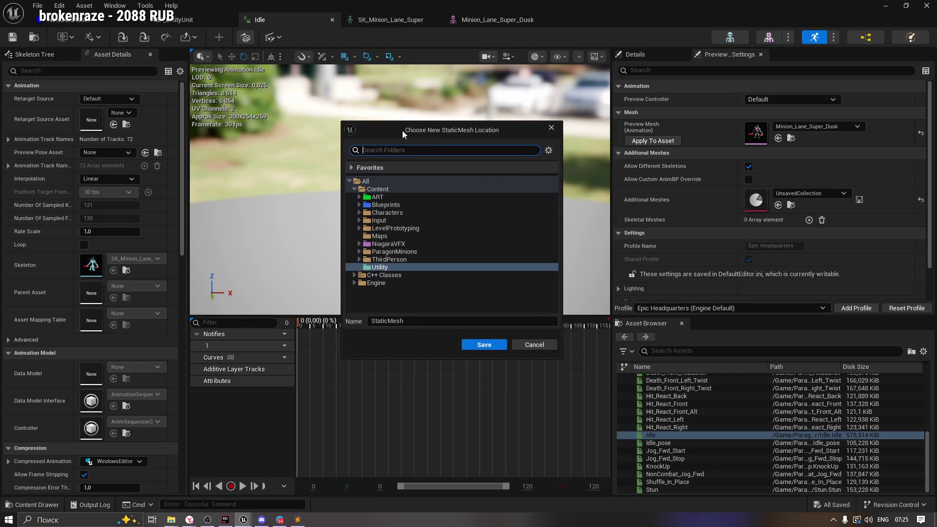
{"action": "left_click", "coordinate": [378, 189]}
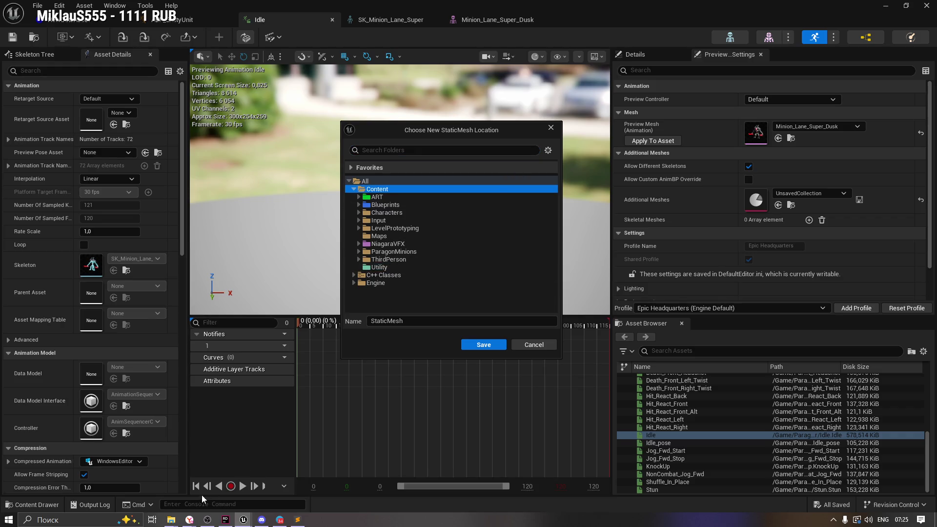
{"action": "mouse_move", "coordinate": [171, 520]}
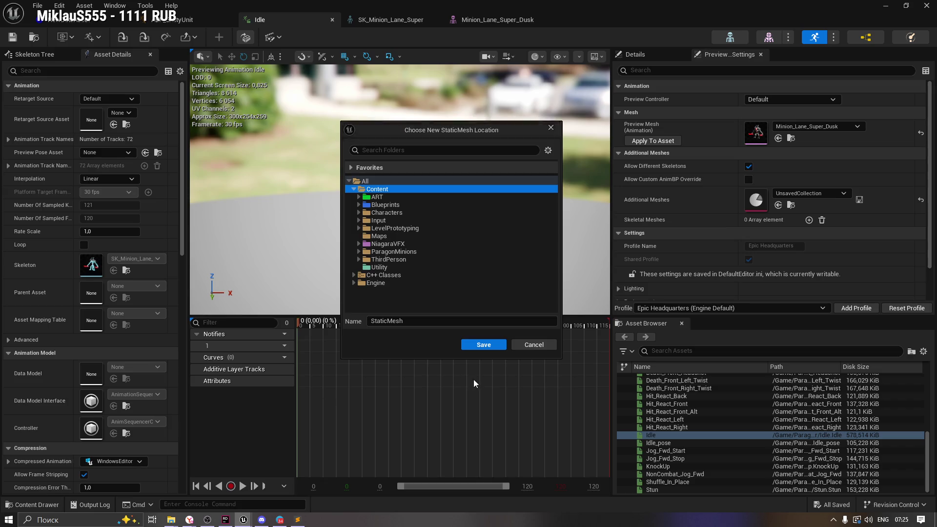
{"action": "key", "text": "Escape"}
{"action": "left_click", "coordinate": [34, 505]}
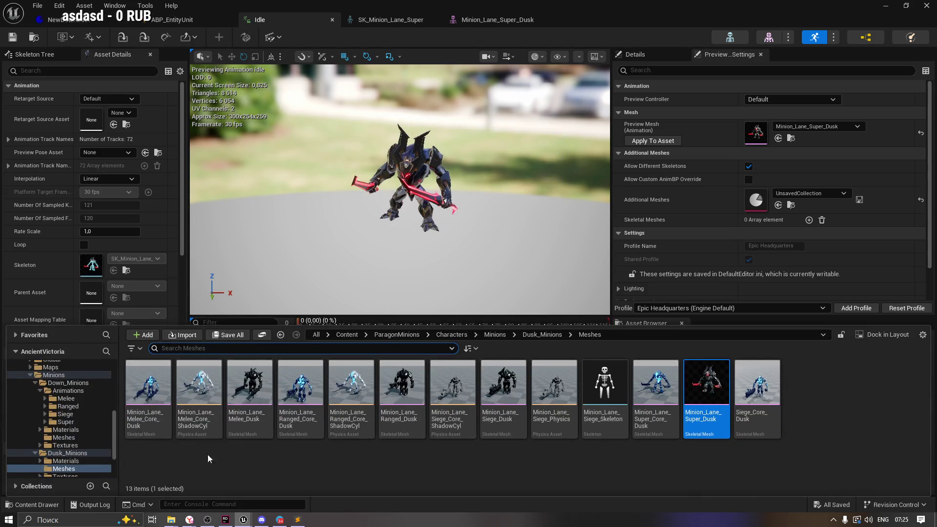
Step: Create a new folder named VAT in the top-level Content folder and open it
{"action": "scroll", "coordinate": [115, 440], "scroll_direction": "up", "scroll_amount": 10}
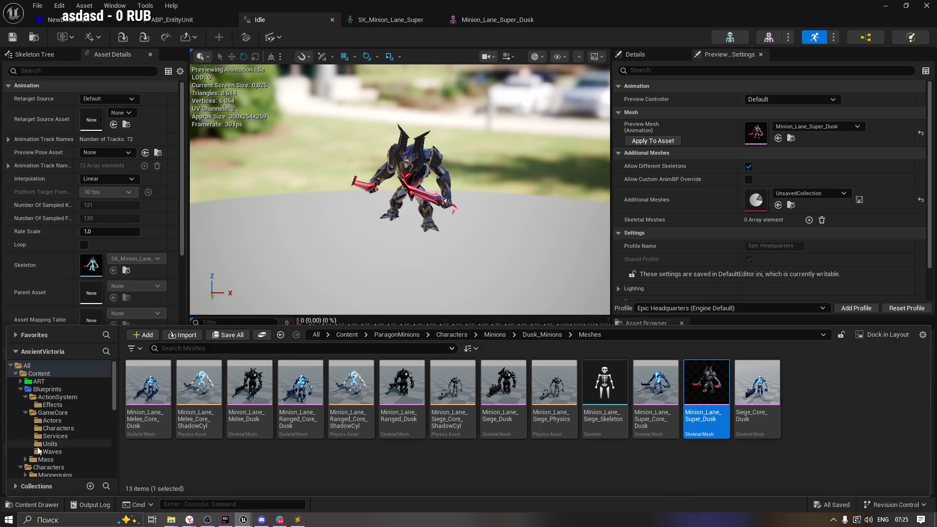
{"action": "left_click", "coordinate": [39, 373]}
{"action": "right_click", "coordinate": [696, 412]}
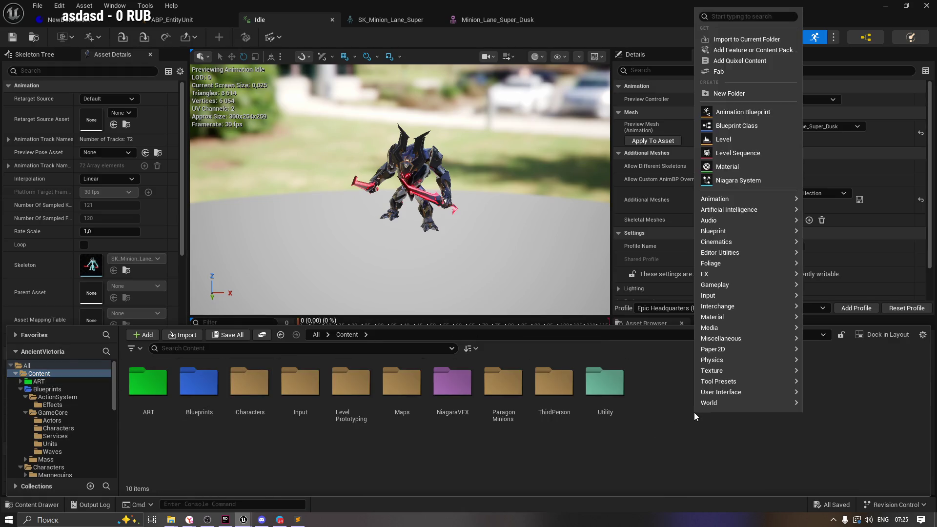
{"action": "left_click", "coordinate": [731, 93]}
{"action": "type", "text": "VAT"}
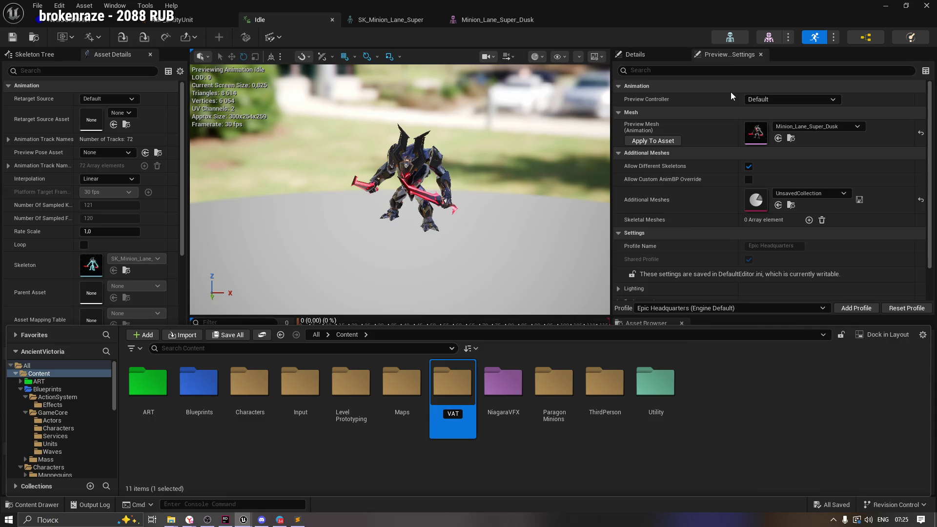
{"action": "double_click", "coordinate": [675, 381]}
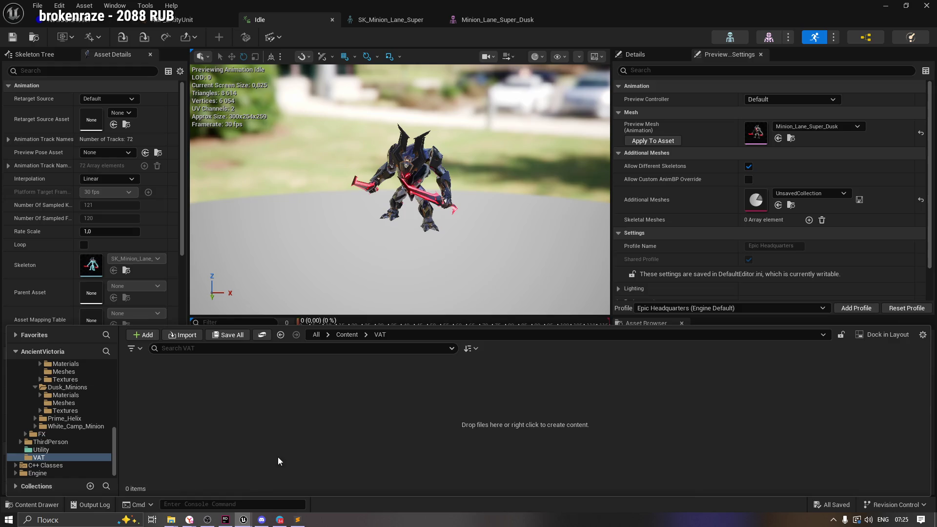
Step: Make a static mesh from the Idle pose named Minion_Lane and save it into VAT
{"action": "left_click", "coordinate": [245, 37]}
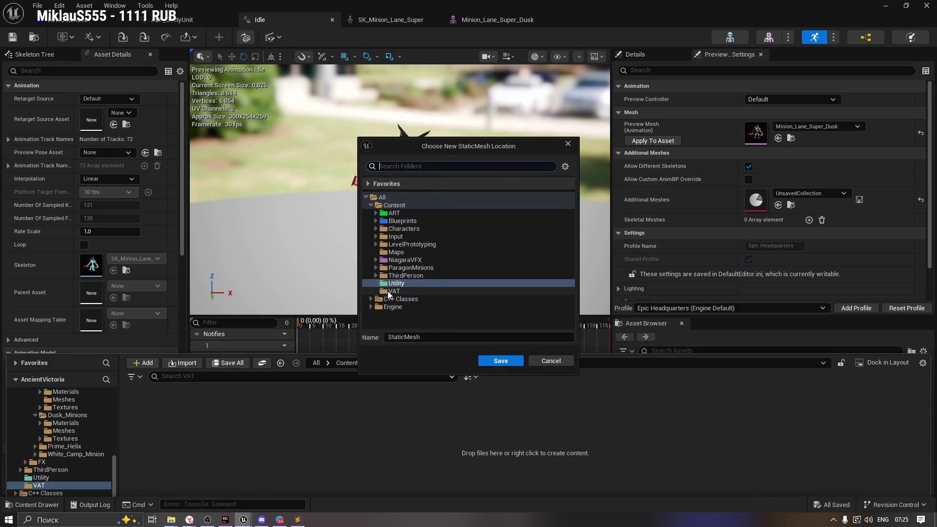
{"action": "left_click", "coordinate": [394, 291]}
{"action": "left_click", "coordinate": [453, 336]}
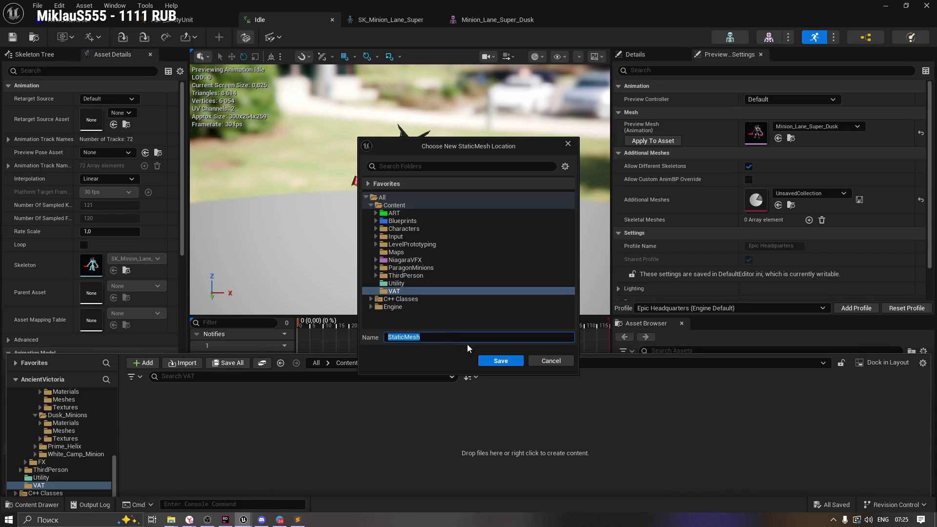
{"action": "mouse_move", "coordinate": [451, 148]}
{"action": "left_mouse_down"}
{"action": "mouse_move", "coordinate": [439, 263]}
{"action": "mouse_move", "coordinate": [354, 250]}
{"action": "left_mouse_up"}
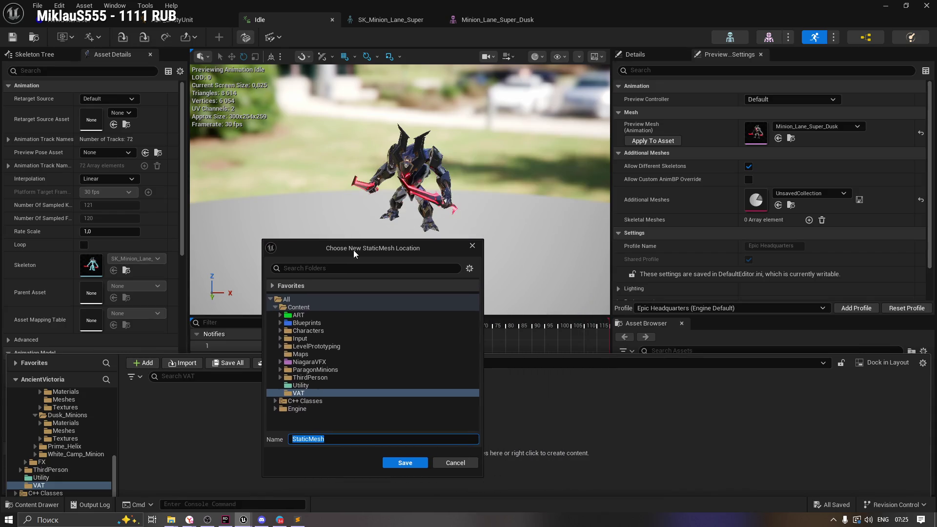
{"action": "type", "text": "Minion_Lane"}
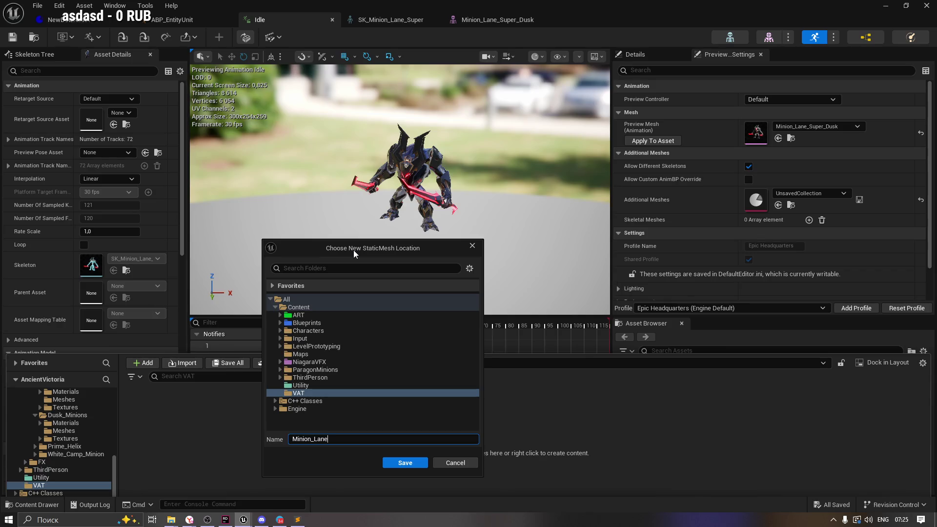
{"action": "left_click_drag", "start_coordinate": [365, 249], "coordinate": [445, 185]}
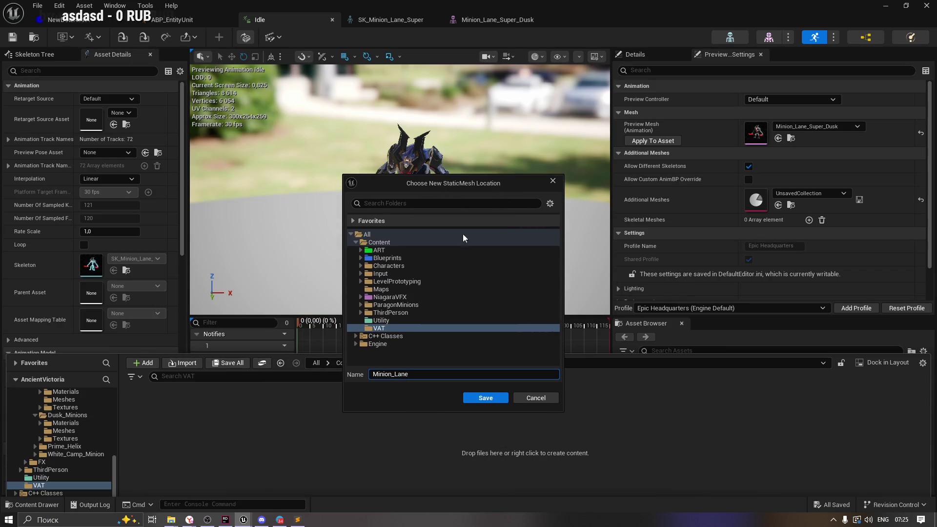
{"action": "left_click", "coordinate": [485, 398]}
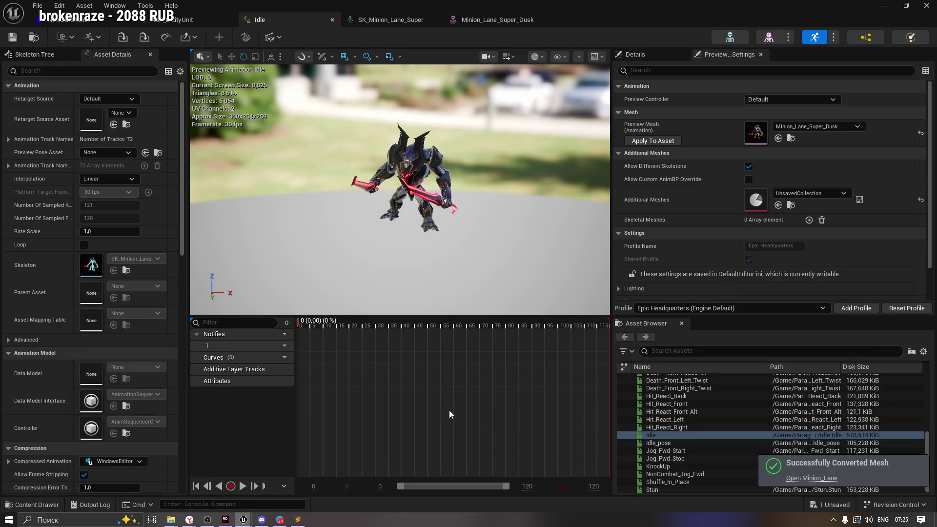
Step: Close the SK_Minion_Lane_Super skeleton and Minion_Lane_Super_Dusk mesh editors
{"action": "left_click", "coordinate": [416, 22]}
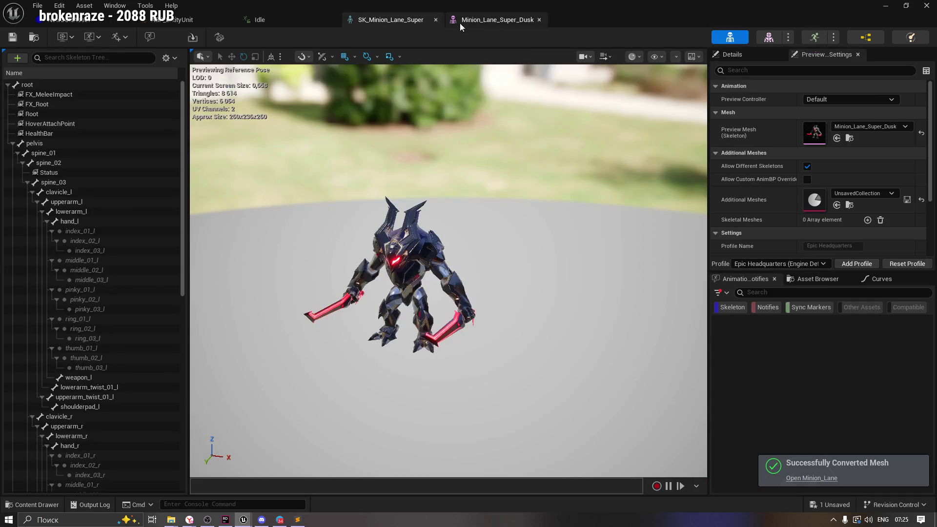
{"action": "left_click", "coordinate": [436, 19]}
{"action": "left_click", "coordinate": [433, 21]}
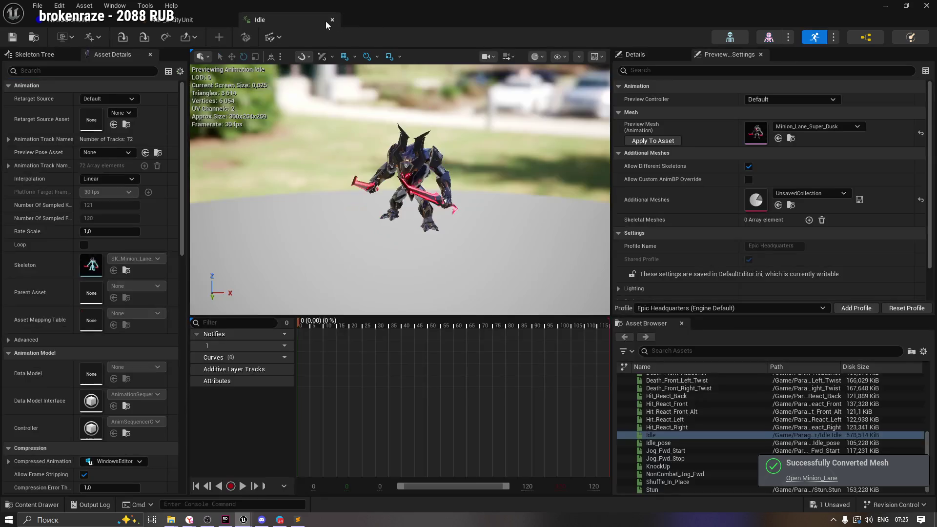
{"action": "left_click", "coordinate": [85, 24]}
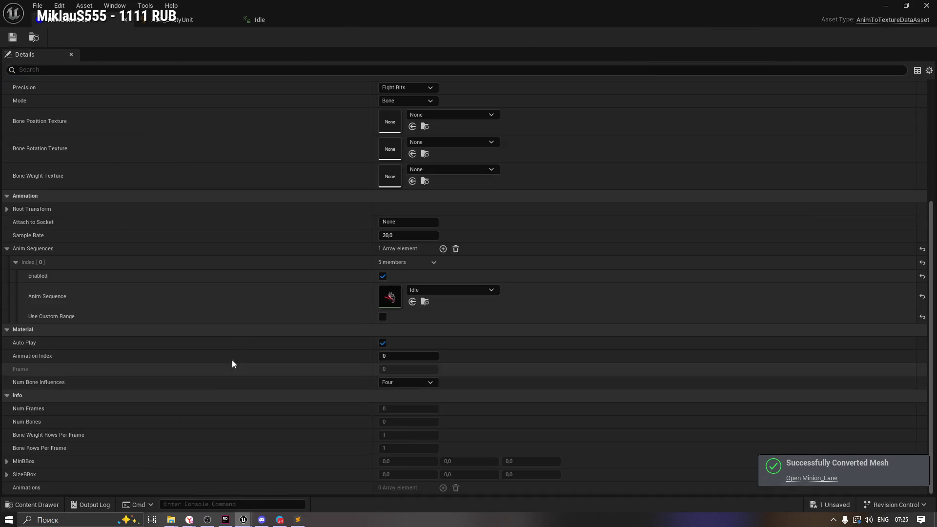
Step: Open the Minion_Lane static mesh from the VAT folder, inspect it, and save it
{"action": "left_click", "coordinate": [33, 504]}
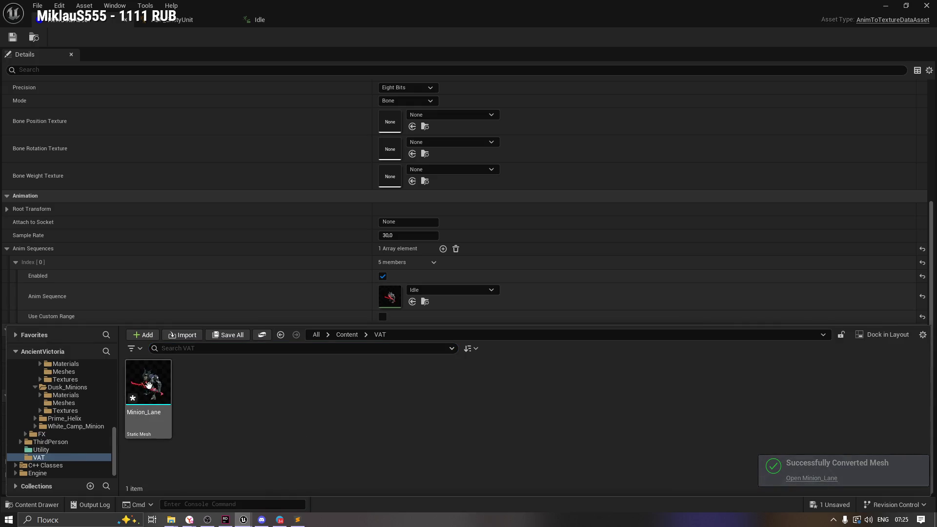
{"action": "left_click", "coordinate": [148, 386]}
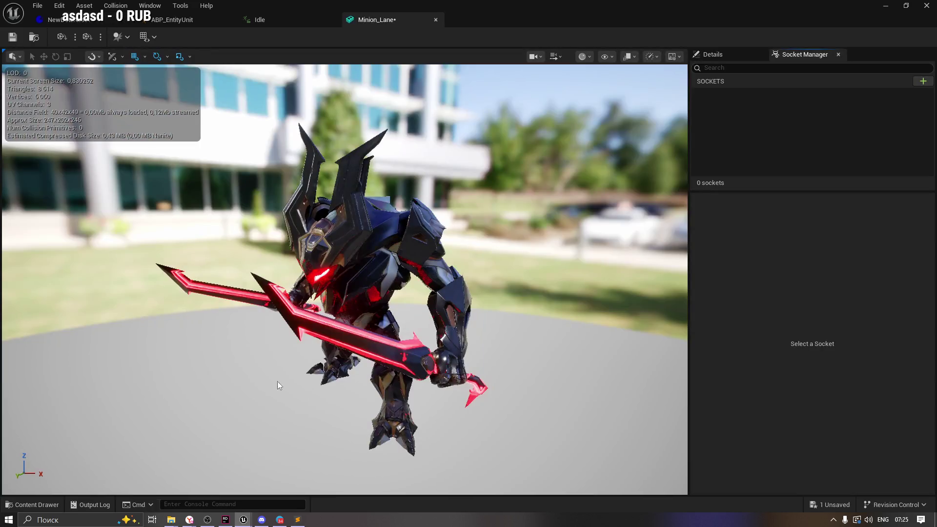
{"action": "mouse_move", "coordinate": [271, 313]}
{"action": "left_mouse_down"}
{"action": "mouse_move", "coordinate": [244, 312]}
{"action": "mouse_move", "coordinate": [303, 315]}
{"action": "mouse_move", "coordinate": [313, 293]}
{"action": "mouse_move", "coordinate": [244, 296]}
{"action": "mouse_move", "coordinate": [554, 197]}
{"action": "left_mouse_up"}
{"action": "left_click", "coordinate": [719, 57]}
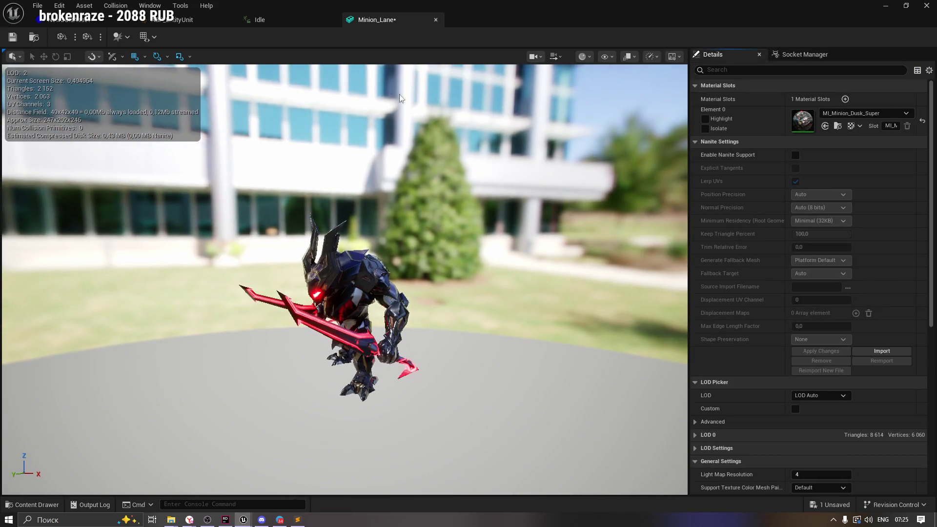
{"action": "left_click", "coordinate": [13, 39]}
Step: Close the unused data asset editor, recheck the VAT folder, and return to the ChatGPT guide
{"action": "left_click", "coordinate": [272, 20]}
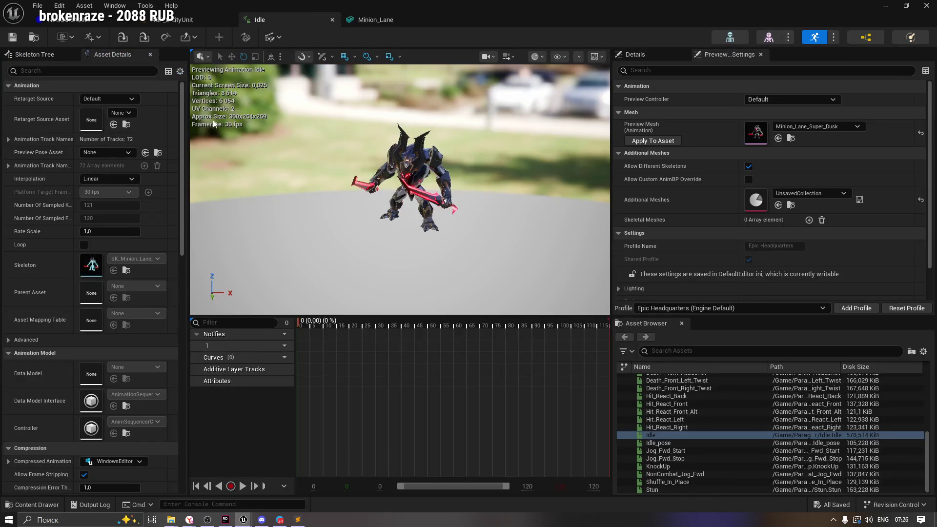
{"action": "left_click", "coordinate": [126, 20]}
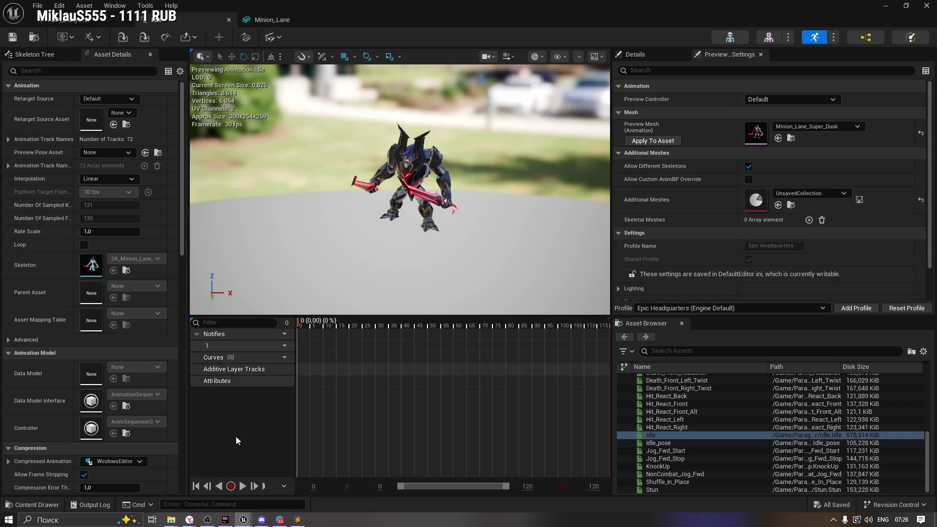
{"action": "left_click", "coordinate": [32, 505]}
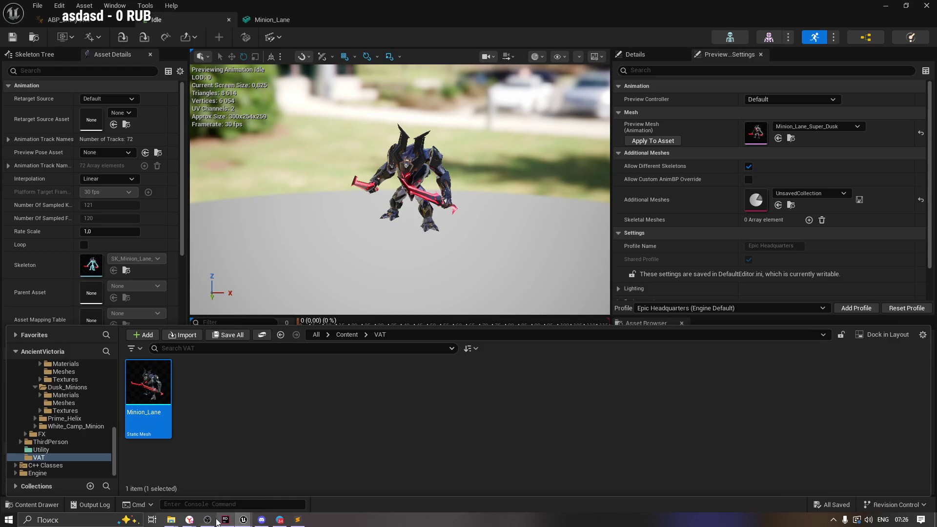
{"action": "left_click", "coordinate": [190, 519]}
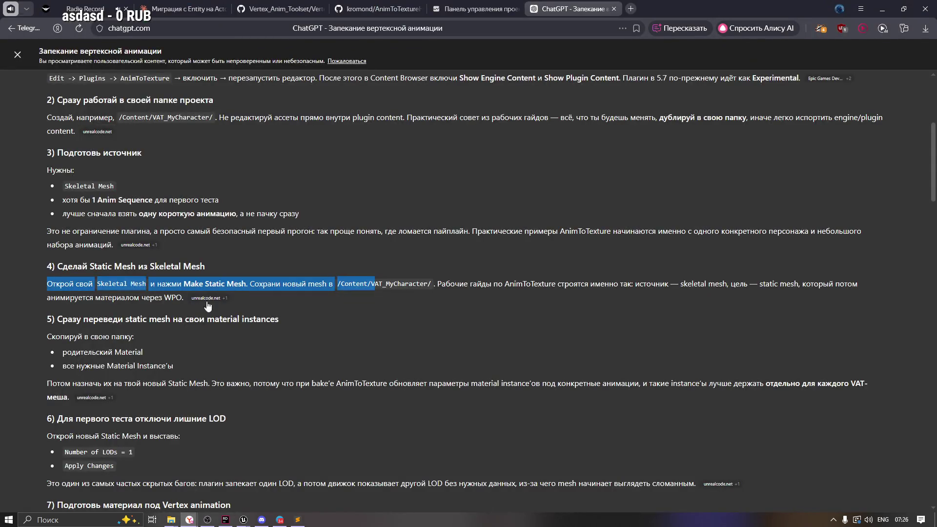
{"action": "left_click", "coordinate": [124, 299]}
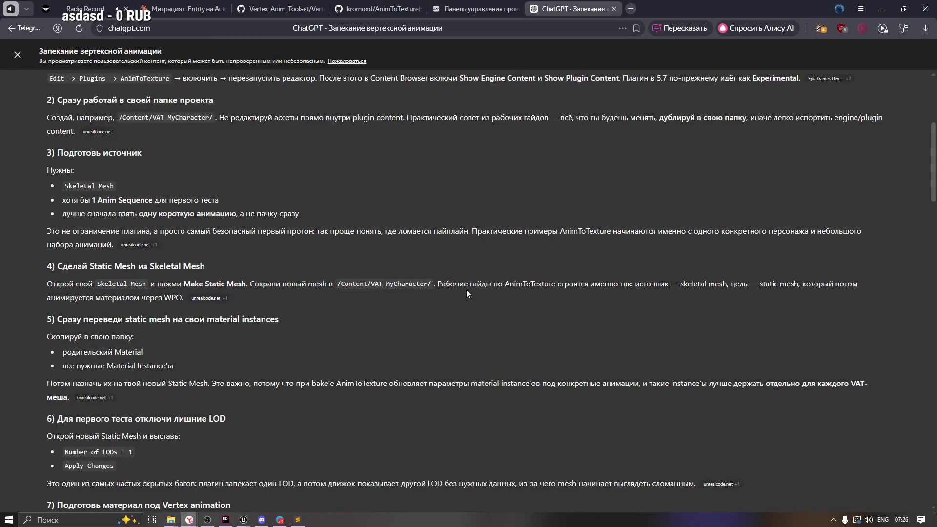
{"action": "left_click_drag", "start_coordinate": [437, 284], "coordinate": [845, 283]}
{"action": "left_click", "coordinate": [97, 297]}
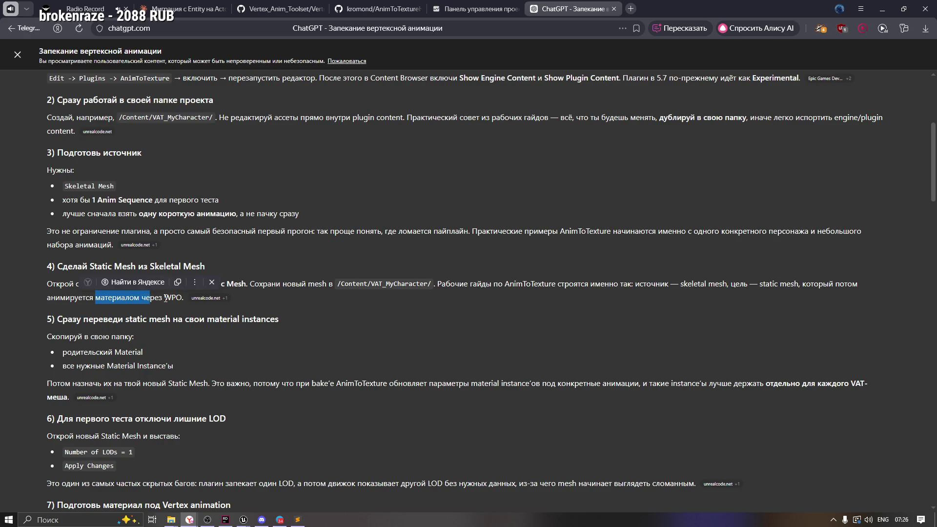
{"action": "scroll", "coordinate": [139, 342], "scroll_direction": "down", "scroll_amount": 1}
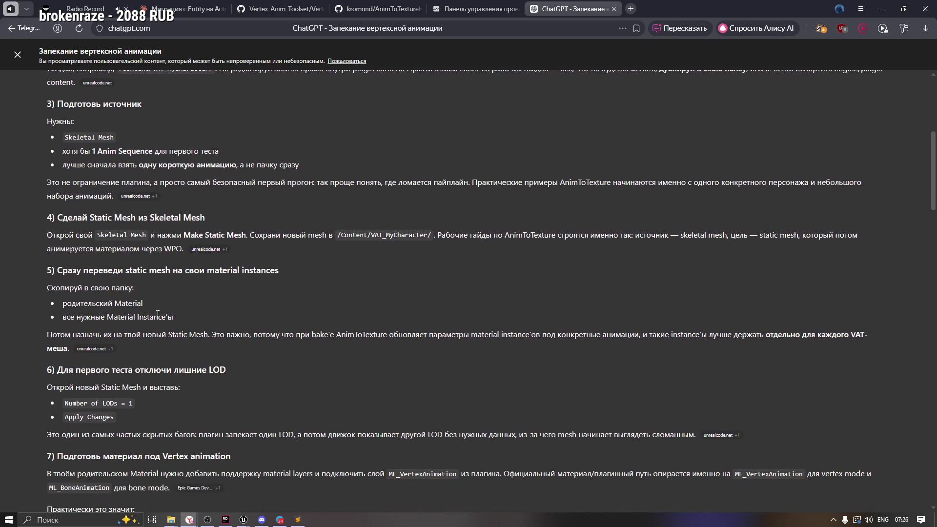
{"action": "left_click_drag", "start_coordinate": [180, 272], "coordinate": [305, 271]}
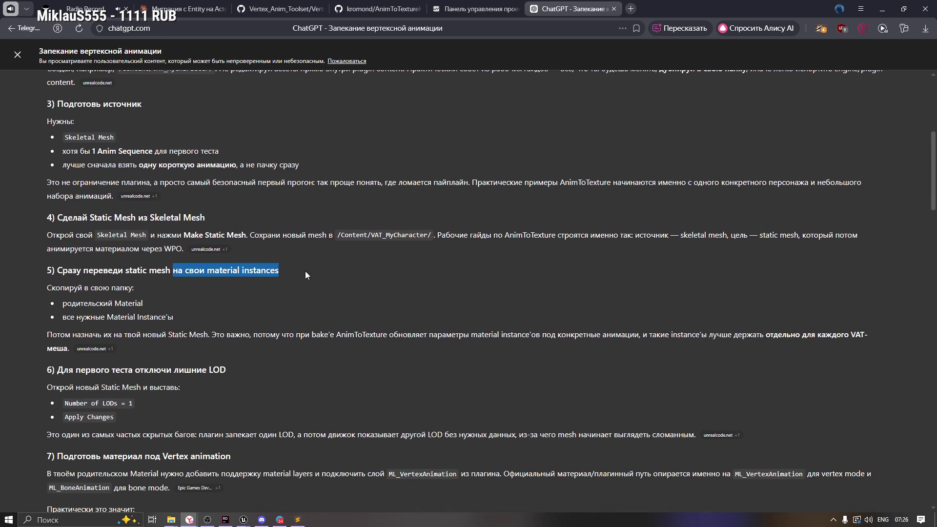
{"action": "left_click", "coordinate": [227, 291]}
{"action": "scroll", "coordinate": [227, 291], "scroll_direction": "down", "scroll_amount": 1}
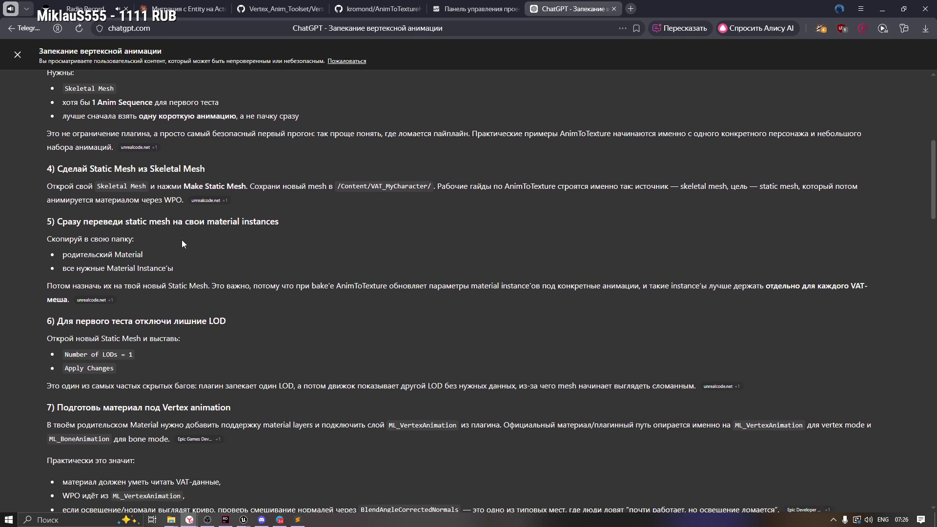
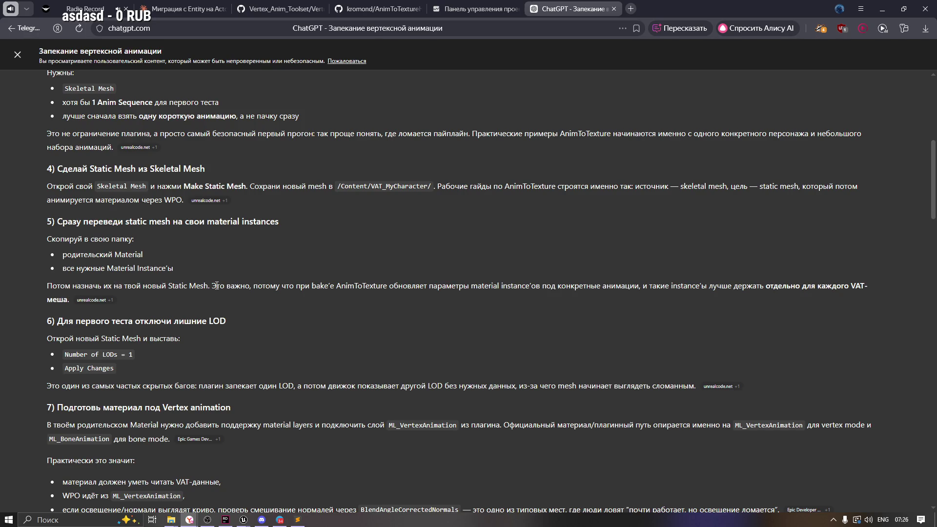
Step: Read the guide's advice on baking with separate material instances, then return to Unreal Editor
{"action": "left_click_drag", "start_coordinate": [218, 286], "coordinate": [317, 288]}
{"action": "left_click", "coordinate": [365, 295]}
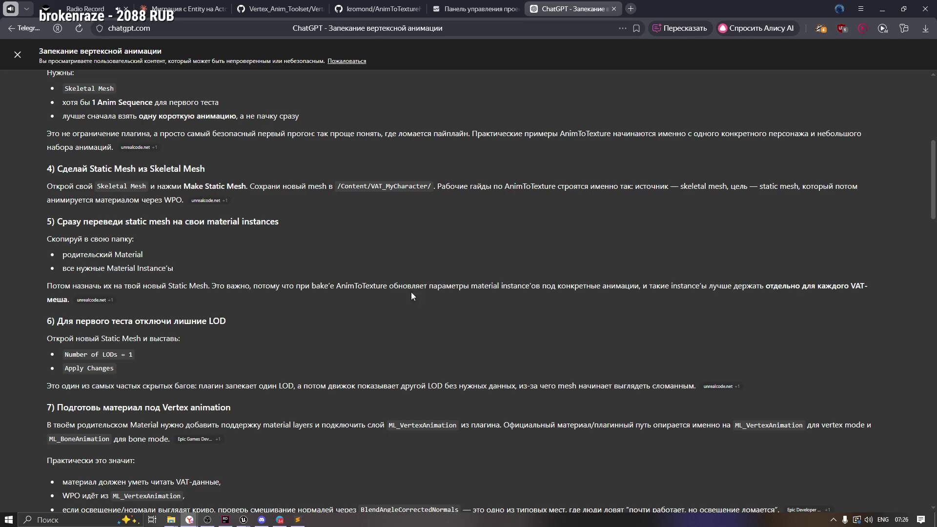
{"action": "left_click_drag", "start_coordinate": [471, 289], "coordinate": [543, 288]}
{"action": "left_click", "coordinate": [615, 295]}
{"action": "left_click_drag", "start_coordinate": [643, 289], "coordinate": [803, 288]}
{"action": "left_click", "coordinate": [644, 309]}
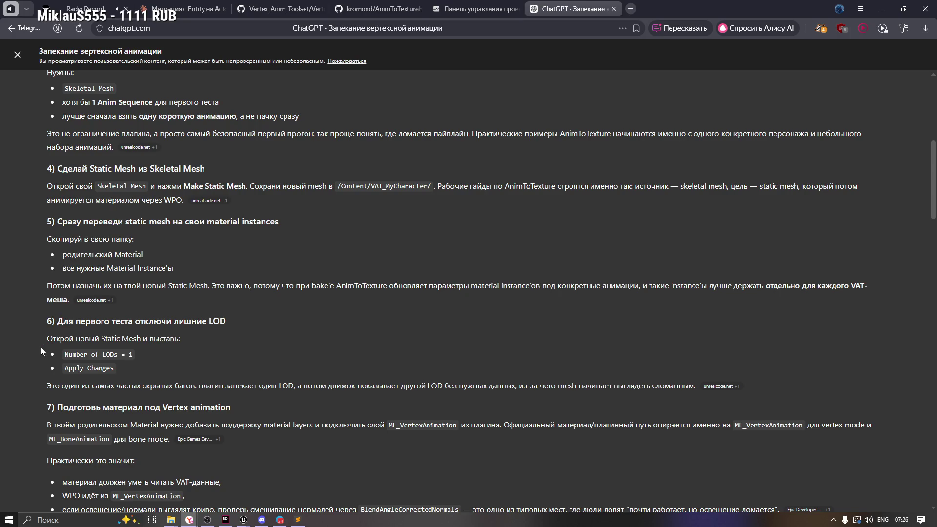
{"action": "scroll", "coordinate": [41, 350], "scroll_direction": "down", "scroll_amount": 1}
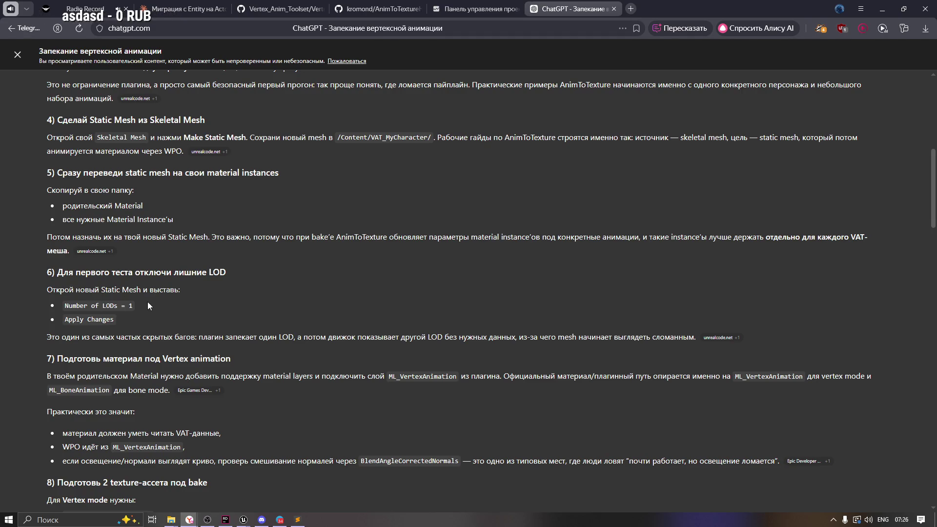
{"action": "key", "text": "alt+Tab"}
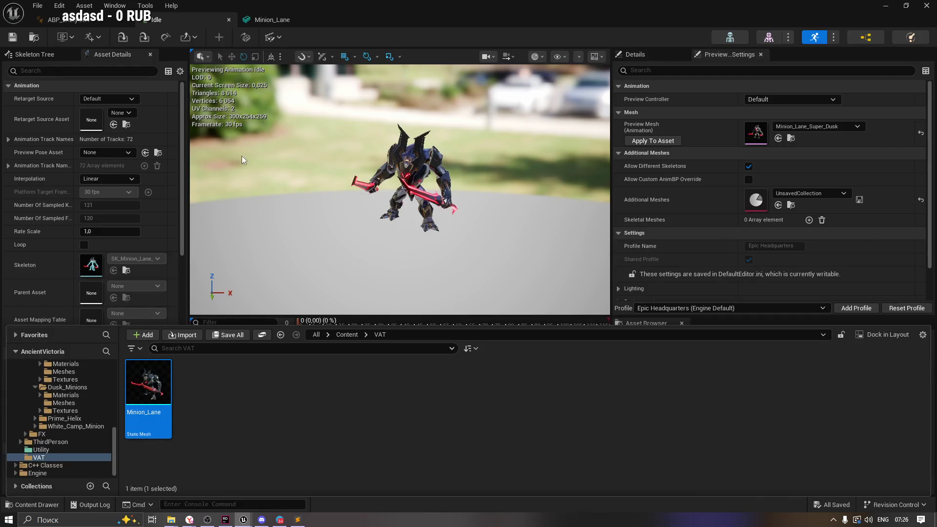
Step: Open the Minion_Lane mesh and preview it at LOD 1, LOD 0 and automatic LOD
{"action": "left_click", "coordinate": [259, 22]}
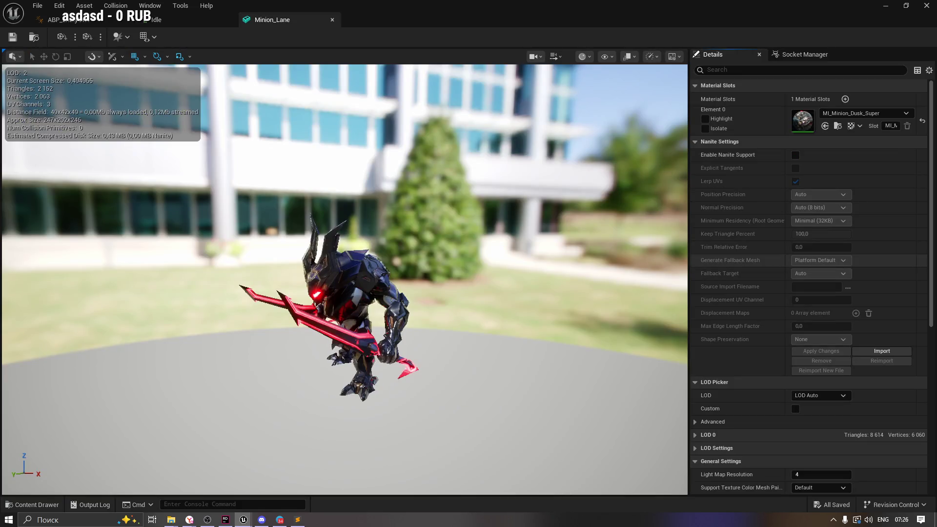
{"action": "left_click", "coordinate": [815, 396]}
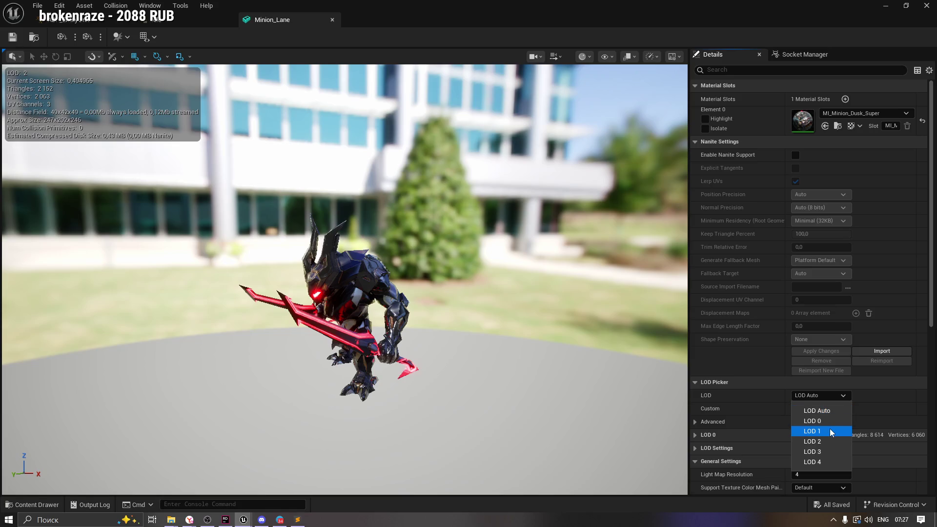
{"action": "left_click", "coordinate": [829, 431]}
{"action": "left_click", "coordinate": [816, 395]}
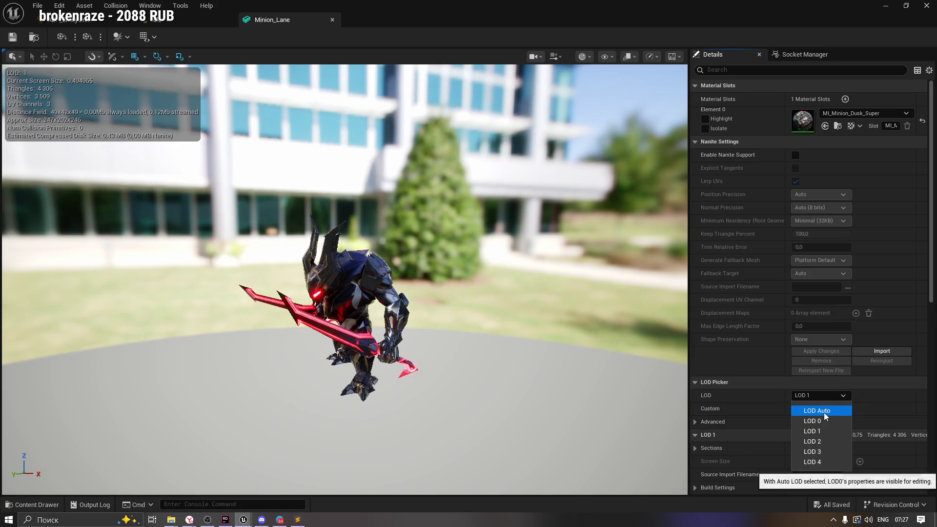
{"action": "left_click", "coordinate": [823, 411]}
{"action": "left_click", "coordinate": [824, 395]}
{"action": "left_click", "coordinate": [825, 420]}
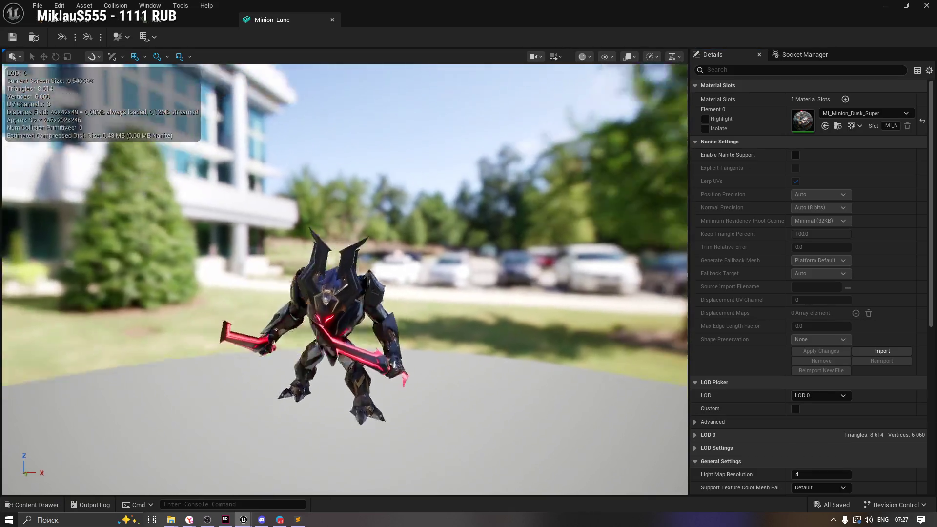
{"action": "left_click_drag", "start_coordinate": [353, 230], "coordinate": [353, 230]}
{"action": "left_click", "coordinate": [824, 395]}
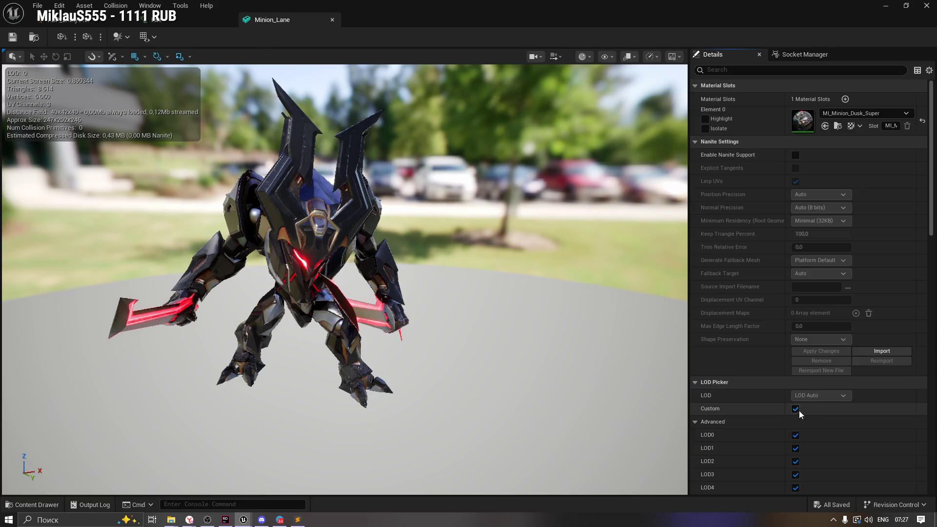
{"action": "left_click", "coordinate": [798, 411]}
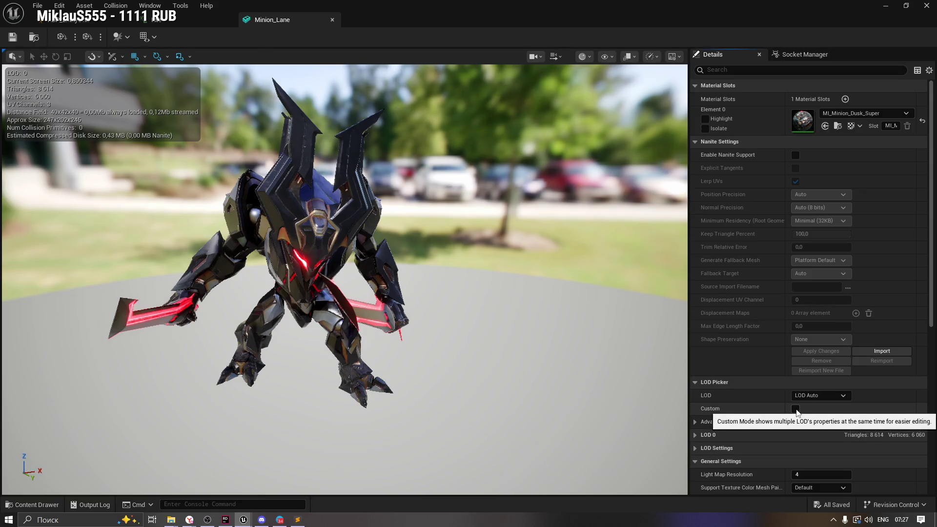
Step: Enable Custom LOD mode with LOD1–LOD4 unticked, and collapse Nanite Settings
{"action": "left_click", "coordinate": [797, 411]}
{"action": "scroll", "coordinate": [830, 420], "scroll_direction": "down", "scroll_amount": 1}
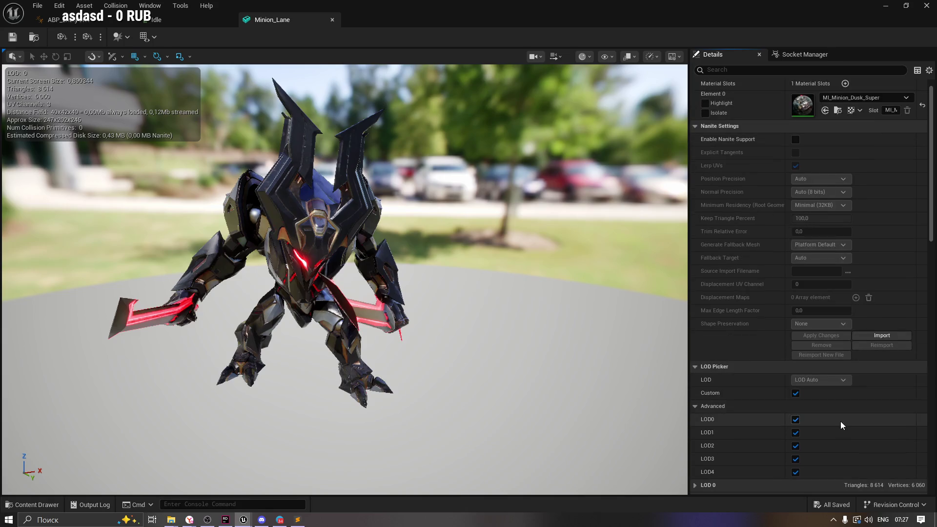
{"action": "left_click", "coordinate": [796, 472]}
{"action": "left_click", "coordinate": [795, 459]}
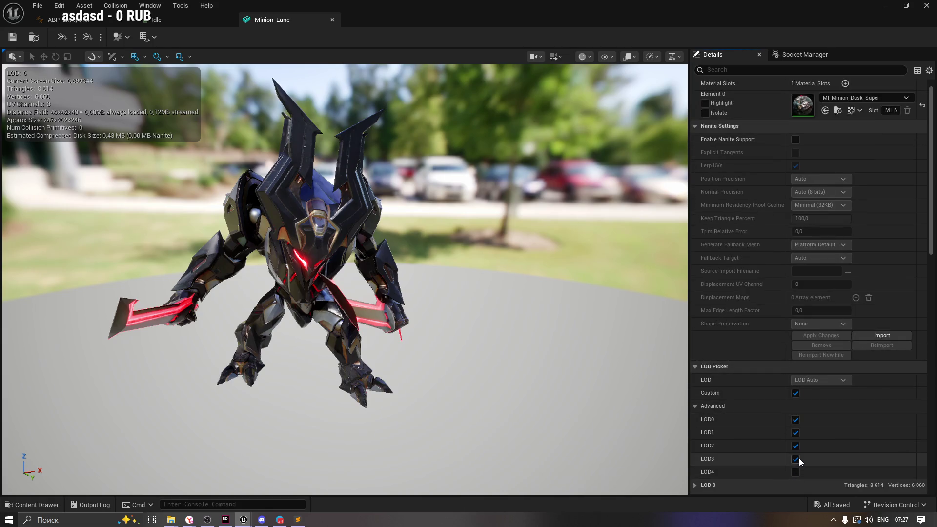
{"action": "left_click", "coordinate": [795, 446]}
{"action": "left_click", "coordinate": [796, 432]}
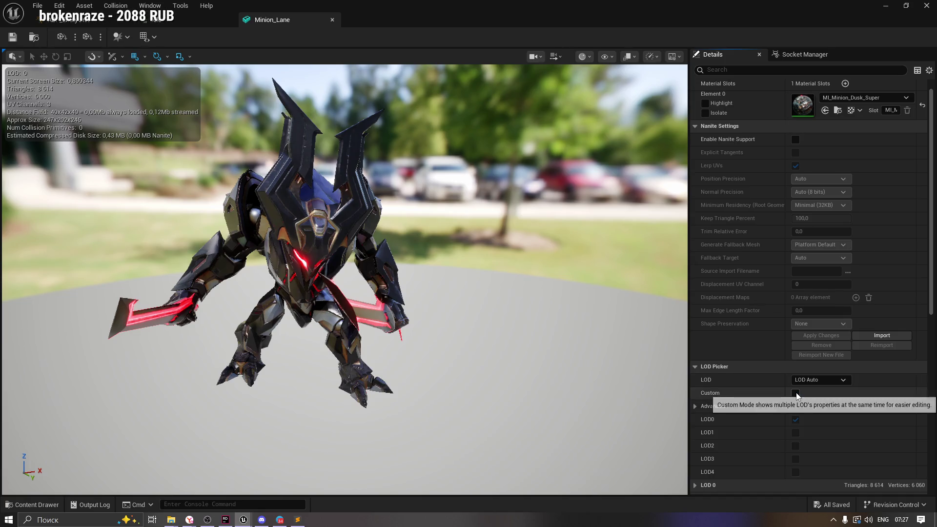
{"action": "left_click", "coordinate": [811, 382]}
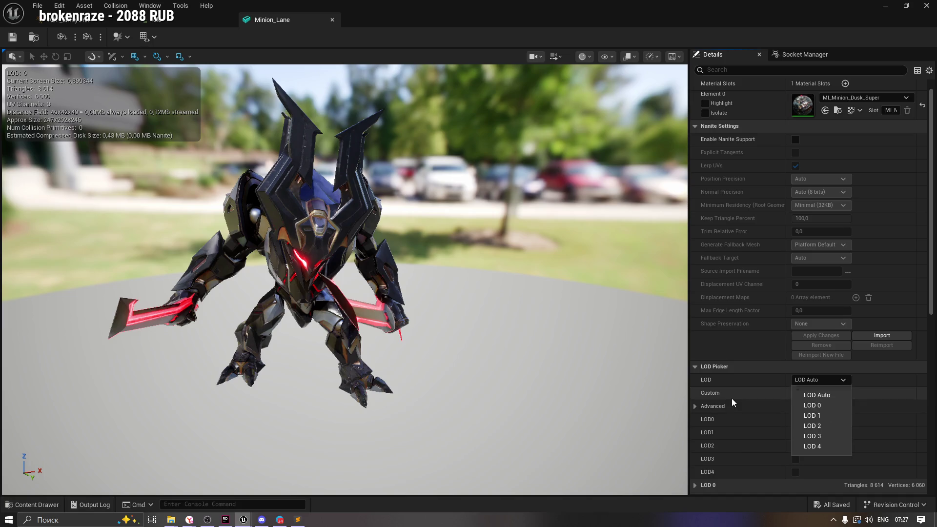
{"action": "left_click", "coordinate": [762, 398]}
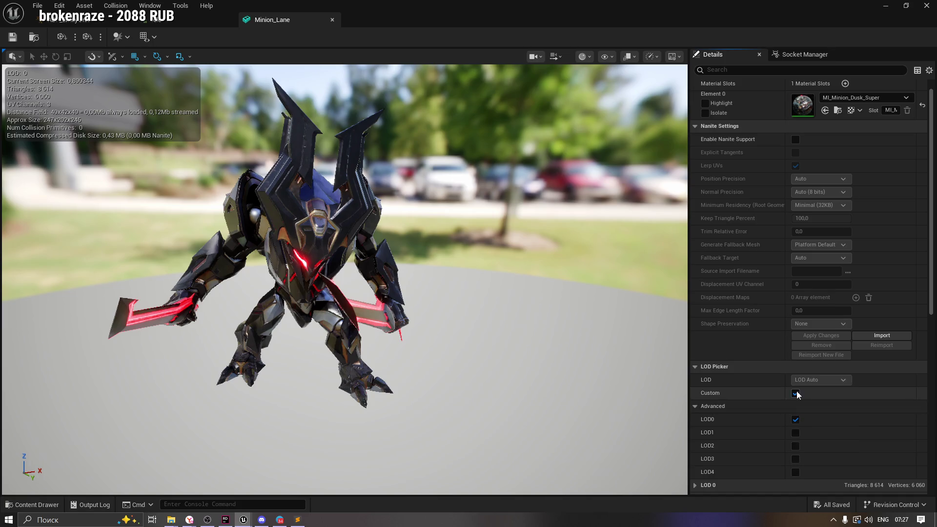
{"action": "left_click", "coordinate": [794, 394]}
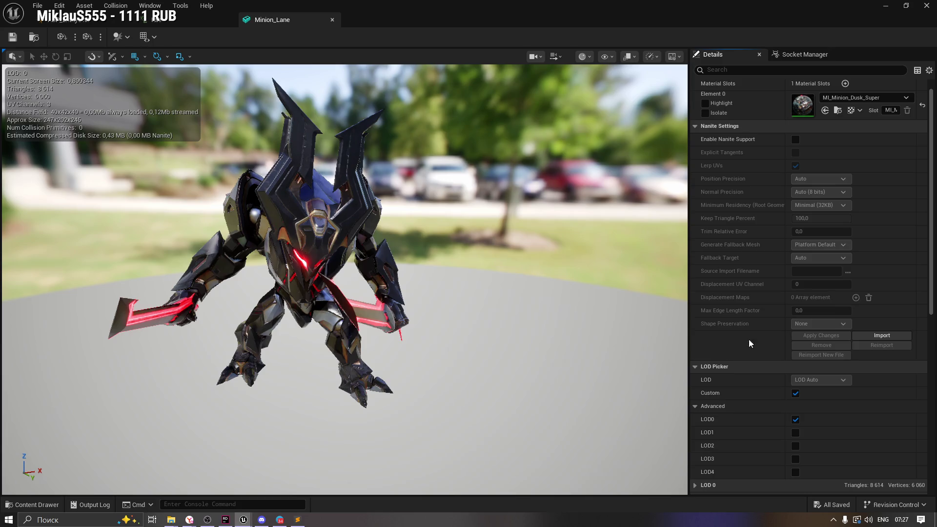
{"action": "left_click", "coordinate": [699, 126]}
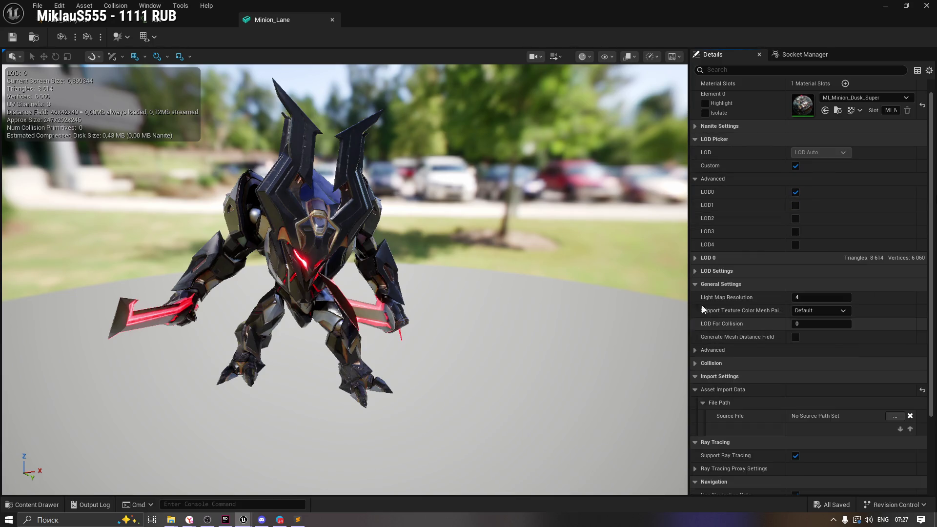
{"action": "left_click", "coordinate": [703, 271]}
Step: Set Number of LODs to 1 and apply it, keeping LOD Group None, then return to ChatGPT
{"action": "left_click", "coordinate": [704, 258]}
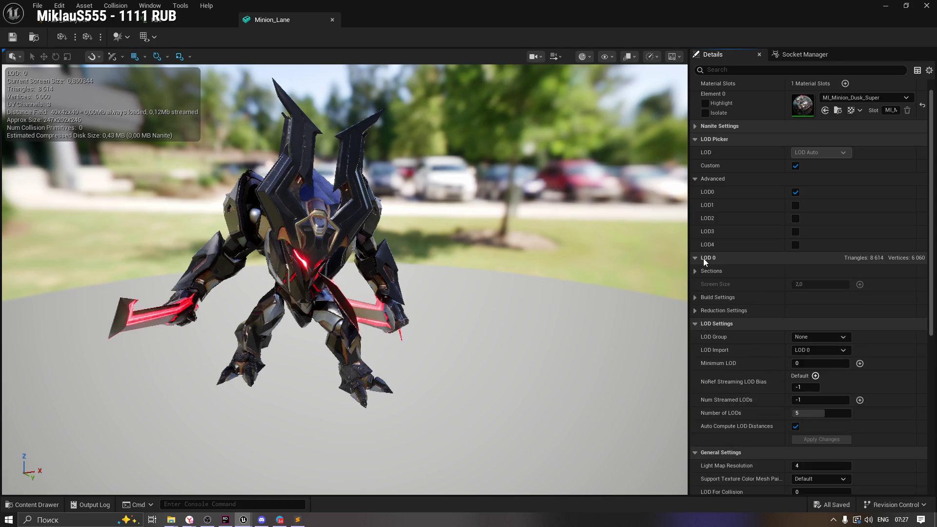
{"action": "left_click", "coordinate": [703, 259]}
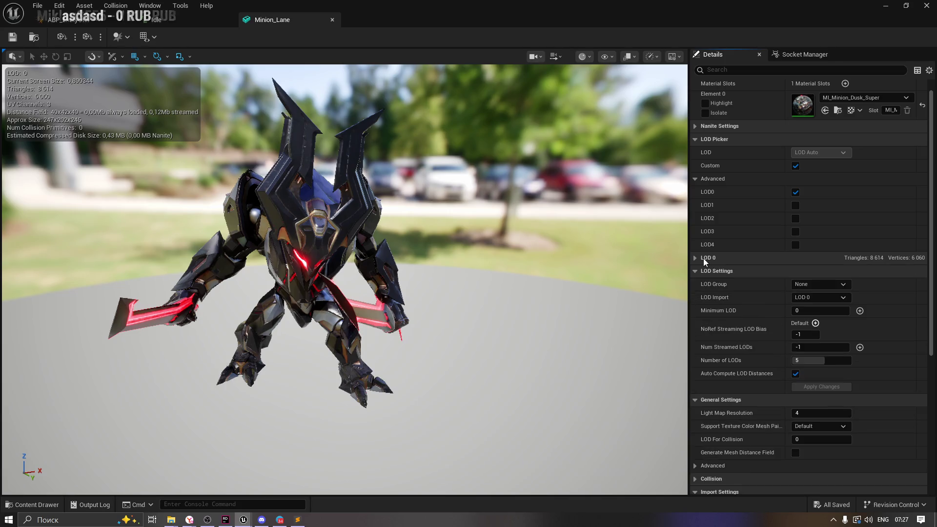
{"action": "left_click", "coordinate": [830, 287]}
{"action": "left_click", "coordinate": [829, 287]}
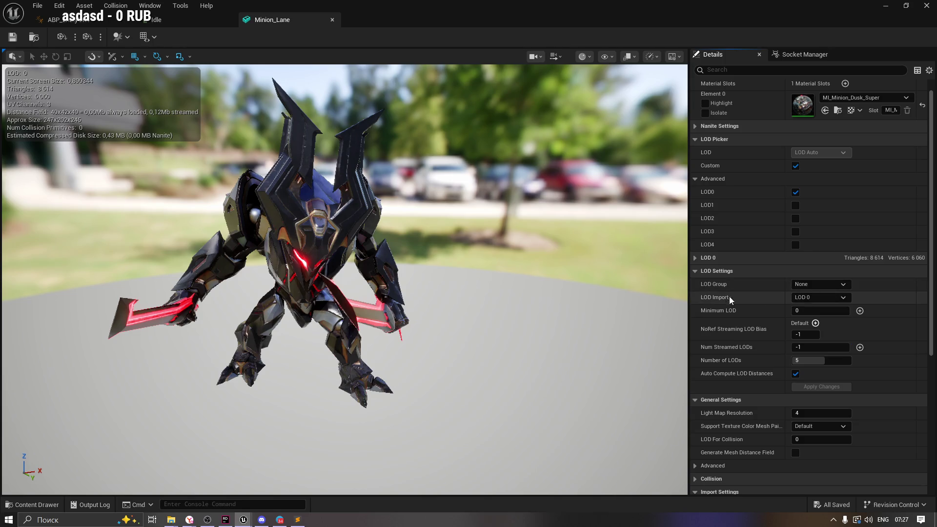
{"action": "left_click", "coordinate": [817, 297]}
{"action": "left_click", "coordinate": [817, 297]}
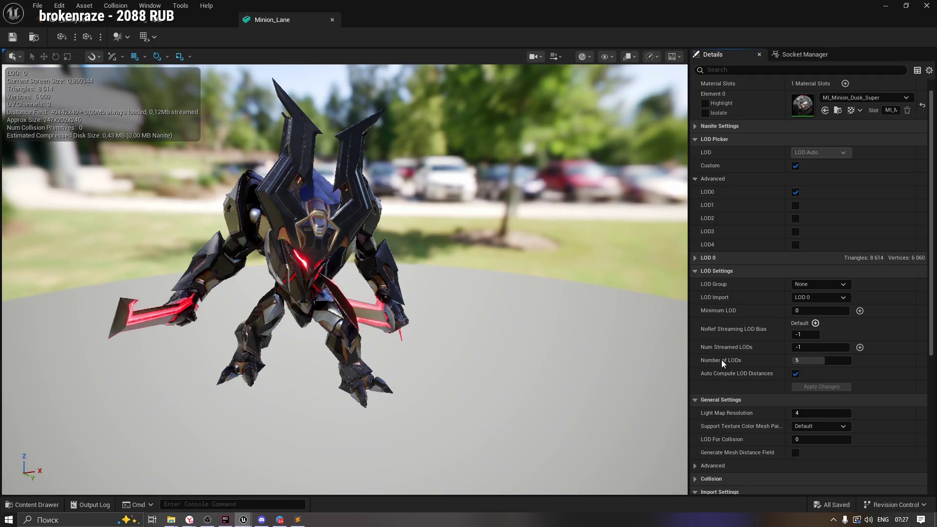
{"action": "left_click_drag", "start_coordinate": [816, 360], "coordinate": [801, 360]}
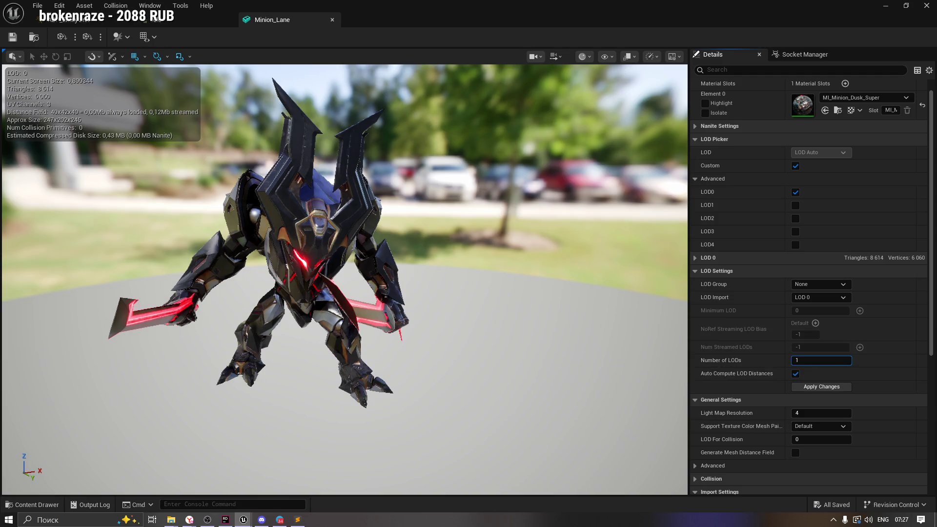
{"action": "left_click", "coordinate": [818, 387]}
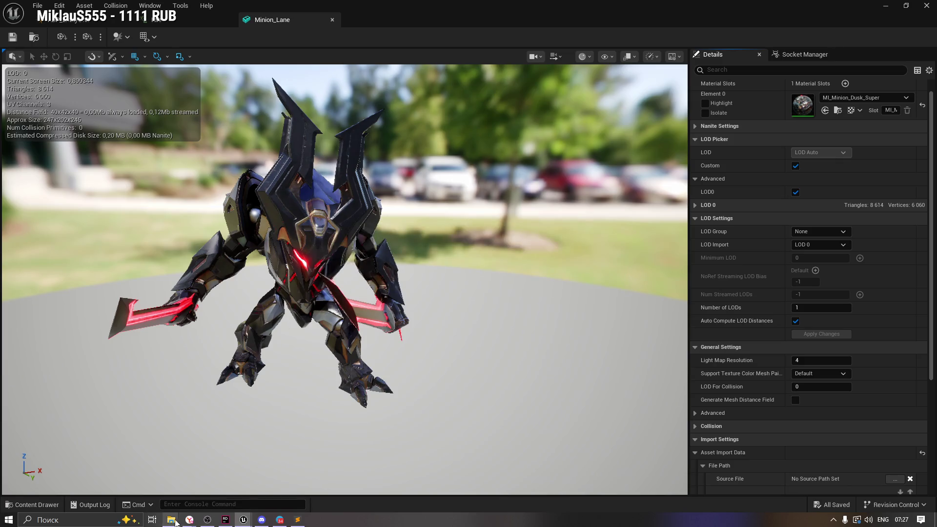
{"action": "mouse_move", "coordinate": [189, 520]}
{"action": "left_click", "coordinate": [206, 481]}
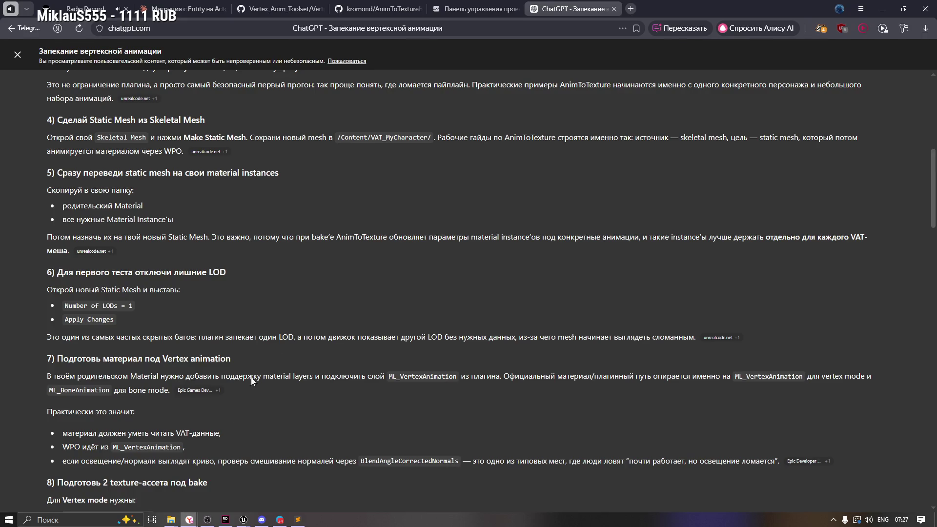
Step: Reread the guide's Make Static Mesh and material-instance copy steps, then return to Unreal
{"action": "left_click_drag", "start_coordinate": [59, 271], "coordinate": [228, 322]}
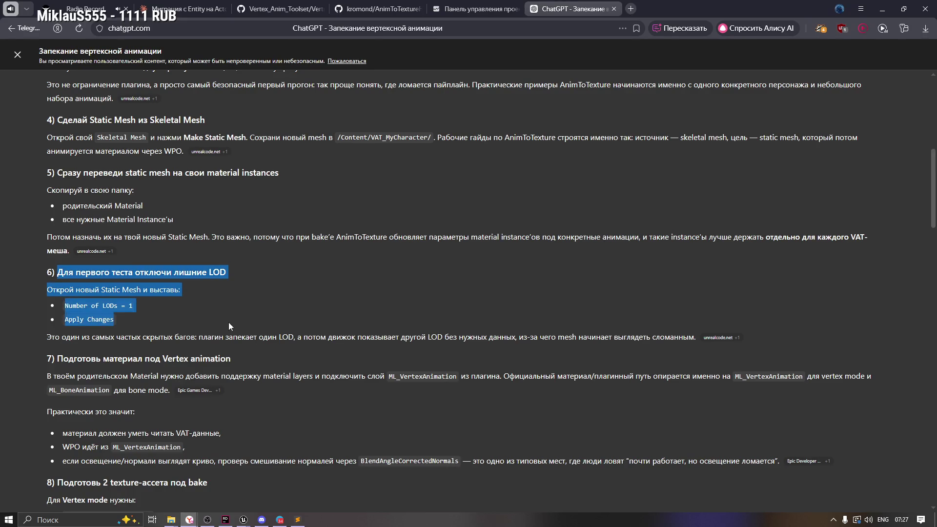
{"action": "left_click", "coordinate": [256, 261]}
{"action": "scroll", "coordinate": [242, 201], "scroll_direction": "up", "scroll_amount": 2}
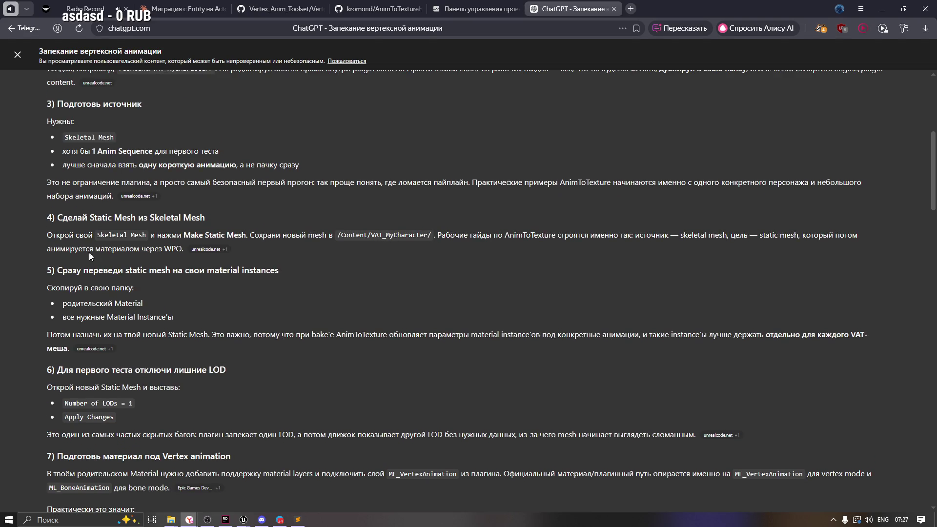
{"action": "mouse_move", "coordinate": [60, 221]}
{"action": "left_mouse_down"}
{"action": "mouse_move", "coordinate": [198, 218]}
{"action": "mouse_move", "coordinate": [65, 235]}
{"action": "mouse_move", "coordinate": [249, 235]}
{"action": "left_mouse_up"}
{"action": "left_click", "coordinate": [90, 268]}
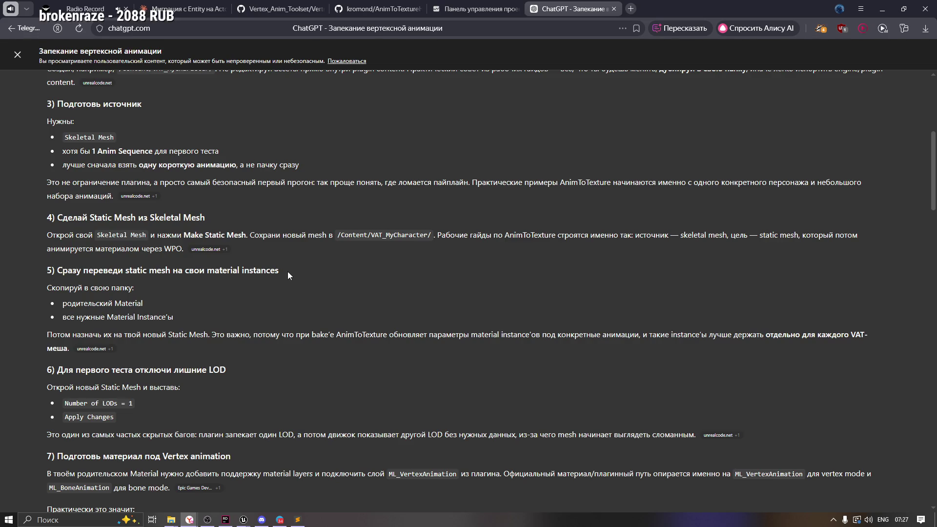
{"action": "left_click_drag", "start_coordinate": [289, 275], "coordinate": [208, 272]}
{"action": "left_click_drag", "start_coordinate": [83, 288], "coordinate": [150, 290]}
{"action": "left_click_drag", "start_coordinate": [78, 302], "coordinate": [151, 303]}
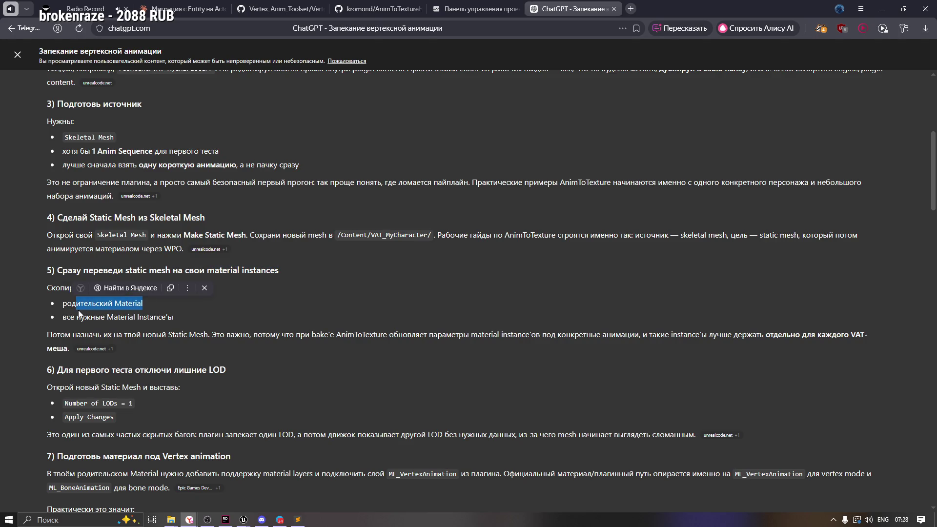
{"action": "left_click_drag", "start_coordinate": [63, 318], "coordinate": [180, 317]}
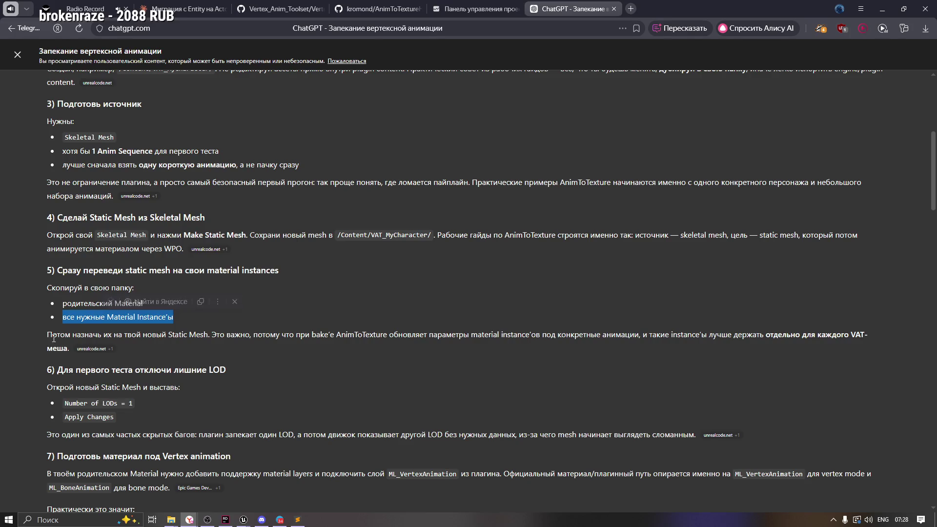
{"action": "left_click_drag", "start_coordinate": [52, 335], "coordinate": [240, 336]}
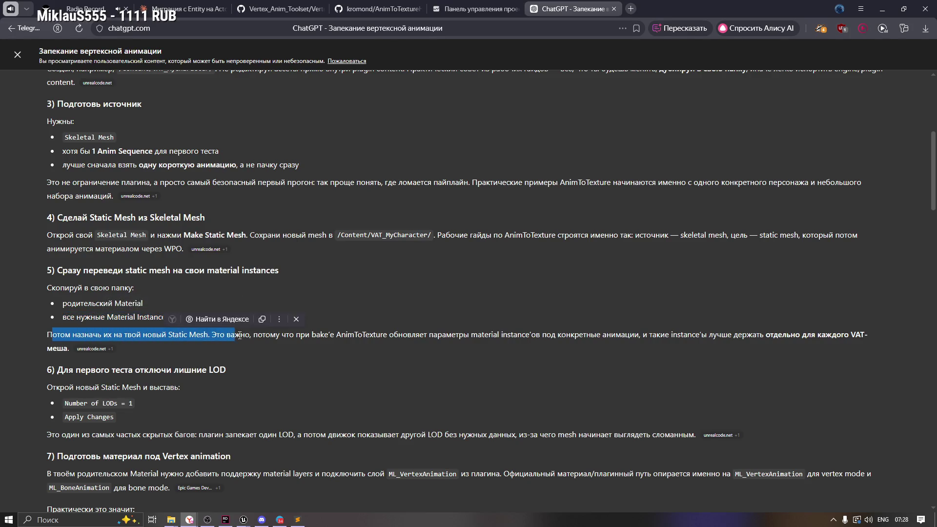
{"action": "key", "text": "alt+Tab"}
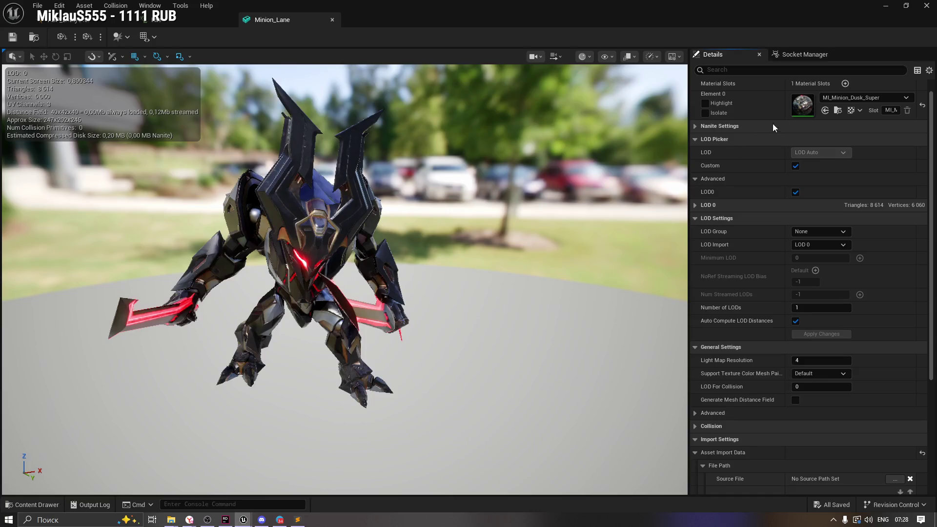
Step: Copy MI_Minion_Dusk_Super into the VAT folder
{"action": "left_click", "coordinate": [838, 110]}
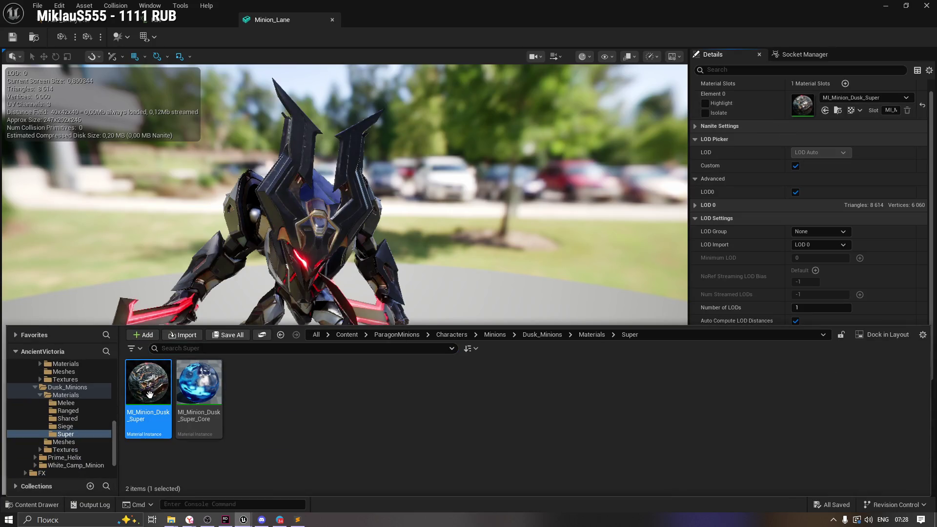
{"action": "scroll", "coordinate": [114, 438], "scroll_direction": "up", "scroll_amount": 1}
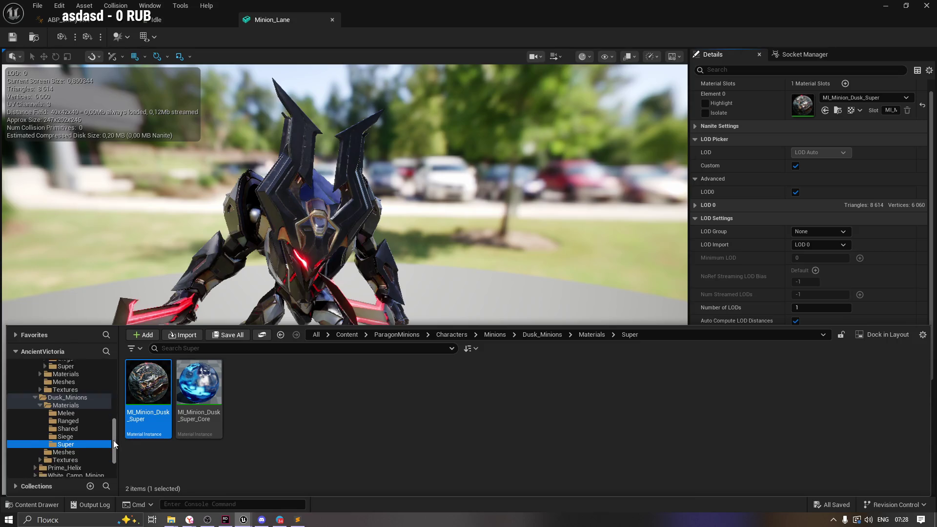
{"action": "scroll", "coordinate": [113, 446], "scroll_direction": "down", "scroll_amount": 5}
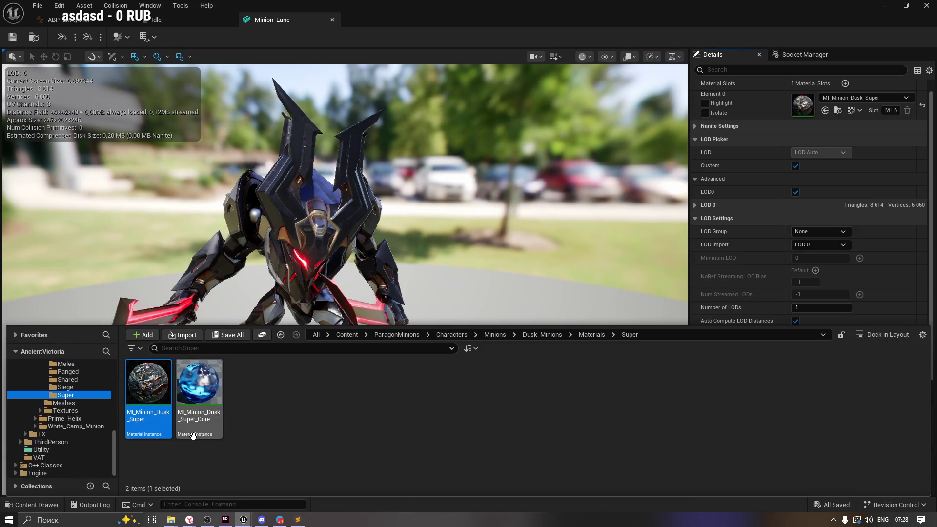
{"action": "mouse_move", "coordinate": [149, 387]}
{"action": "left_mouse_down"}
{"action": "mouse_move", "coordinate": [76, 462]}
{"action": "mouse_move", "coordinate": [65, 461]}
{"action": "left_mouse_up"}
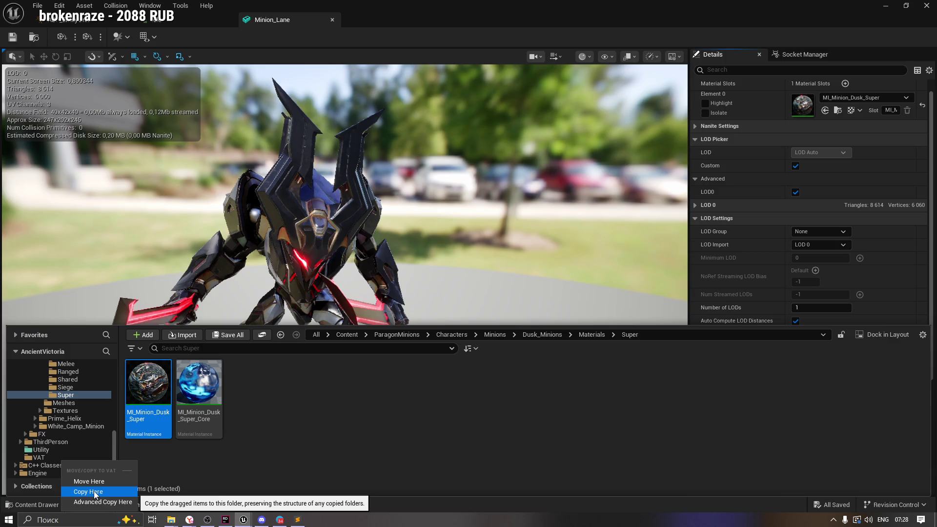
{"action": "left_click", "coordinate": [94, 491]}
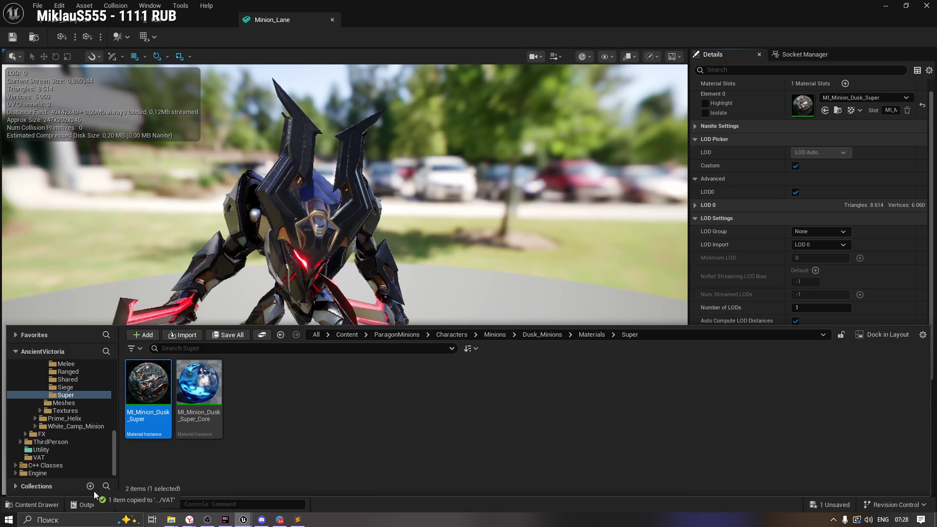
Step: Assign the VAT copy to Minion_Lane's Element 0 material slot and save the mesh
{"action": "left_click", "coordinate": [39, 458]}
{"action": "left_click", "coordinate": [136, 395]}
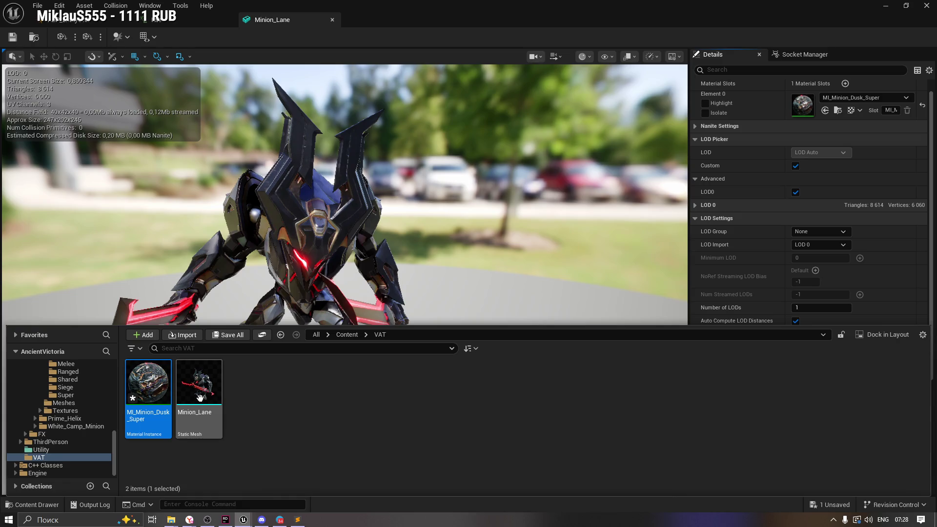
{"action": "left_click", "coordinate": [199, 395]}
{"action": "mouse_move", "coordinate": [147, 386]}
{"action": "left_mouse_down"}
{"action": "mouse_move", "coordinate": [830, 100]}
{"action": "mouse_move", "coordinate": [816, 107]}
{"action": "left_mouse_up"}
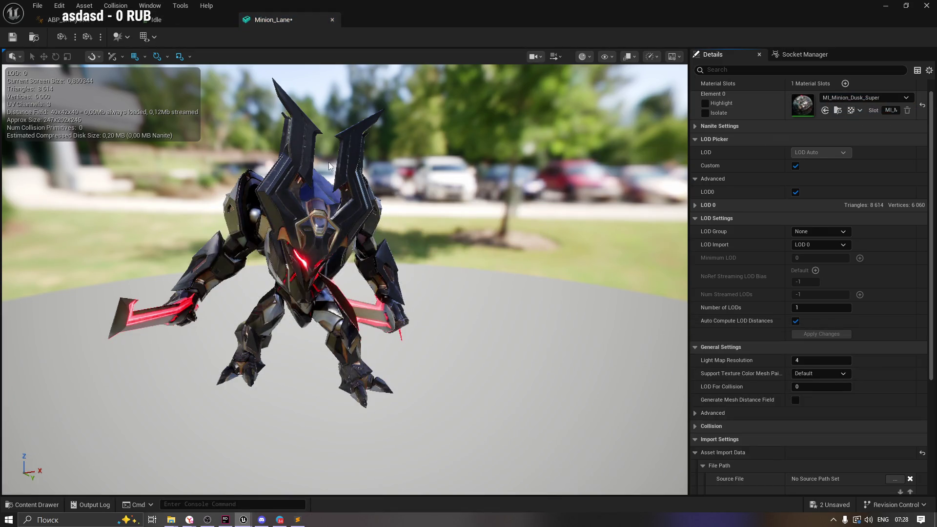
{"action": "left_click", "coordinate": [12, 37]}
Step: Save the copied material instance and close the instance and mesh editors
{"action": "left_click", "coordinate": [30, 504]}
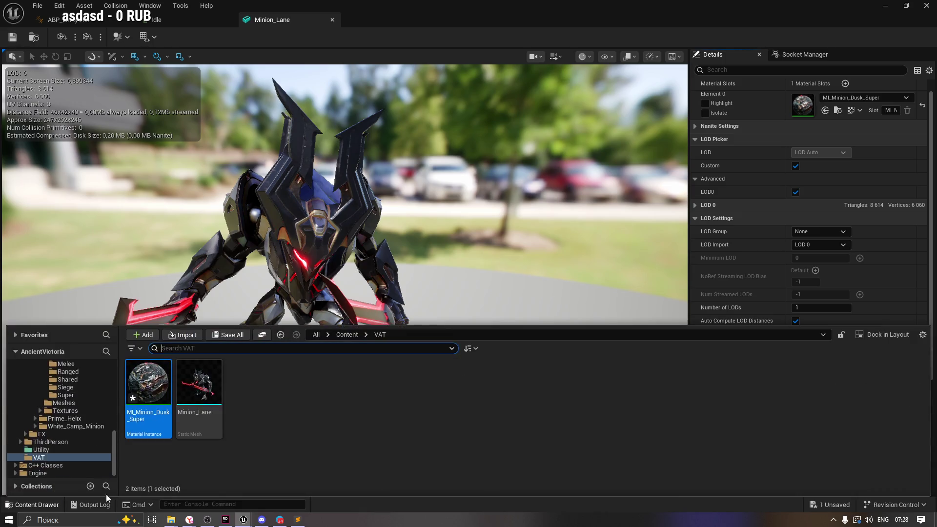
{"action": "double_click", "coordinate": [142, 386]}
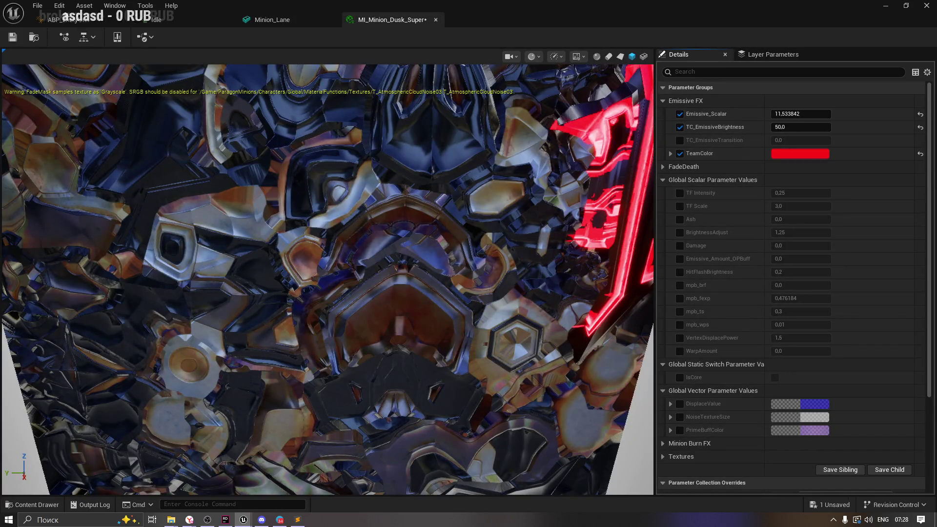
{"action": "key", "text": "ctrl+s"}
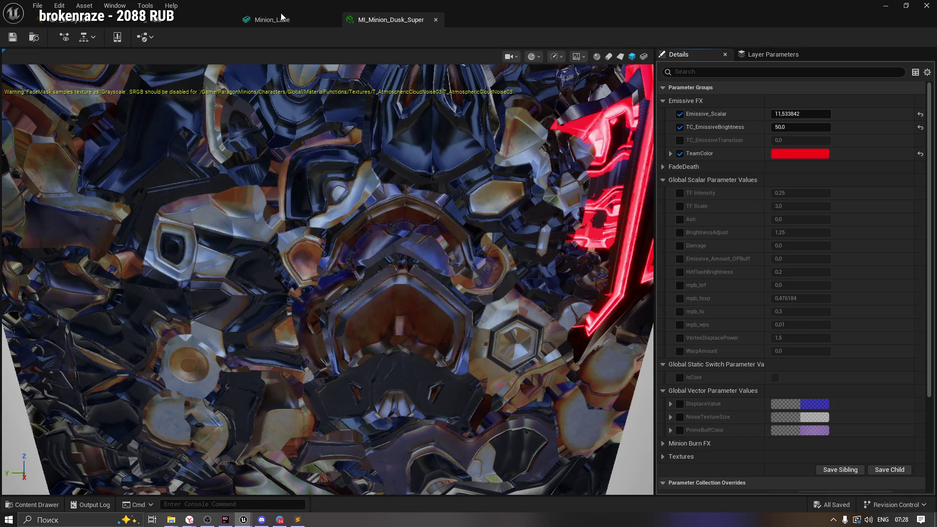
{"action": "left_click", "coordinate": [435, 19]}
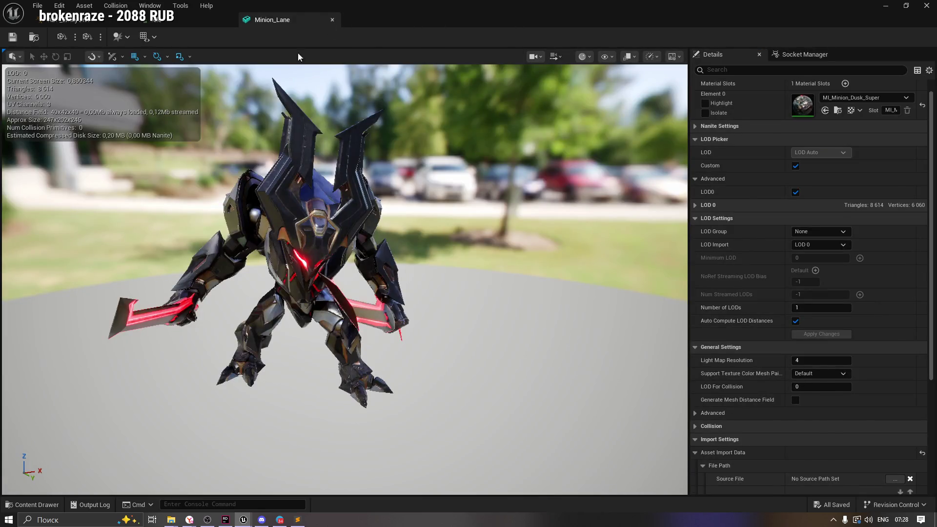
{"action": "left_click", "coordinate": [332, 20]}
{"action": "mouse_move", "coordinate": [195, 509]}
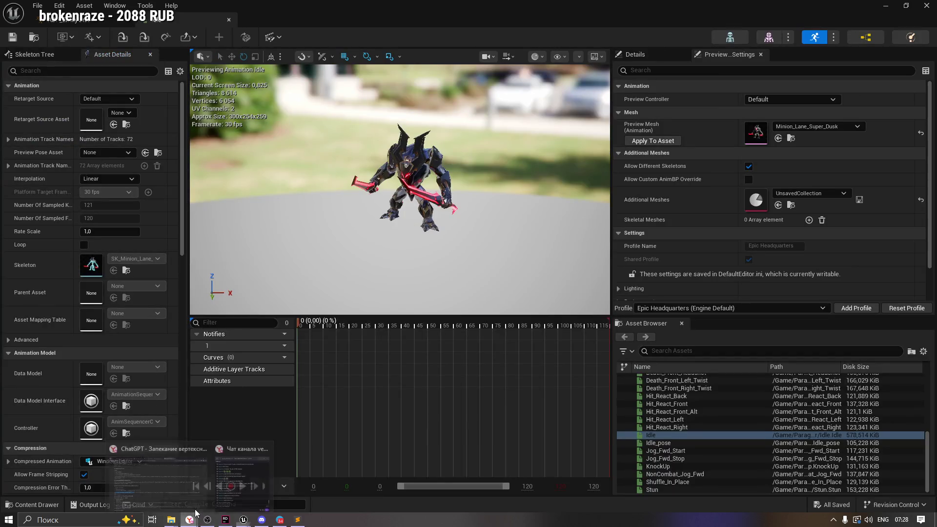
{"action": "left_click", "coordinate": [193, 488]}
{"action": "left_click", "coordinate": [245, 333]}
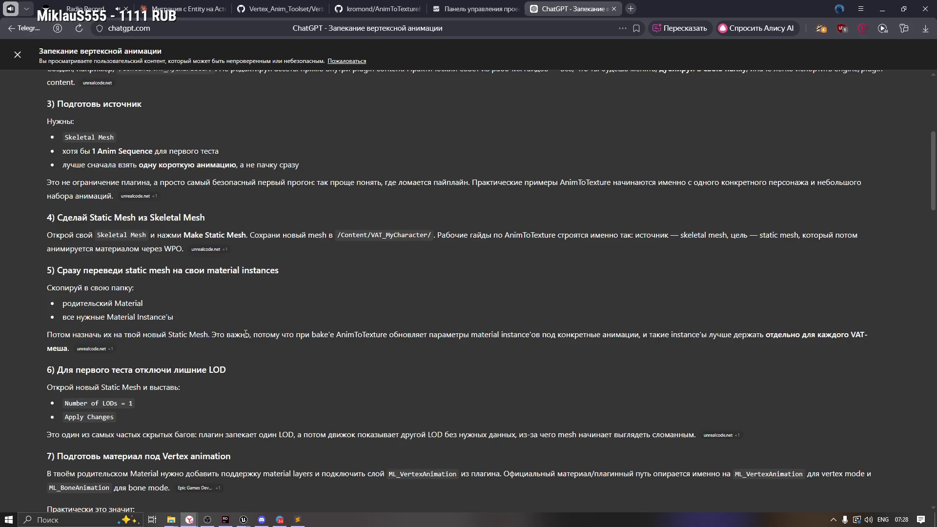
{"action": "scroll", "coordinate": [246, 337], "scroll_direction": "down", "scroll_amount": 3}
{"action": "scroll", "coordinate": [195, 275], "scroll_direction": "up", "scroll_amount": 1}
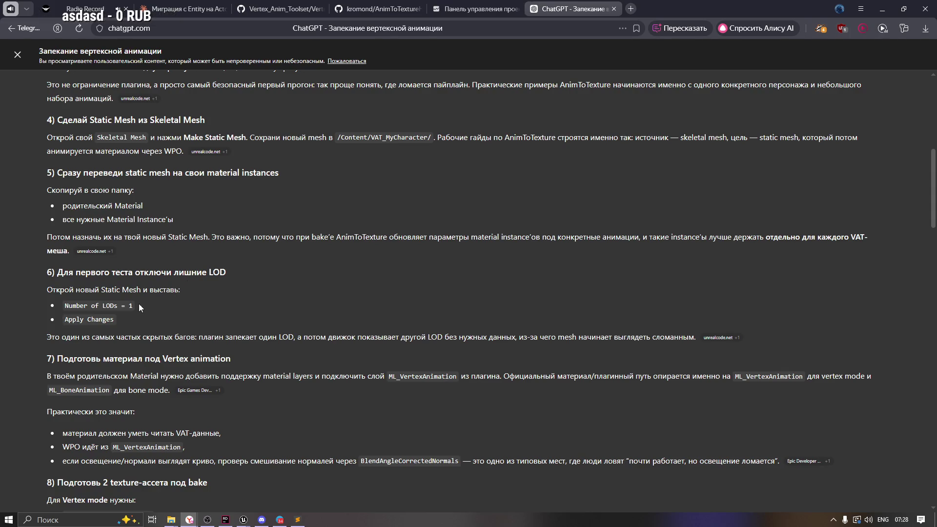
{"action": "mouse_move", "coordinate": [56, 271]}
{"action": "left_mouse_down"}
{"action": "mouse_move", "coordinate": [63, 291]}
{"action": "mouse_move", "coordinate": [134, 339]}
{"action": "mouse_move", "coordinate": [390, 338]}
{"action": "left_mouse_up"}
{"action": "left_click", "coordinate": [252, 340]}
{"action": "scroll", "coordinate": [171, 356], "scroll_direction": "down", "scroll_amount": 2}
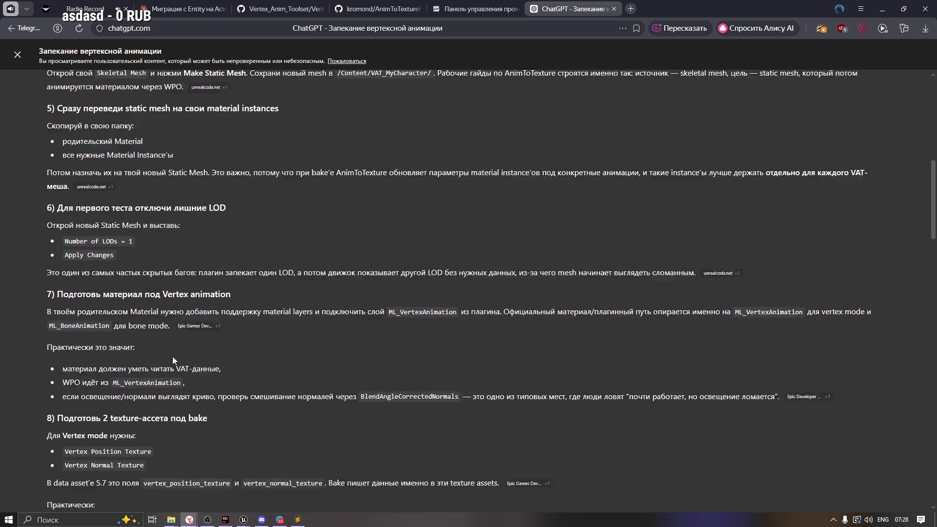
{"action": "mouse_move", "coordinate": [145, 261]}
{"action": "left_mouse_down"}
{"action": "mouse_move", "coordinate": [210, 263]}
{"action": "mouse_move", "coordinate": [273, 243]}
{"action": "mouse_move", "coordinate": [231, 262]}
{"action": "left_mouse_up"}
{"action": "left_click_drag", "start_coordinate": [77, 279], "coordinate": [160, 276]}
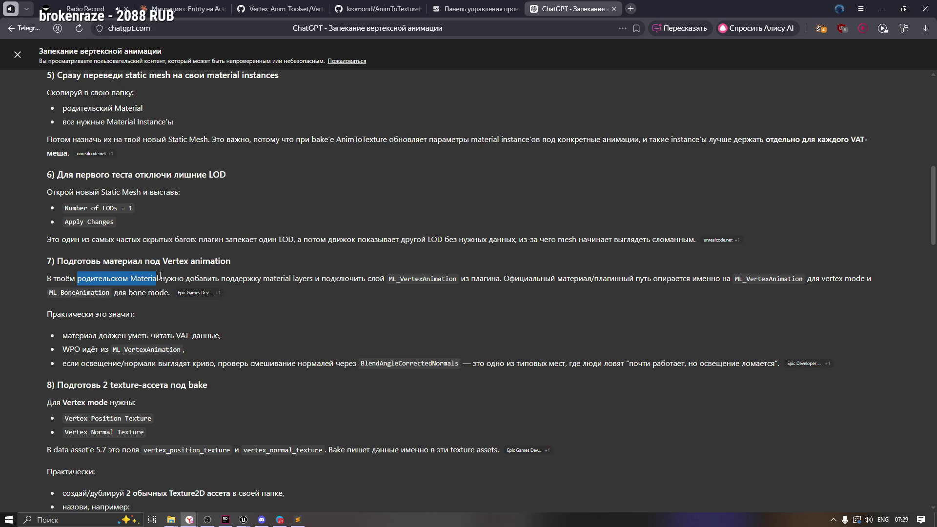
{"action": "left_click", "coordinate": [252, 276]}
{"action": "left_click_drag", "start_coordinate": [264, 279], "coordinate": [316, 279]}
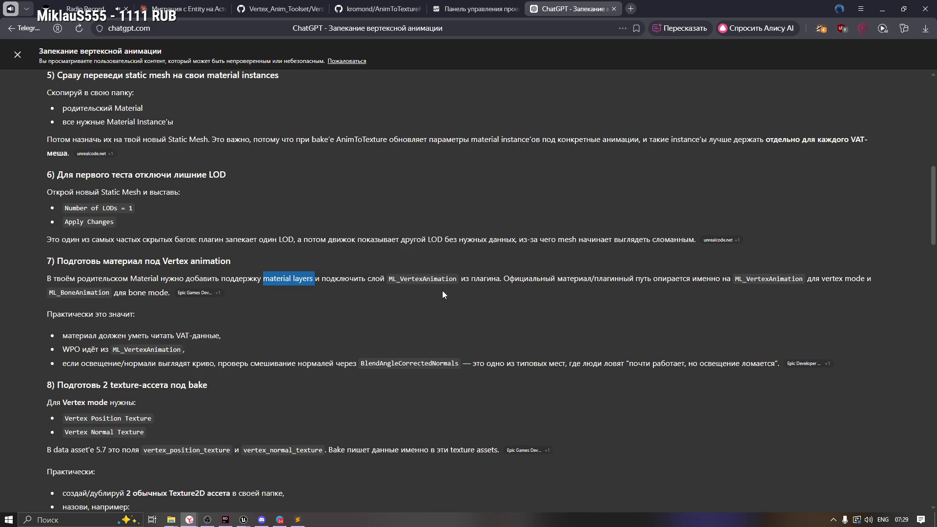
{"action": "left_click", "coordinate": [475, 278]}
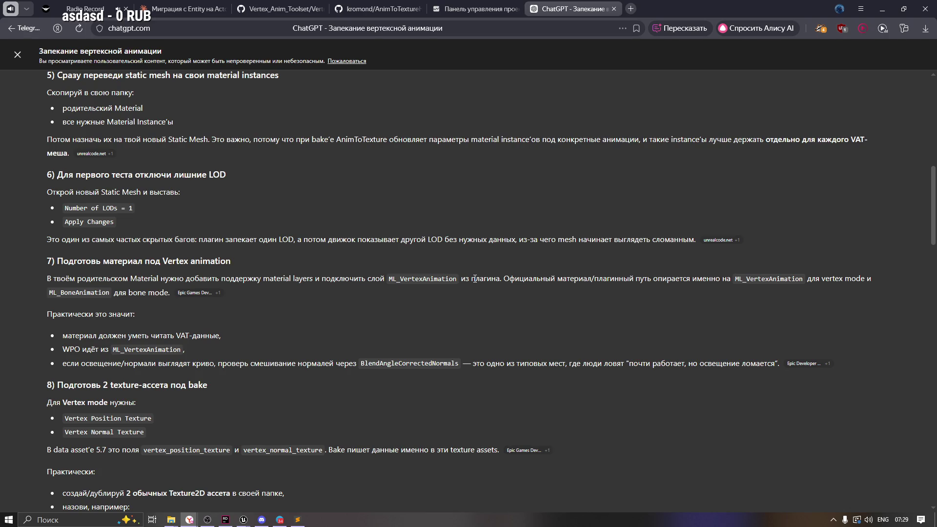
{"action": "left_click_drag", "start_coordinate": [71, 278], "coordinate": [184, 279]}
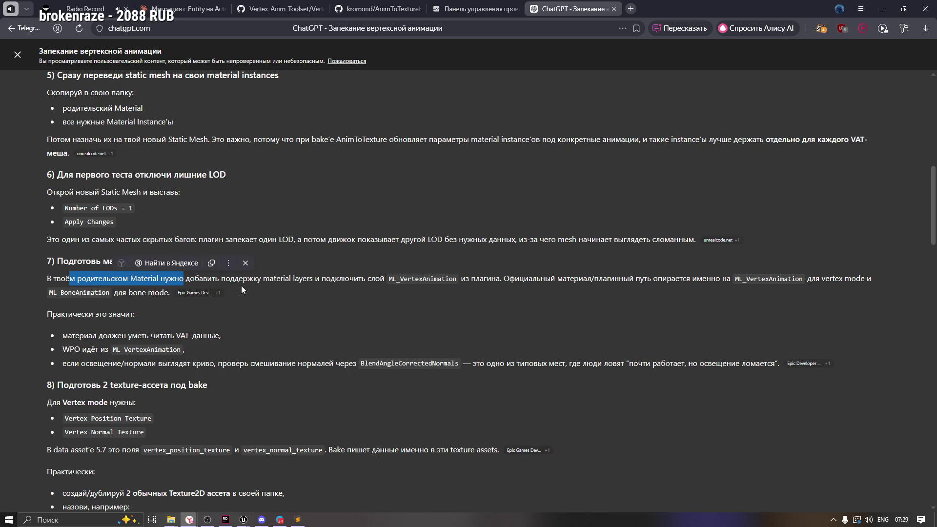
{"action": "key", "text": "alt+Tab"}
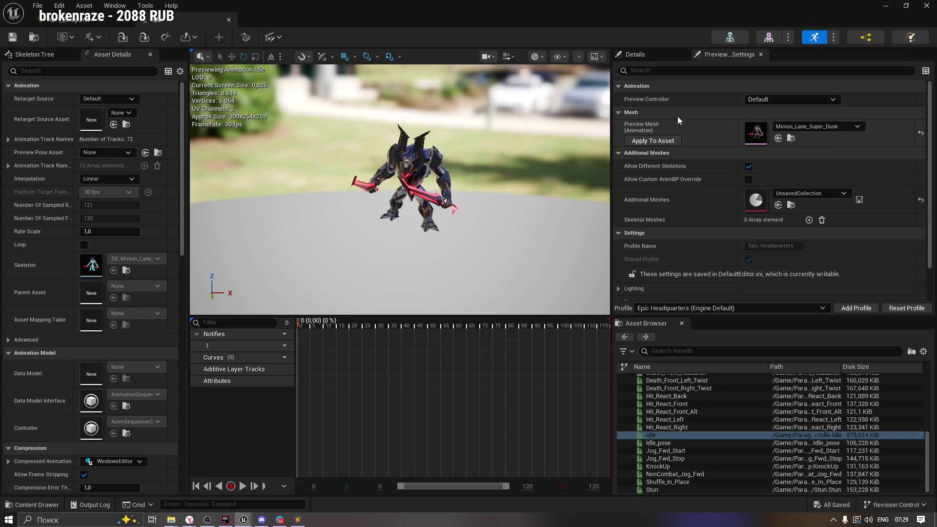
Step: Close the Idle and animation blueprint editors and open MI_Minion_Dusk_Super from VAT
{"action": "left_click", "coordinate": [227, 21]}
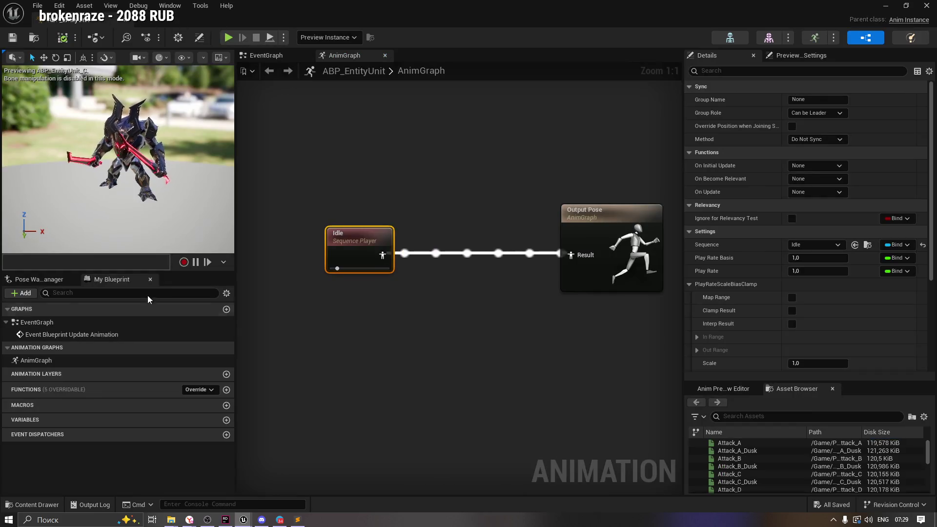
{"action": "left_click", "coordinate": [120, 19]}
{"action": "left_click", "coordinate": [37, 505]}
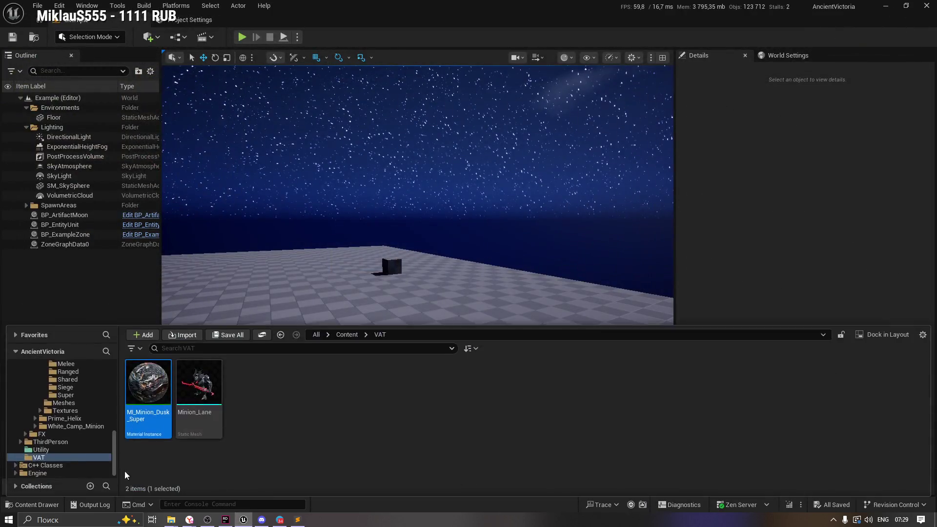
{"action": "left_click", "coordinate": [199, 383]}
{"action": "left_click", "coordinate": [153, 379]}
{"action": "double_click", "coordinate": [141, 389]}
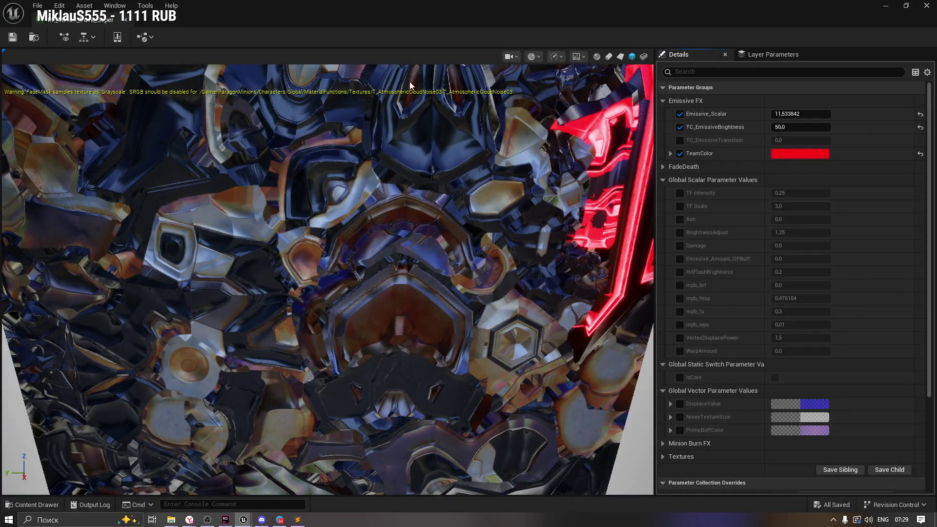
{"action": "scroll", "coordinate": [781, 195], "scroll_direction": "down", "scroll_amount": 4}
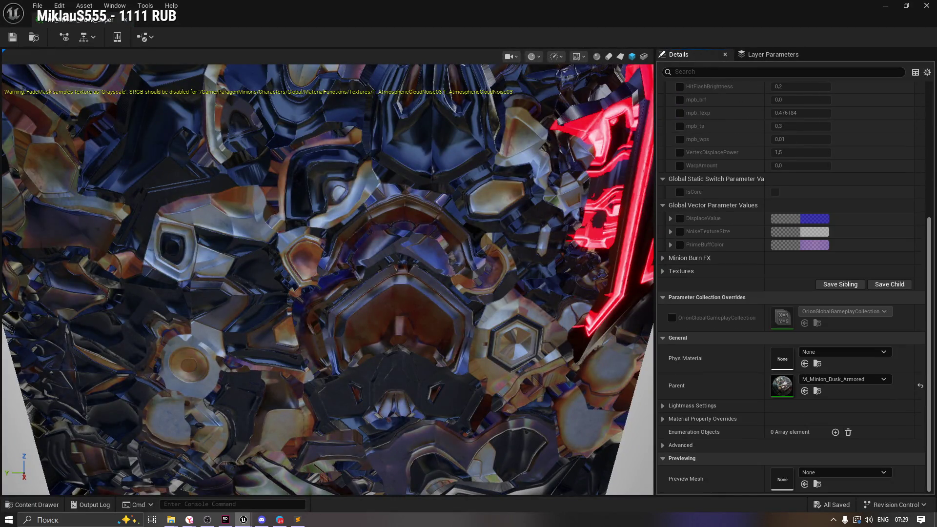
Step: Follow the parent chain through M_Minion_Dusk_Armored and open M_Minion_Dusk_Parent
{"action": "left_click", "coordinate": [817, 391]}
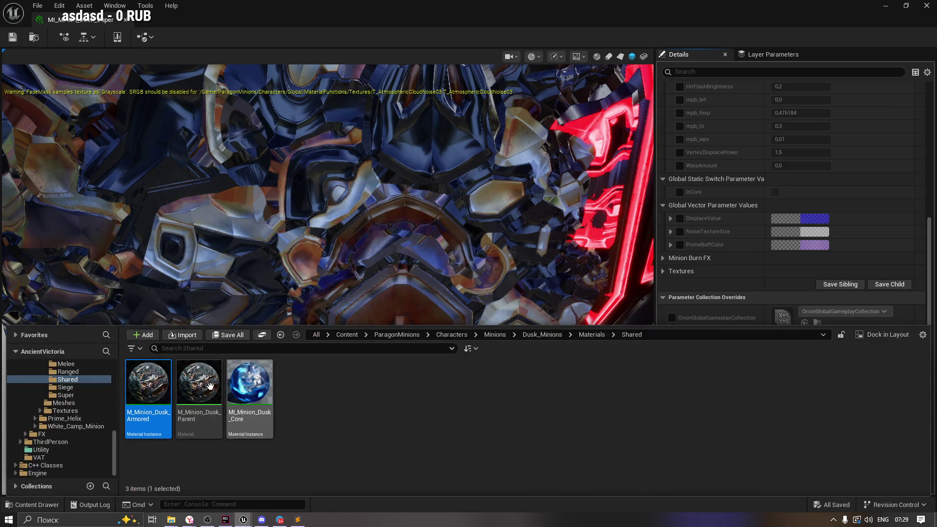
{"action": "double_click", "coordinate": [148, 385]}
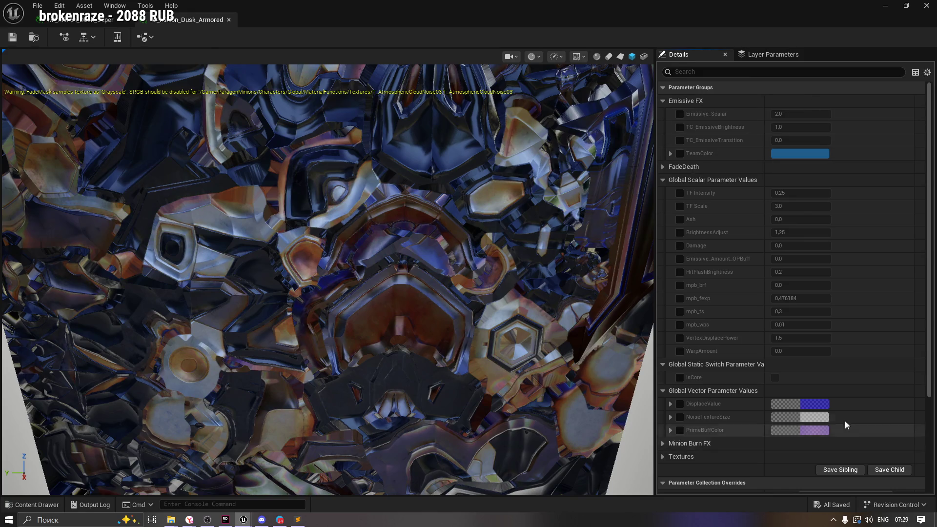
{"action": "scroll", "coordinate": [891, 331], "scroll_direction": "down", "scroll_amount": 2}
{"action": "scroll", "coordinate": [891, 330], "scroll_direction": "down", "scroll_amount": 6}
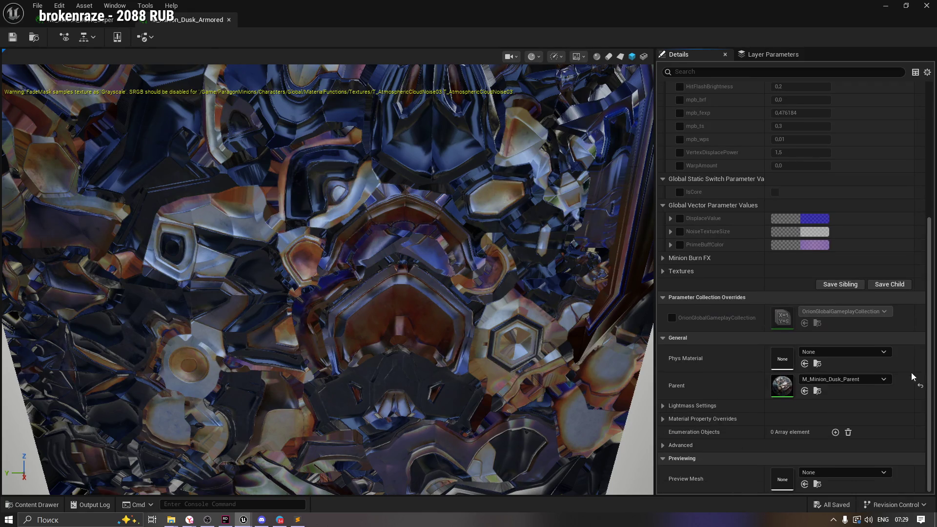
{"action": "left_click", "coordinate": [820, 392]}
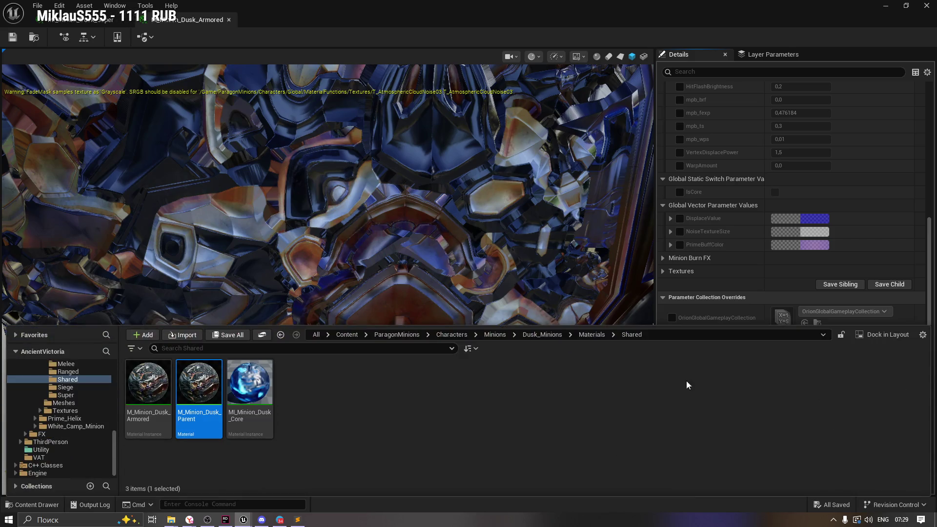
{"action": "double_click", "coordinate": [200, 388]}
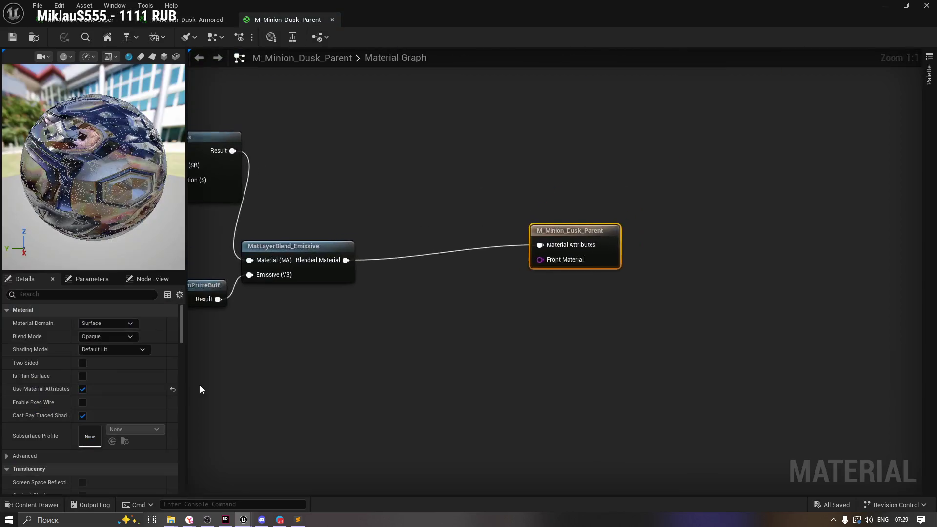
Step: Survey M_Minion_Dusk_Parent's graph, filter Details by 'La', then return to the ChatGPT guide
{"action": "left_click_drag", "start_coordinate": [404, 230], "coordinate": [711, 270]}
{"action": "scroll", "coordinate": [711, 271], "scroll_direction": "down", "scroll_amount": 2}
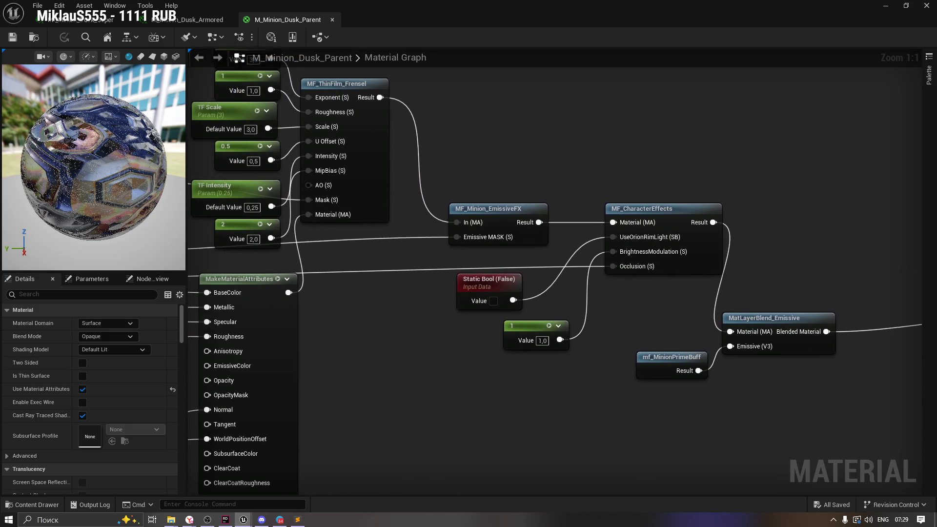
{"action": "scroll", "coordinate": [472, 322], "scroll_direction": "up", "scroll_amount": 1}
{"action": "scroll", "coordinate": [473, 322], "scroll_direction": "down", "scroll_amount": 5}
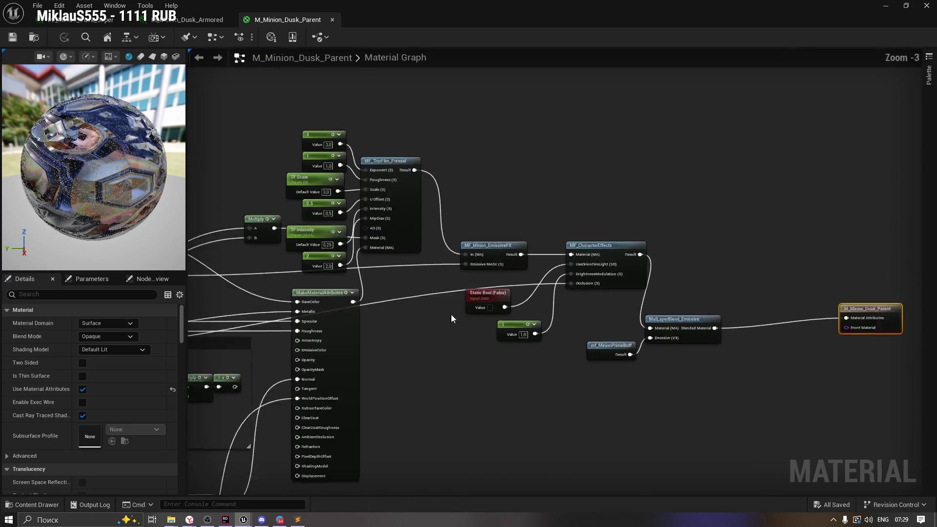
{"action": "scroll", "coordinate": [586, 271], "scroll_direction": "up", "scroll_amount": 4}
{"action": "scroll", "coordinate": [585, 272], "scroll_direction": "up", "scroll_amount": 2}
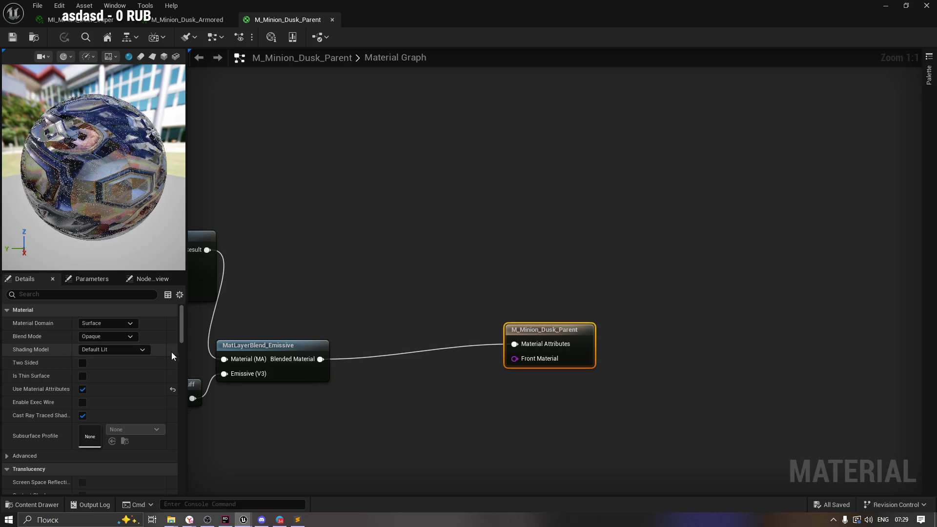
{"action": "left_click", "coordinate": [74, 295]}
{"action": "type", "text": "La"}
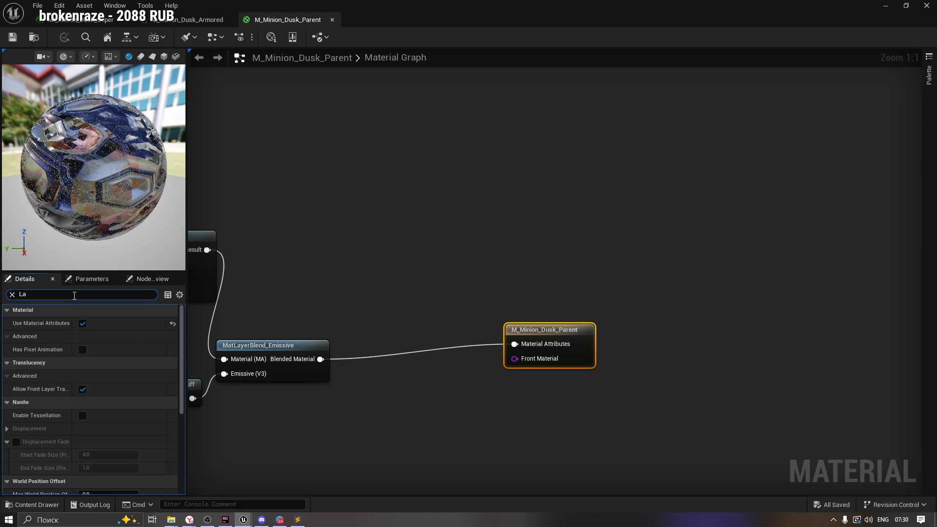
{"action": "type", "text": "y"}
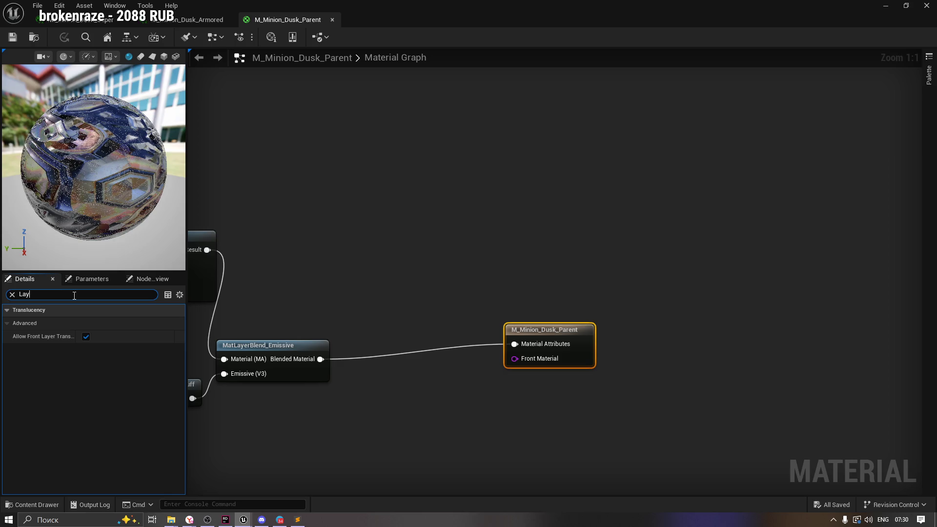
{"action": "key", "text": "BackSpace"}
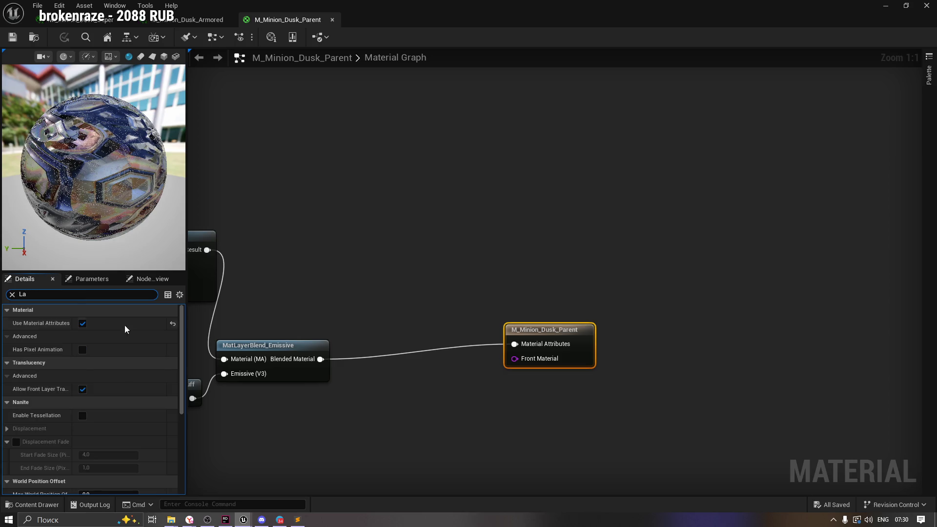
{"action": "mouse_move", "coordinate": [190, 520]}
{"action": "left_click", "coordinate": [156, 476]}
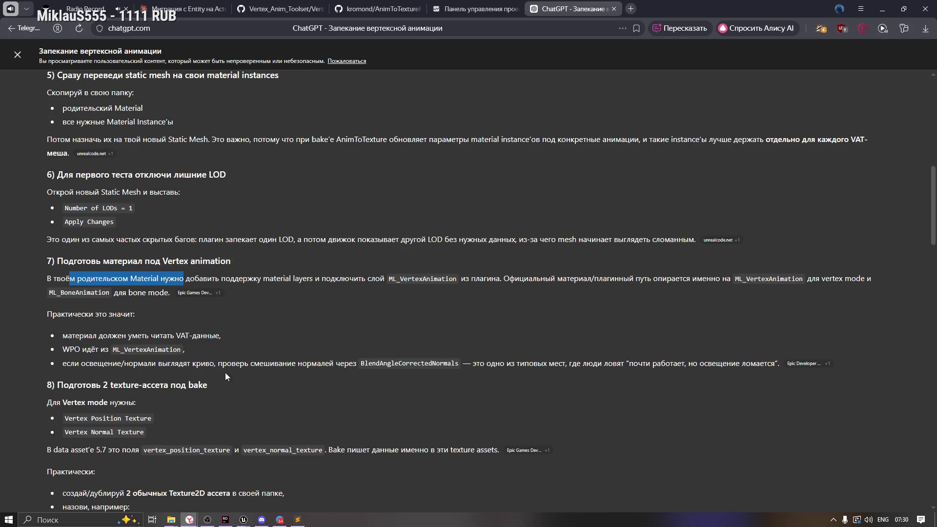
Step: Reread the guide's material layers and ML_VertexAnimation note, then return to Unreal
{"action": "left_click", "coordinate": [258, 279]}
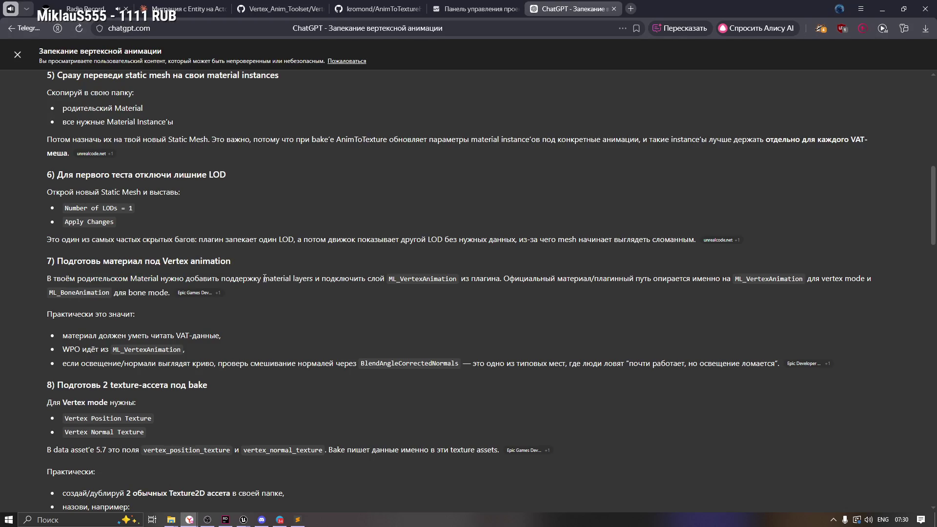
{"action": "left_click_drag", "start_coordinate": [264, 278], "coordinate": [314, 279]}
{"action": "left_click", "coordinate": [366, 281]}
{"action": "left_click_drag", "start_coordinate": [386, 279], "coordinate": [456, 279]}
{"action": "left_click", "coordinate": [301, 281]}
{"action": "key", "text": "alt+Tab"}
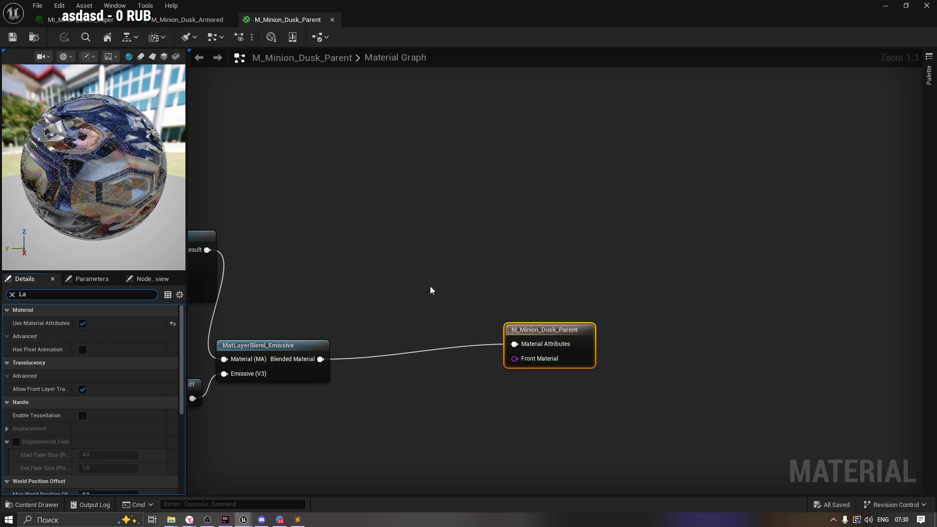
Step: Search the node list for 'ML' without adding anything, and clear the Details filter
{"action": "right_click", "coordinate": [382, 202]}
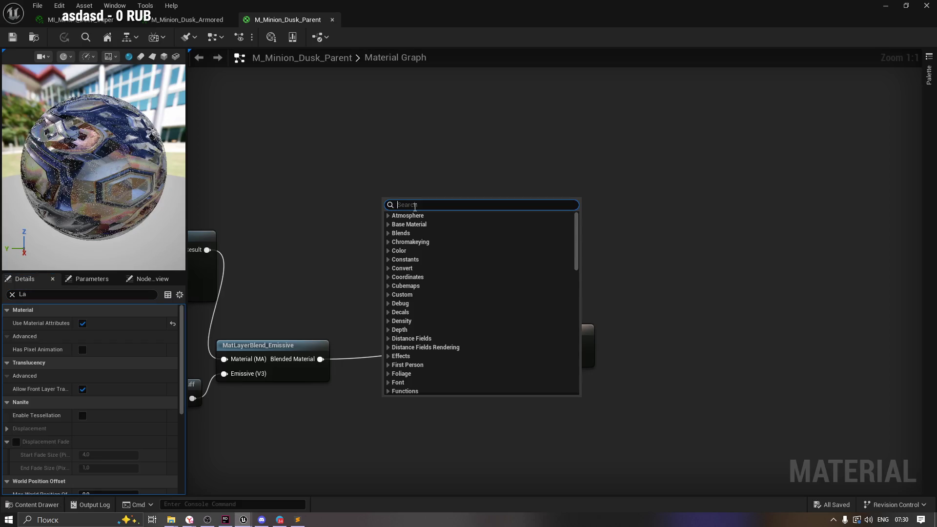
{"action": "type", "text": "ML_"}
{"action": "key", "text": "BackSpace"}
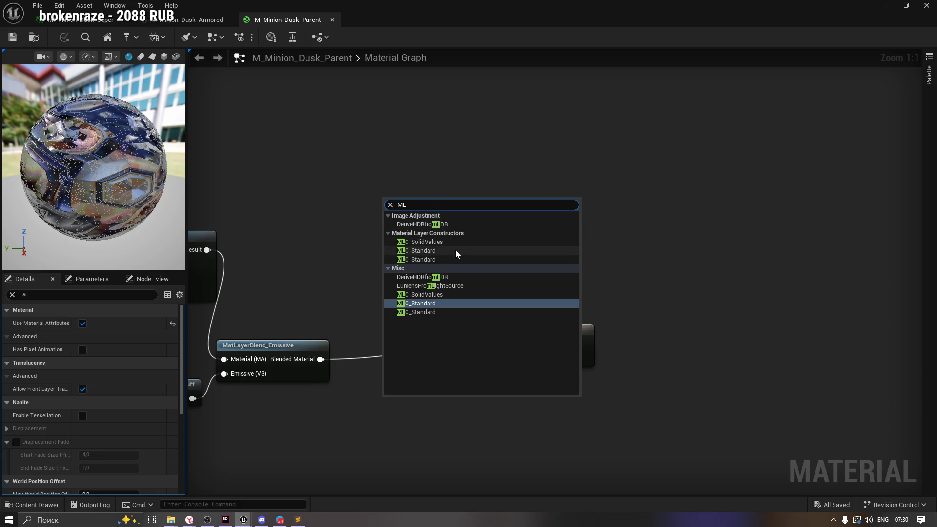
{"action": "left_click", "coordinate": [343, 220]}
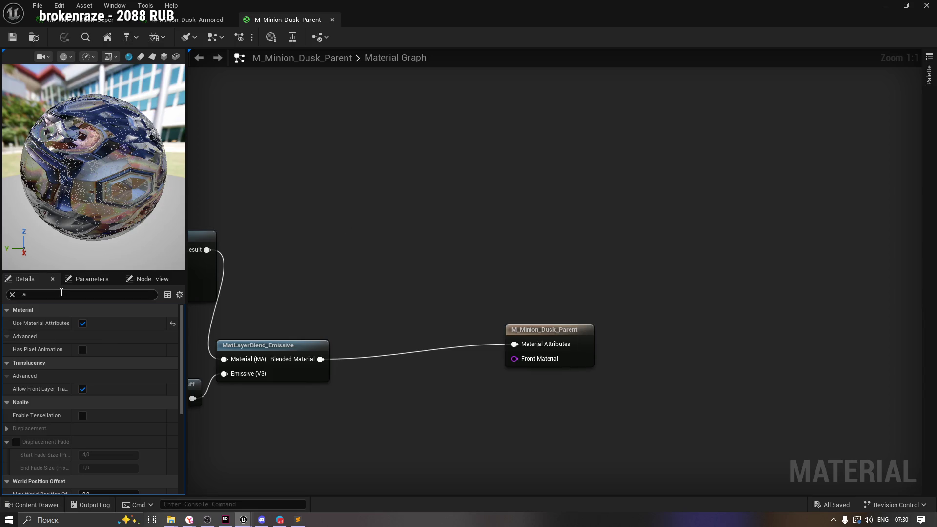
{"action": "left_click", "coordinate": [12, 295]}
Step: Inspect MakeMaterialAttributes, its input nodes and the material's parameter list
{"action": "left_click", "coordinate": [591, 329]}
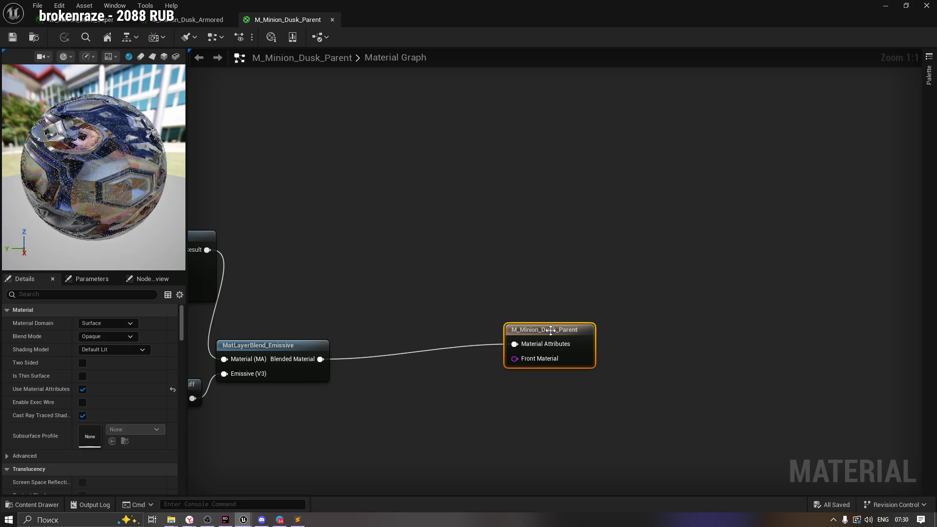
{"action": "key", "text": "Home"}
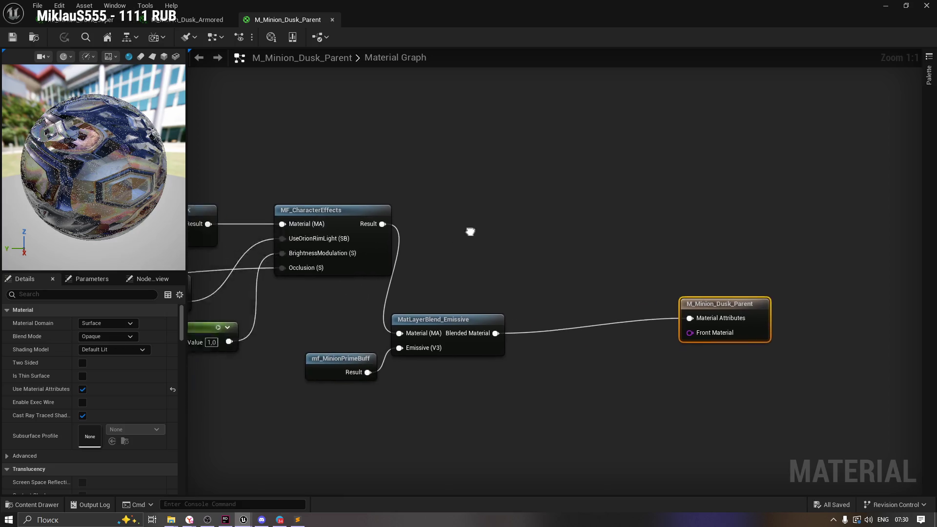
{"action": "scroll", "coordinate": [452, 296], "scroll_direction": "down", "scroll_amount": 3}
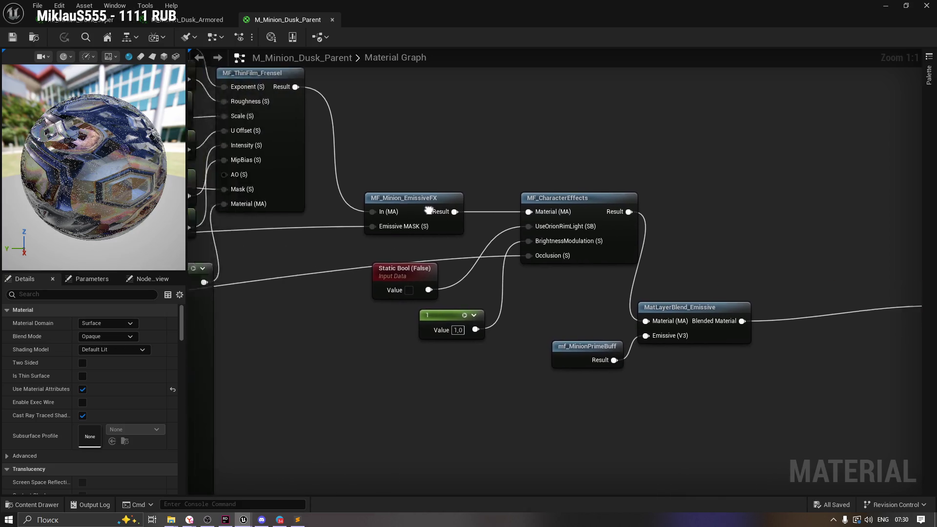
{"action": "scroll", "coordinate": [452, 297], "scroll_direction": "up", "scroll_amount": 2}
{"action": "mouse_move", "coordinate": [511, 330]}
{"action": "left_mouse_down"}
{"action": "mouse_move", "coordinate": [385, 282]}
{"action": "mouse_move", "coordinate": [460, 215]}
{"action": "left_mouse_up"}
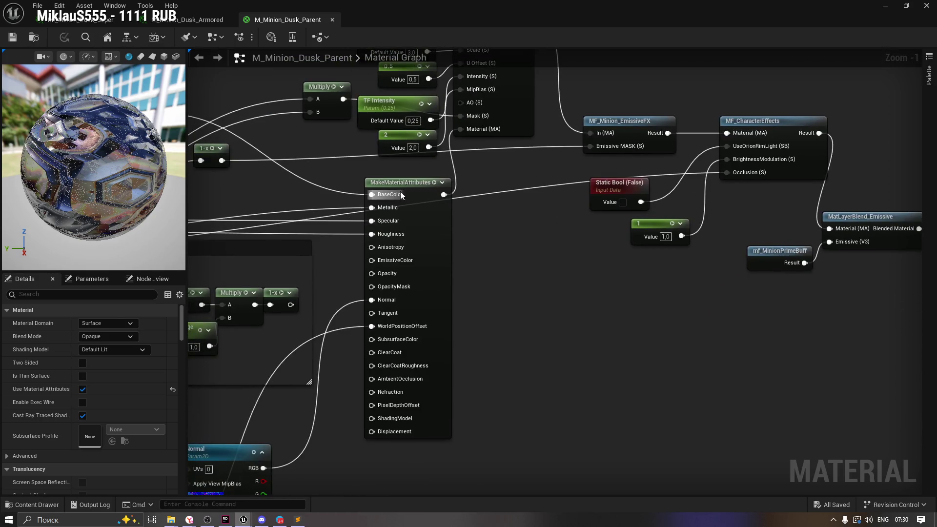
{"action": "left_click", "coordinate": [415, 278]}
{"action": "left_click_drag", "start_coordinate": [415, 278], "coordinate": [592, 234]}
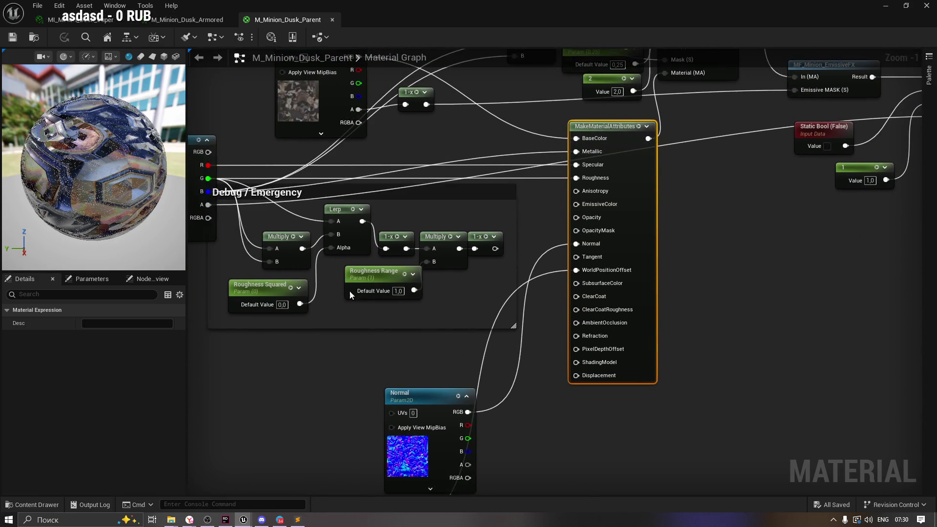
{"action": "left_click", "coordinate": [85, 278]}
{"action": "left_click", "coordinate": [39, 280]}
Step: Move the Texture Sample node below RGBAO and select the M_Minion_Dusk_Parent output node
{"action": "mouse_move", "coordinate": [719, 315]}
{"action": "left_mouse_down"}
{"action": "mouse_move", "coordinate": [862, 296]}
{"action": "mouse_move", "coordinate": [827, 316]}
{"action": "left_mouse_up"}
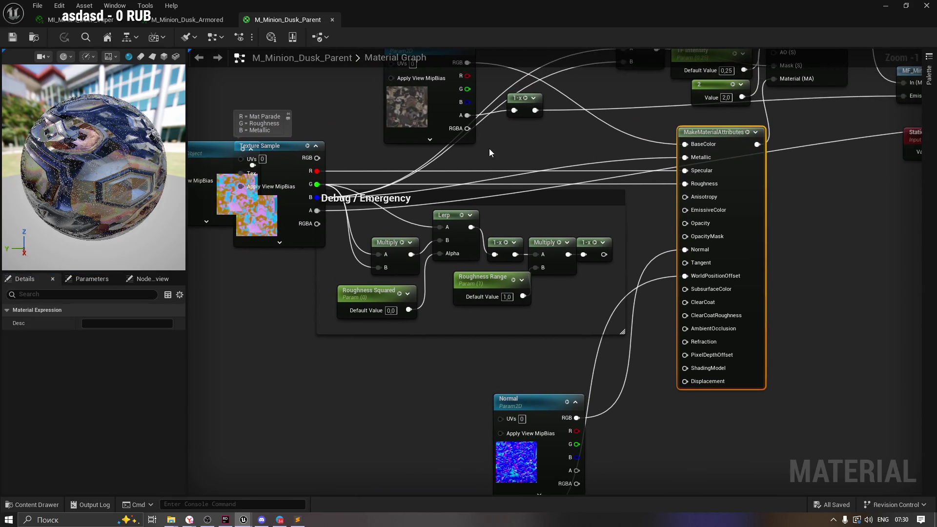
{"action": "mouse_move", "coordinate": [287, 164]}
{"action": "left_mouse_down"}
{"action": "mouse_move", "coordinate": [472, 220]}
{"action": "mouse_move", "coordinate": [391, 326]}
{"action": "mouse_move", "coordinate": [397, 290]}
{"action": "left_mouse_up"}
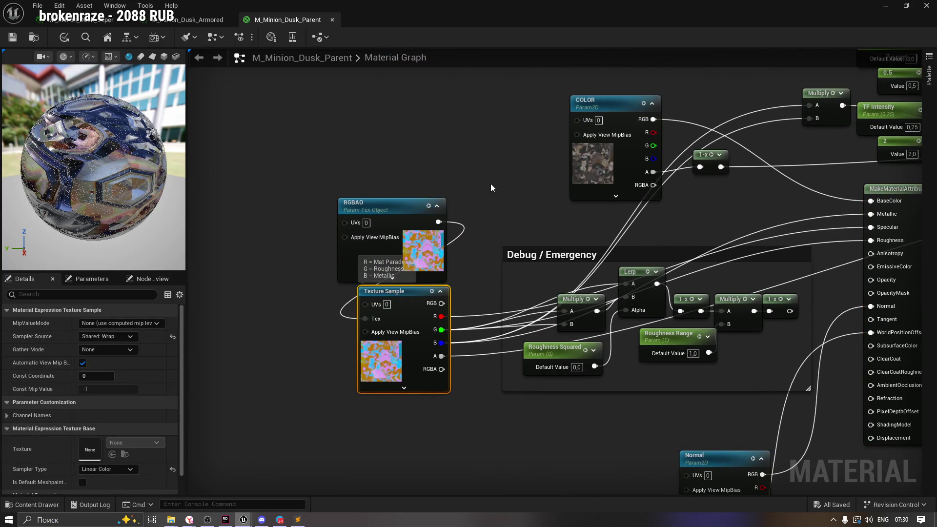
{"action": "left_click_drag", "start_coordinate": [490, 187], "coordinate": [217, 176]}
{"action": "left_click", "coordinate": [564, 224]}
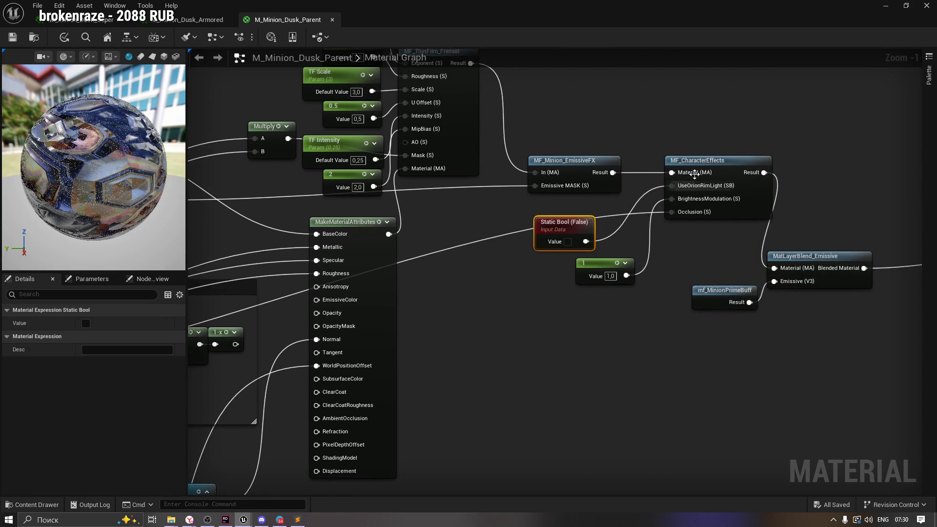
{"action": "left_click", "coordinate": [694, 174]}
{"action": "left_click_drag", "start_coordinate": [694, 174], "coordinate": [332, 189]}
{"action": "left_click", "coordinate": [718, 259]}
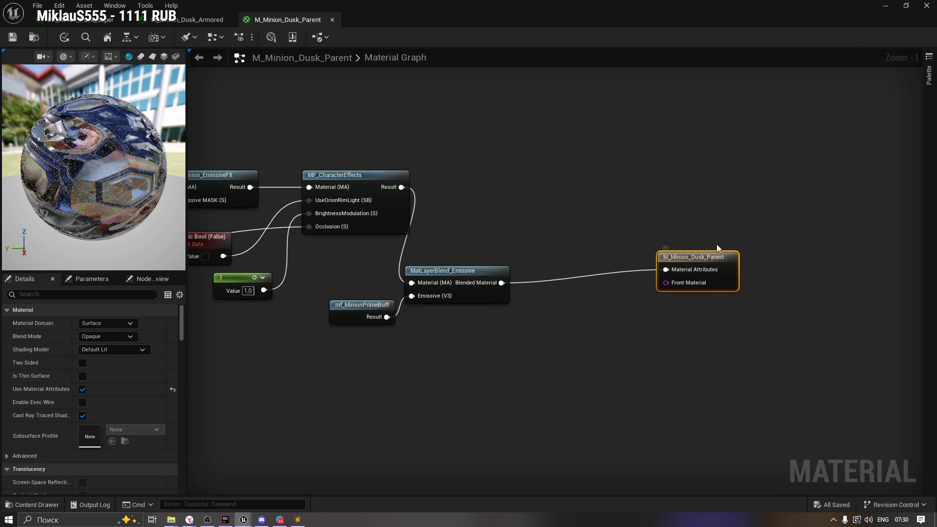
Step: Close the M_Minion_Dusk_Armored, M_Minion_Dusk_Parent and instance editors, answering the apply prompt, then return to ChatGPT
{"action": "left_click", "coordinate": [171, 6]}
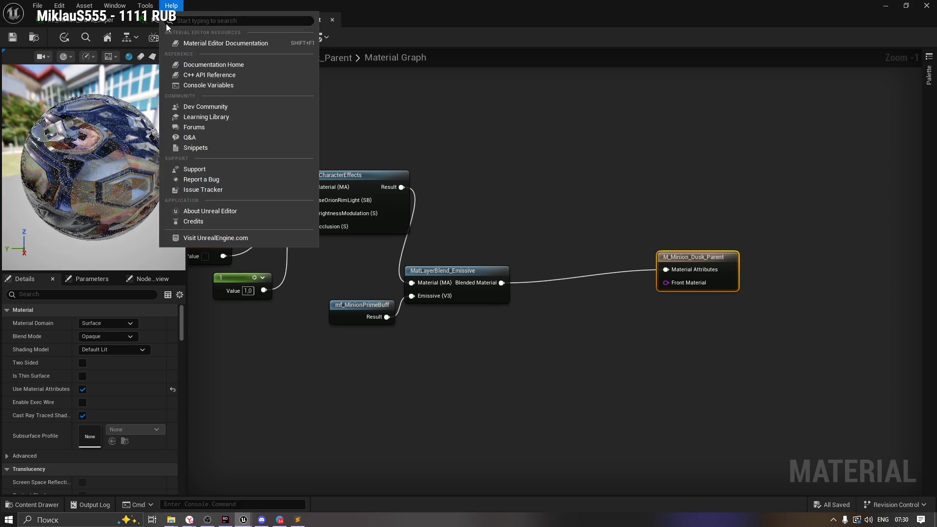
{"action": "left_click", "coordinate": [151, 19]}
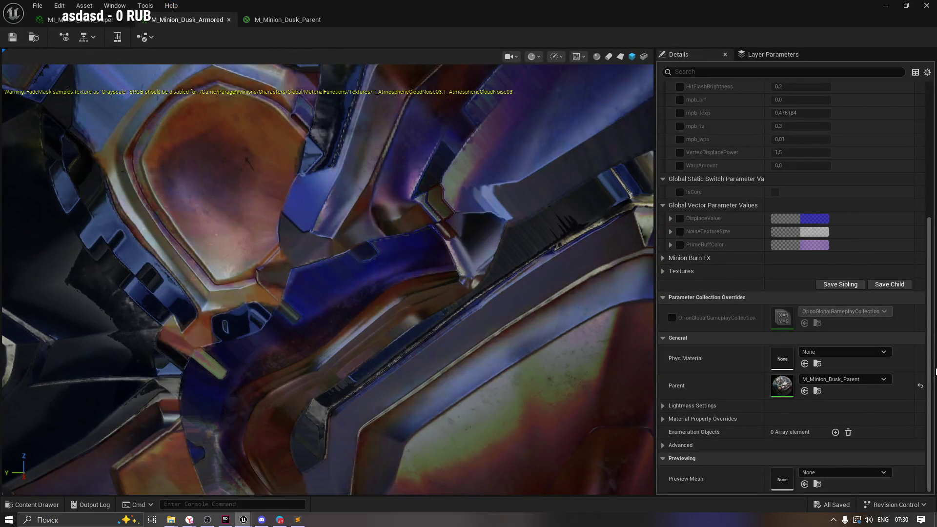
{"action": "left_click", "coordinate": [229, 20]}
{"action": "left_click", "coordinate": [229, 19]}
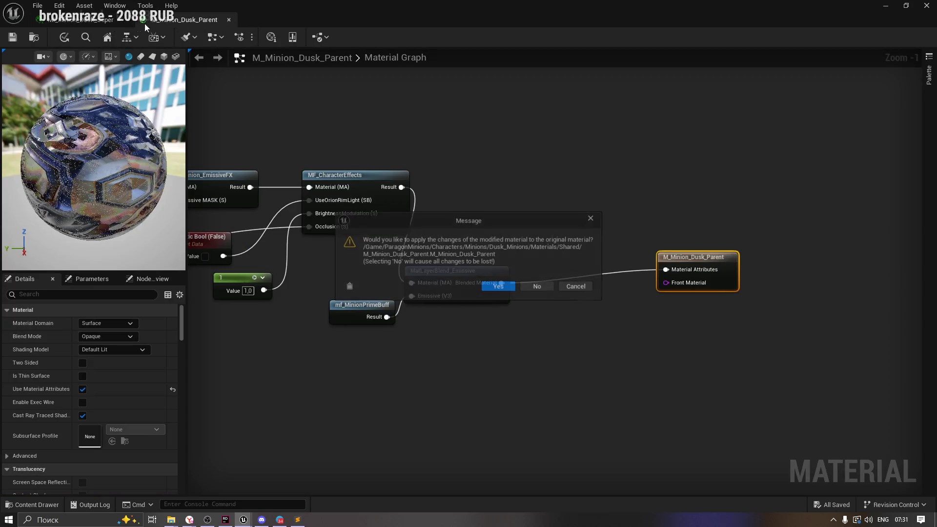
{"action": "left_click", "coordinate": [537, 288]}
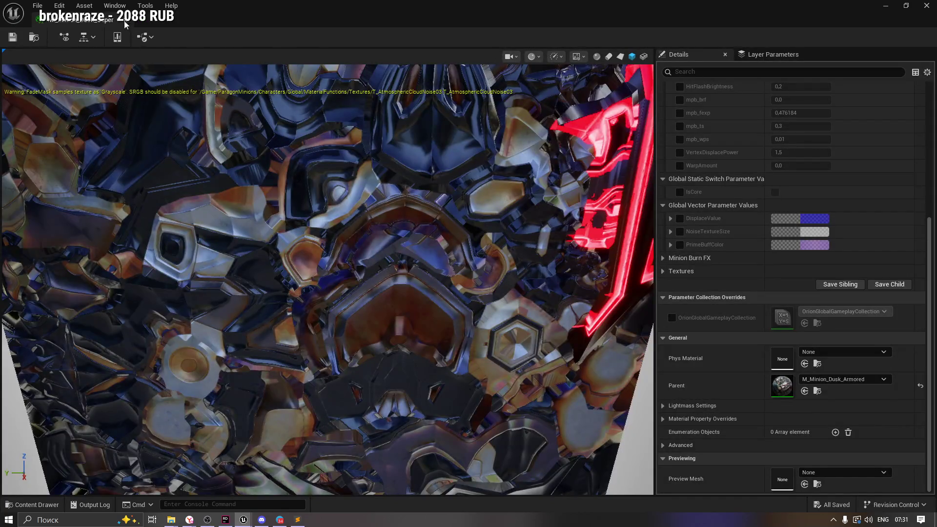
{"action": "left_click", "coordinate": [125, 20]}
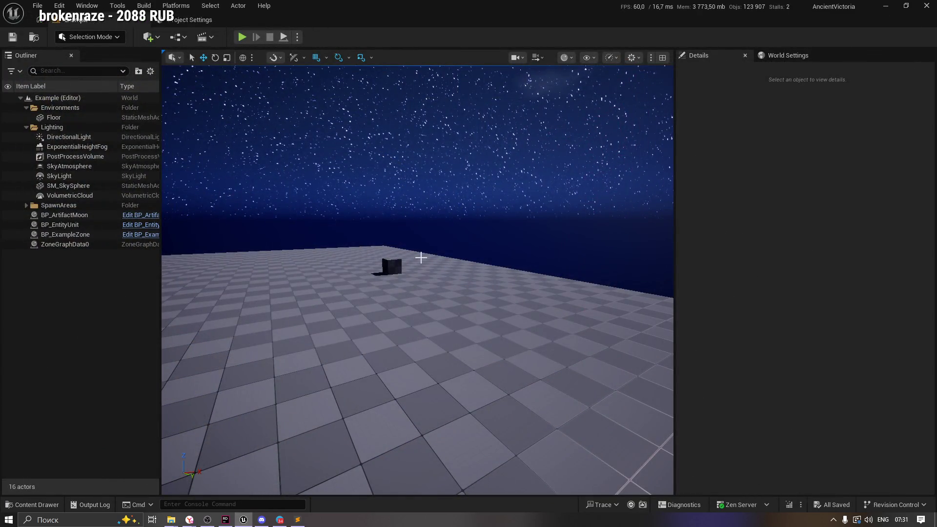
{"action": "key", "text": "alt+Tab"}
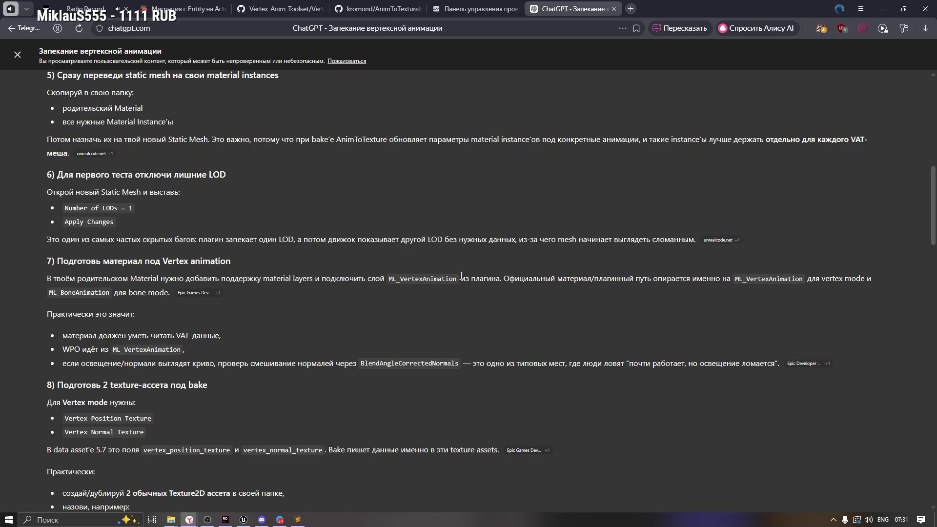
Step: Highlight ChatGPT's line that the material must read VAT data, then return to Unreal Editor
{"action": "left_click_drag", "start_coordinate": [461, 279], "coordinate": [509, 280]}
{"action": "left_click", "coordinate": [610, 282]}
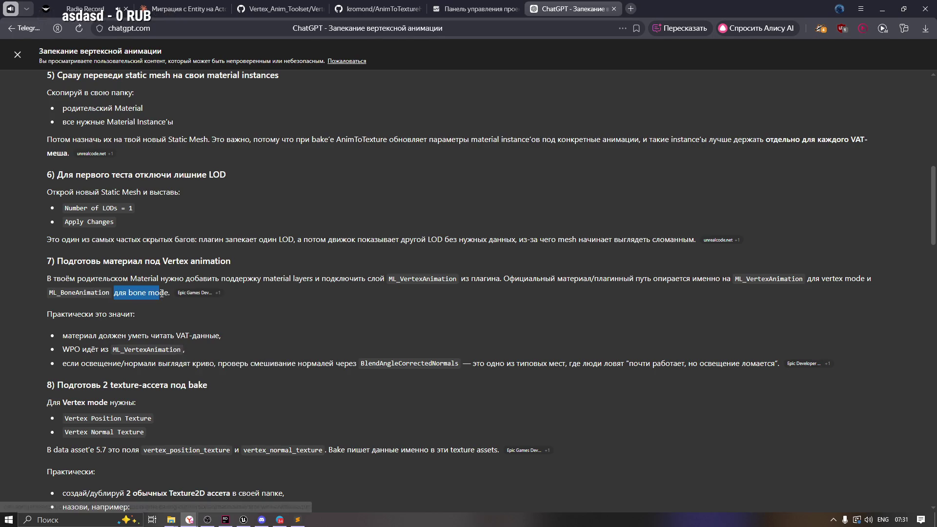
{"action": "left_click", "coordinate": [734, 282]}
{"action": "scroll", "coordinate": [441, 300], "scroll_direction": "down", "scroll_amount": 1}
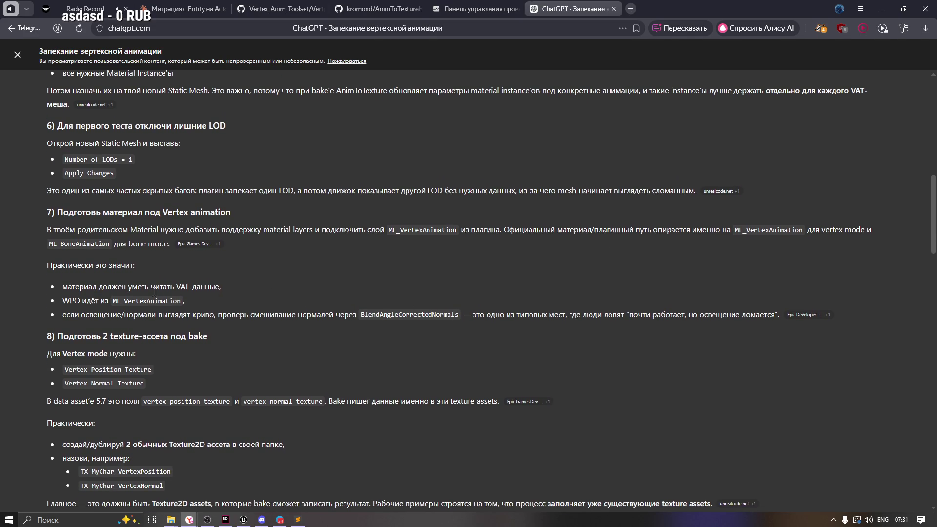
{"action": "left_click_drag", "start_coordinate": [127, 287], "coordinate": [222, 287]}
{"action": "left_click", "coordinate": [100, 286]}
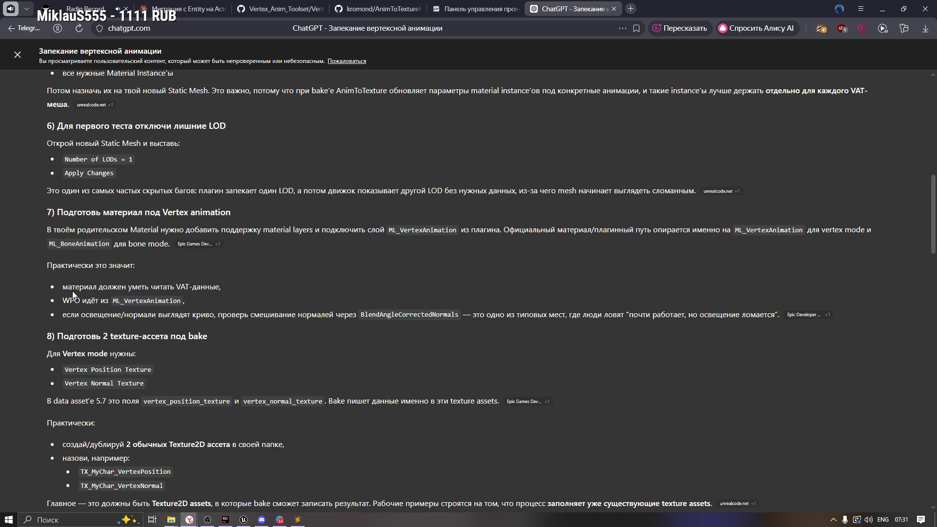
{"action": "left_click_drag", "start_coordinate": [61, 285], "coordinate": [222, 293]}
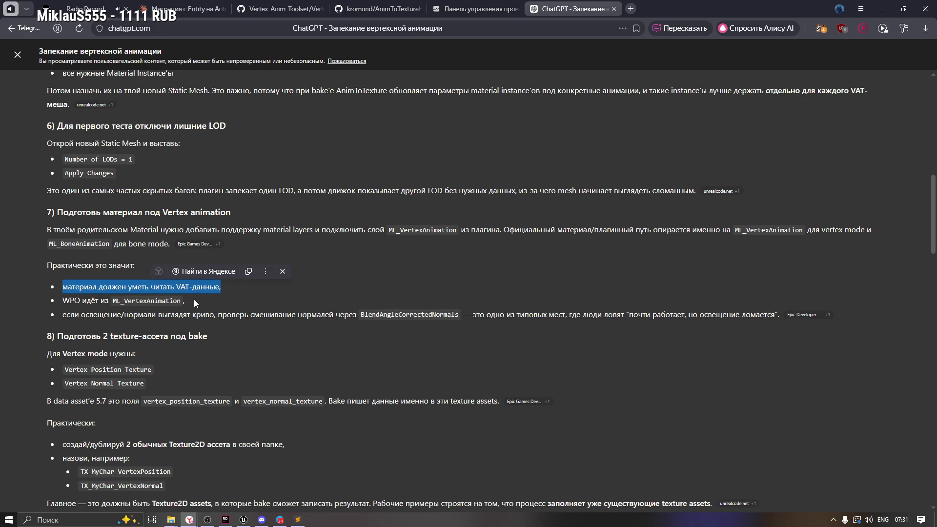
{"action": "key", "text": "alt+Tab"}
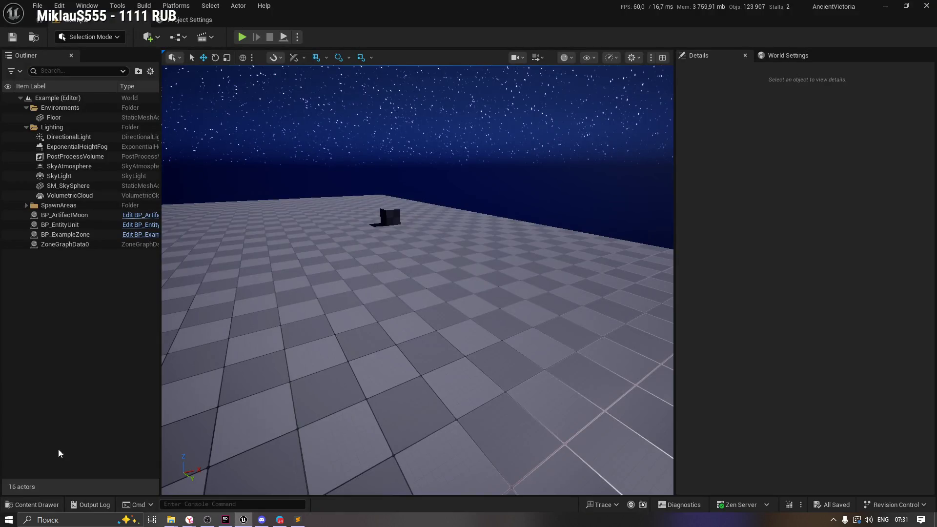
Step: Create a material named M_Example in the Utility/VAT folder and open it
{"action": "left_click", "coordinate": [15, 506]}
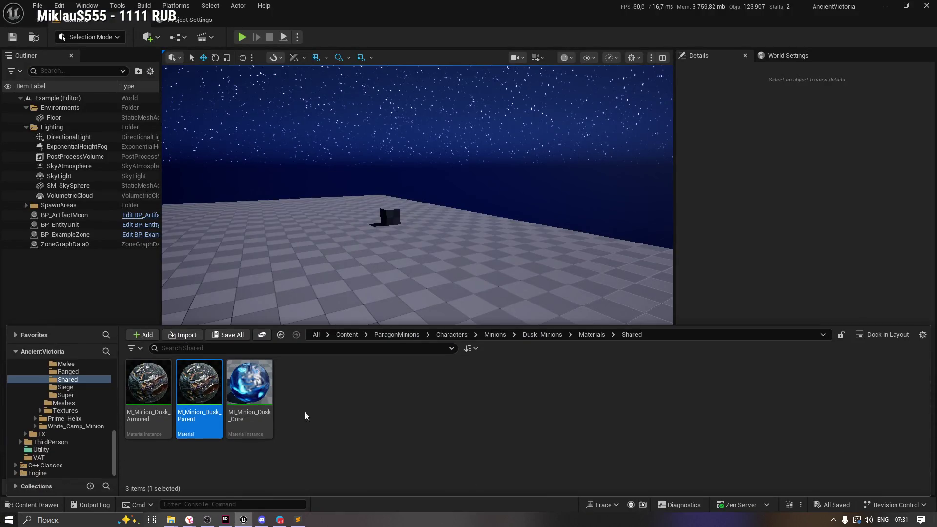
{"action": "left_click", "coordinate": [54, 450]}
{"action": "left_click", "coordinate": [66, 458]}
{"action": "right_click", "coordinate": [296, 388]}
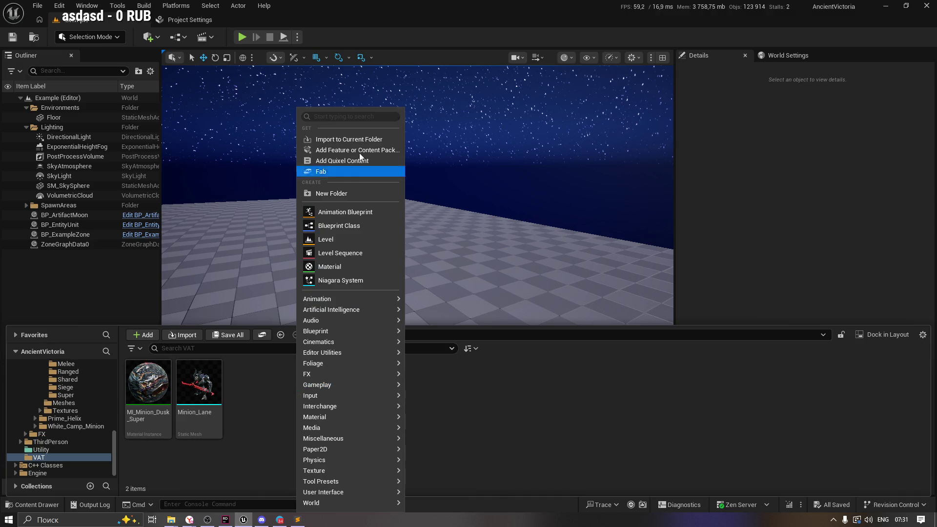
{"action": "left_click", "coordinate": [354, 269]}
{"action": "type", "text": "M_"}
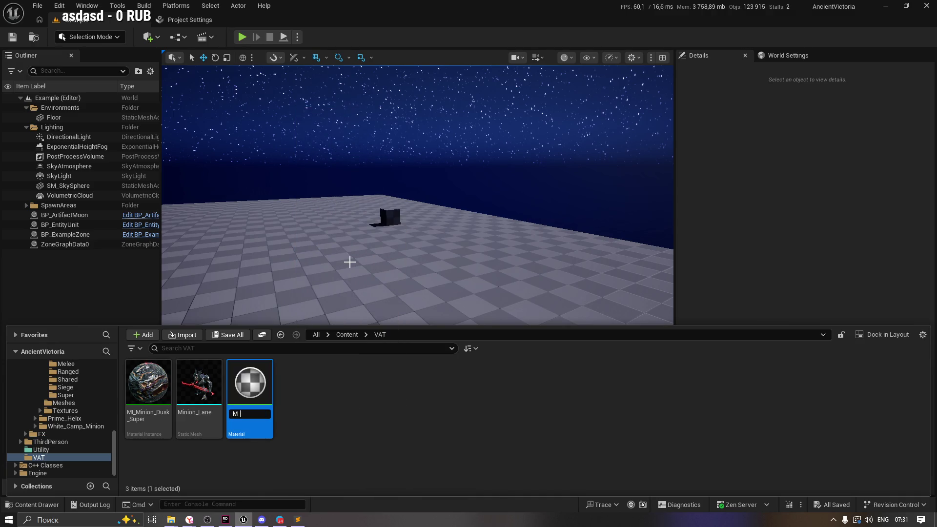
{"action": "type", "text": "Example"}
{"action": "key", "text": "Return"}
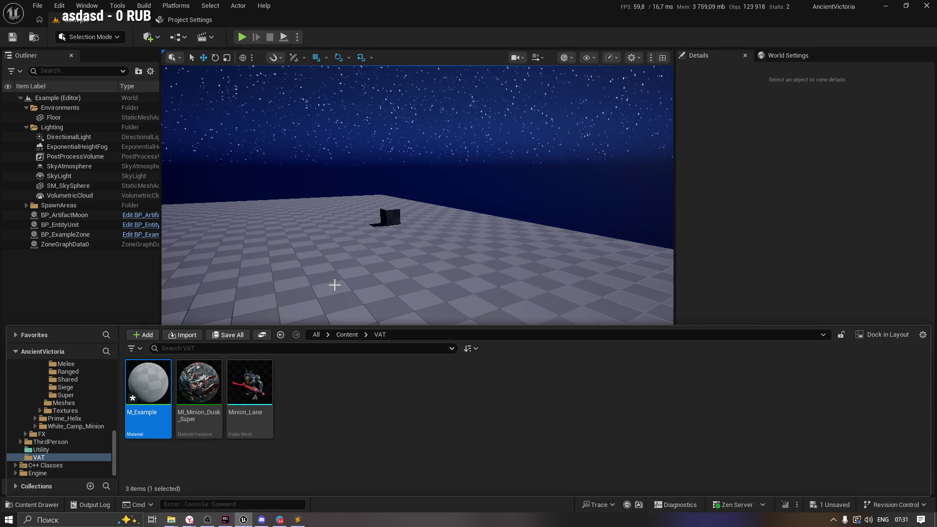
{"action": "double_click", "coordinate": [158, 382]}
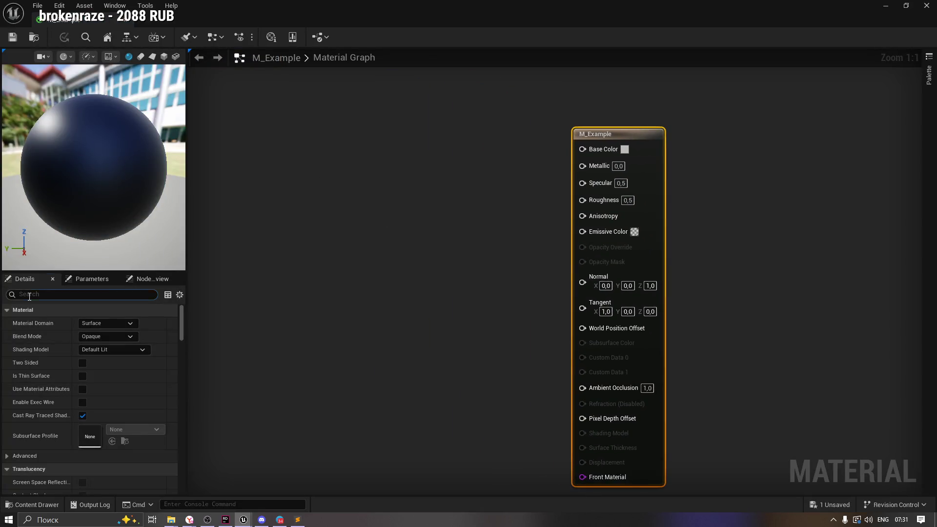
Step: Search the Details for 'Laye' and enable Allow Front Layer Translucency, then start a new search
{"action": "left_click", "coordinate": [114, 295]}
{"action": "type", "text": "Laye"}
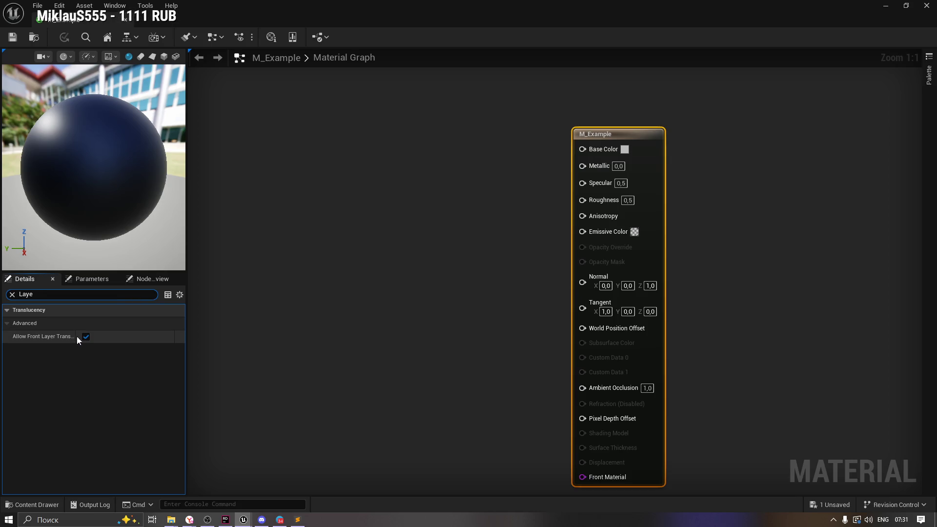
{"action": "left_click_drag", "start_coordinate": [77, 337], "coordinate": [89, 337]}
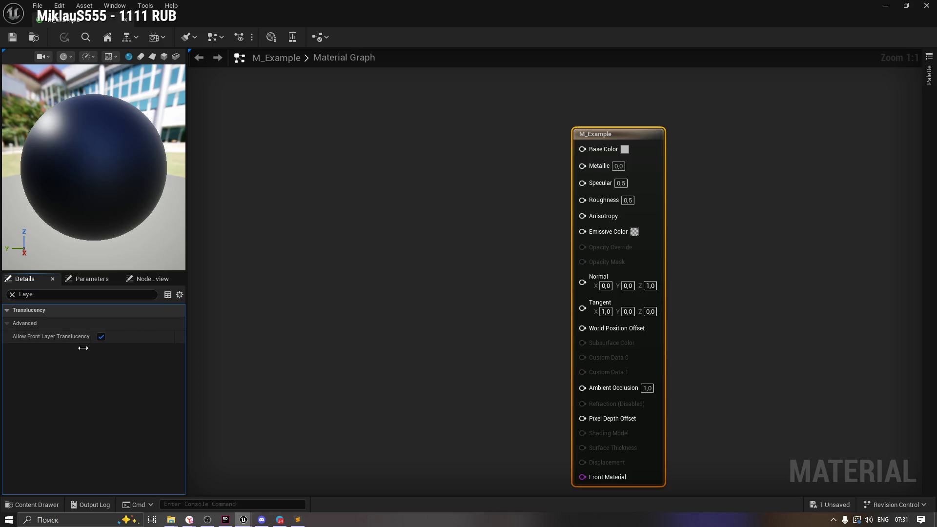
{"action": "left_click", "coordinate": [87, 336]}
{"action": "left_click", "coordinate": [51, 294]}
{"action": "key", "text": "ctrl+a"}
{"action": "key", "text": "BackSpace"}
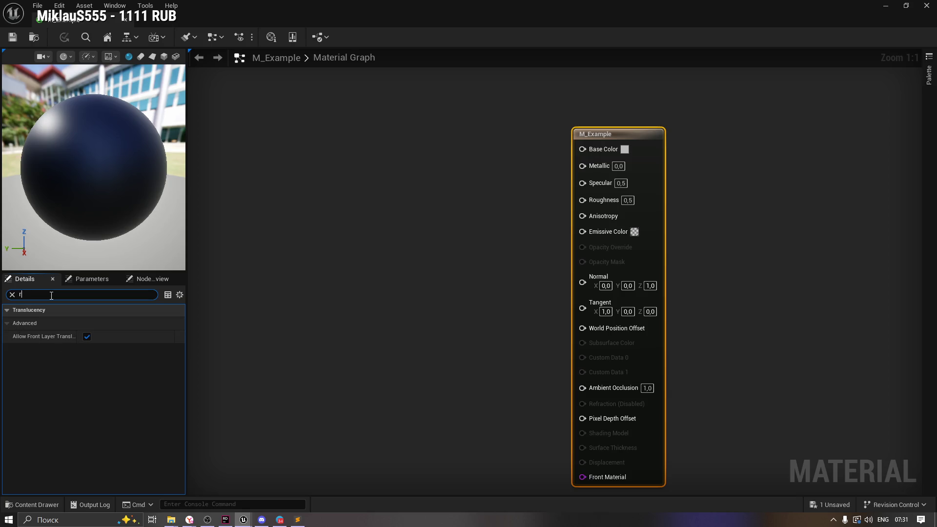
{"action": "type", "text": "r"}
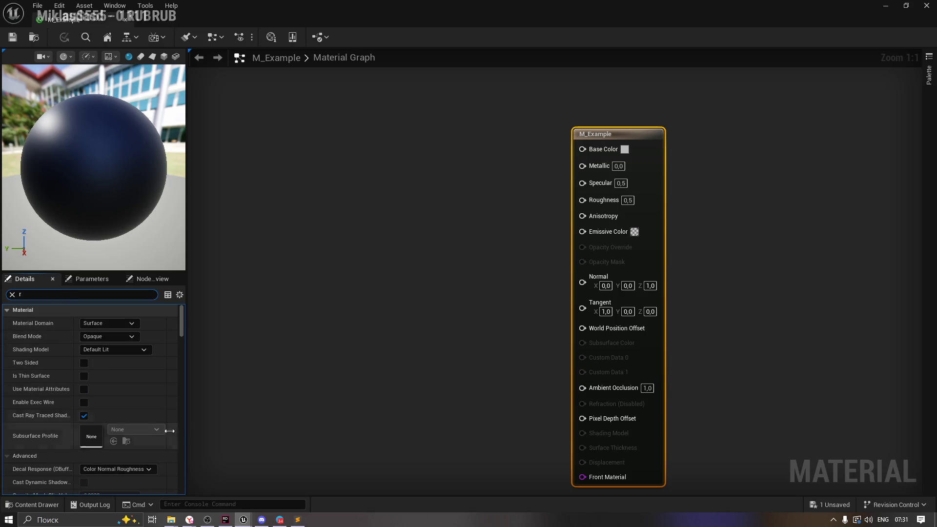
Step: Glance at the ChatGPT guide, then return to the M_Example material graph
{"action": "mouse_move", "coordinate": [189, 522]}
{"action": "left_click", "coordinate": [161, 469]}
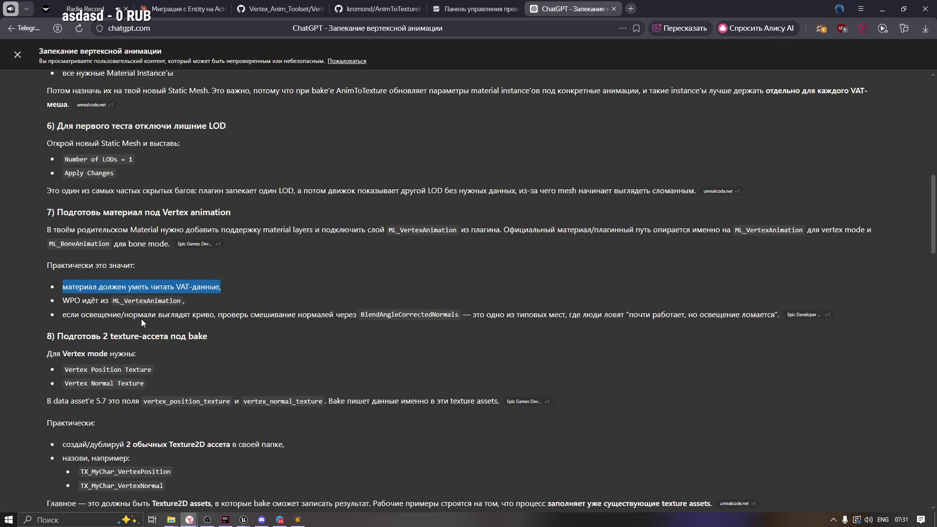
{"action": "left_click", "coordinate": [88, 297]}
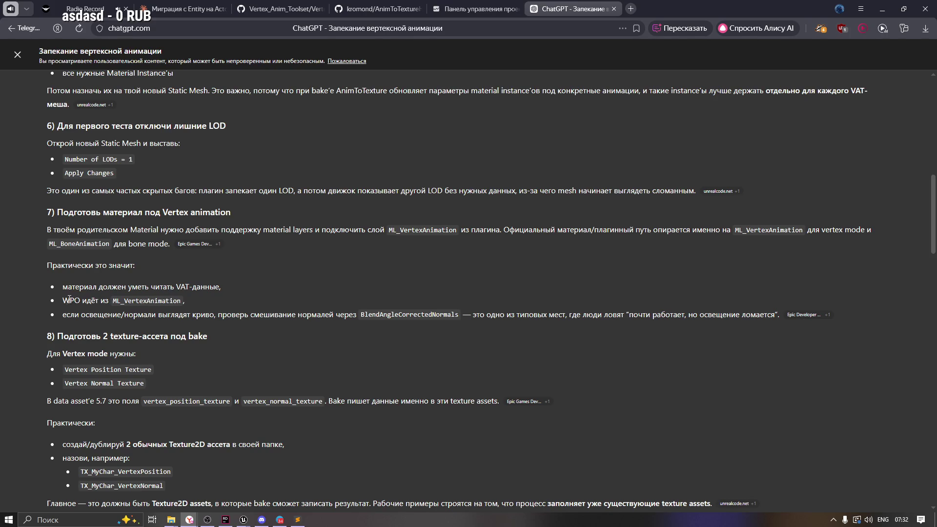
{"action": "key", "text": "alt+Tab"}
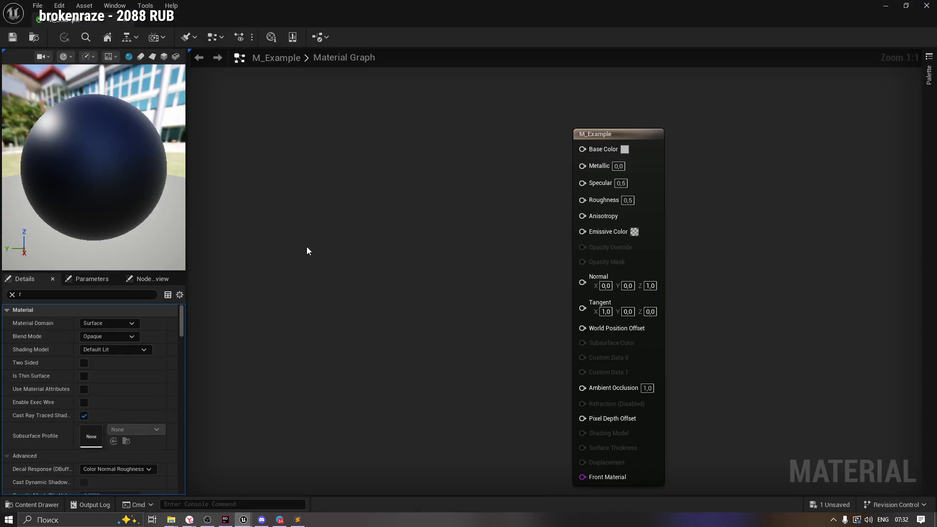
{"action": "right_click", "coordinate": [307, 247]}
{"action": "type", "text": "Mt"}
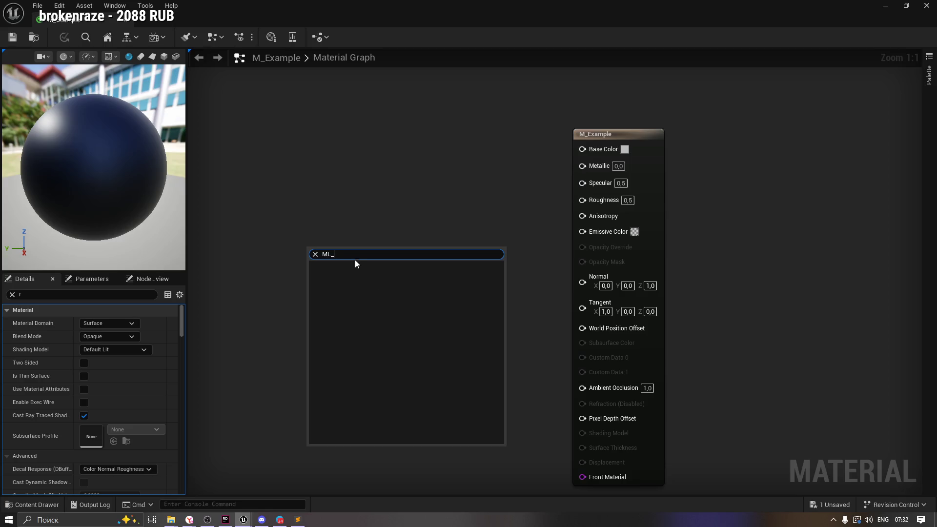
{"action": "key", "text": "BackSpace"}
{"action": "key", "text": "BackSpace"}
{"action": "key", "text": "BackSpace"}
{"action": "type", "text": "m"}
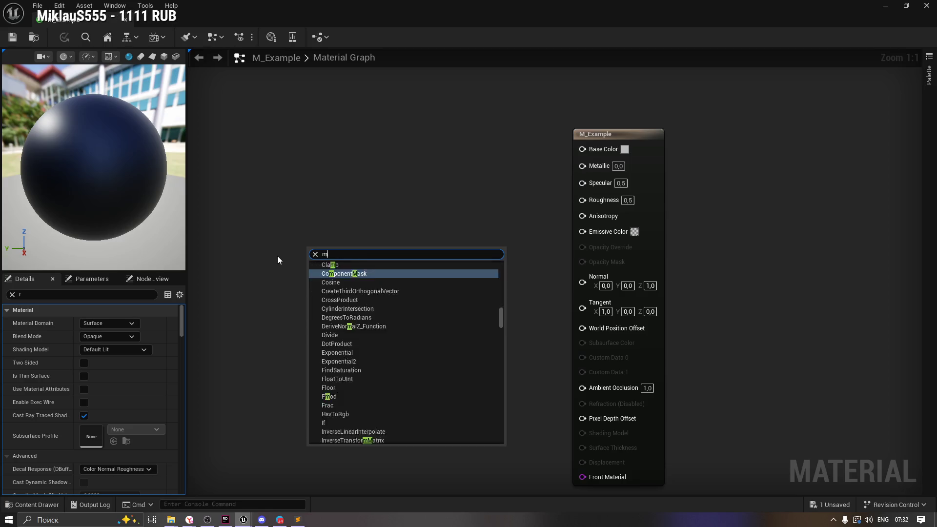
{"action": "type", "text": "l"}
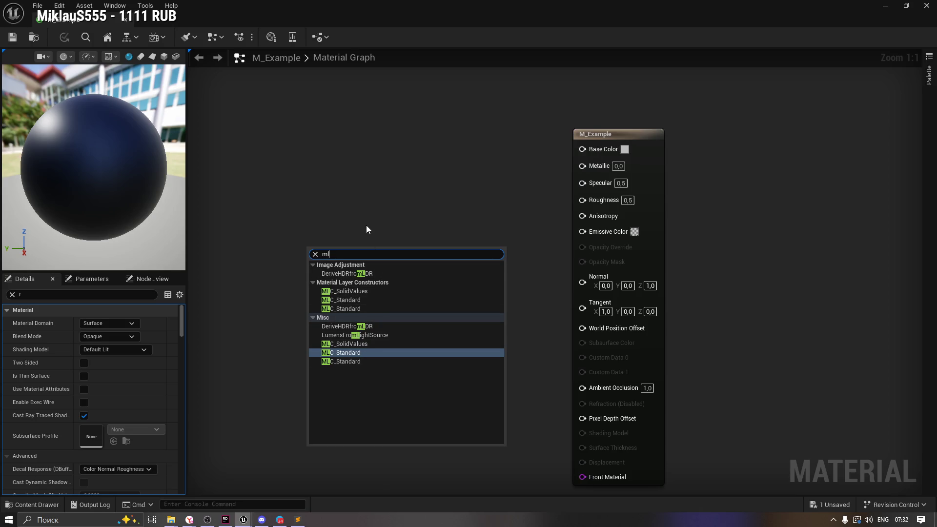
{"action": "double_click", "coordinate": [348, 256]}
{"action": "type", "text": "fc"}
{"action": "double_click", "coordinate": [358, 257]}
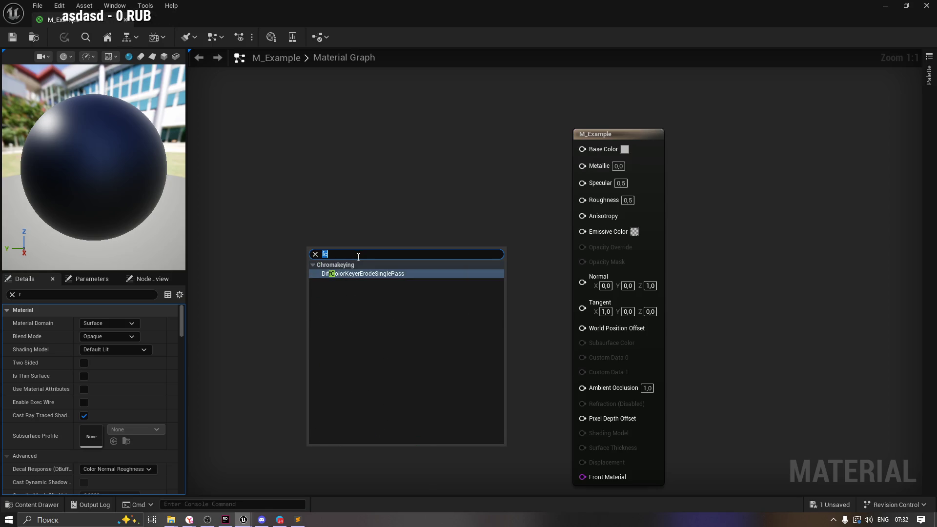
{"action": "type", "text": "layer"}
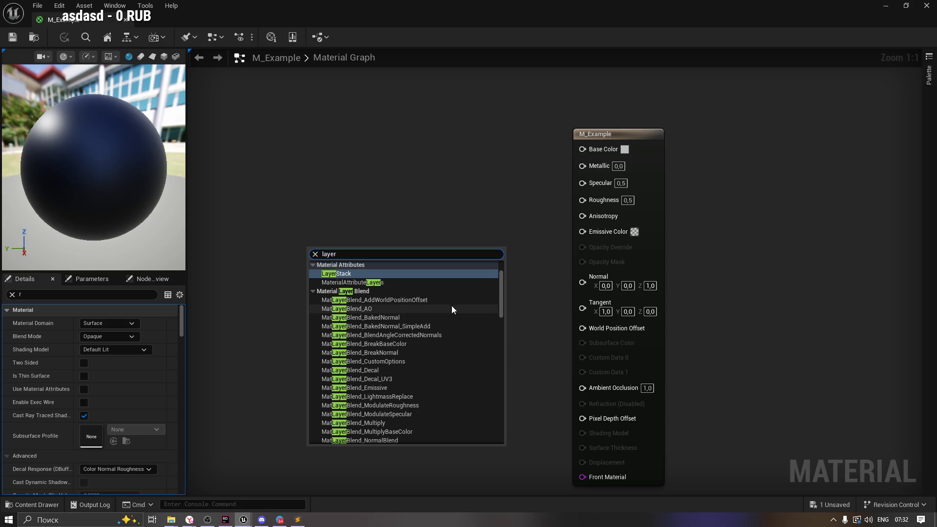
{"action": "left_click", "coordinate": [501, 295]}
{"action": "mouse_move", "coordinate": [501, 292]}
{"action": "left_mouse_down"}
{"action": "mouse_move", "coordinate": [501, 277]}
{"action": "mouse_move", "coordinate": [521, 434]}
{"action": "left_mouse_up"}
{"action": "left_click", "coordinate": [467, 192]}
{"action": "left_click", "coordinate": [616, 131]}
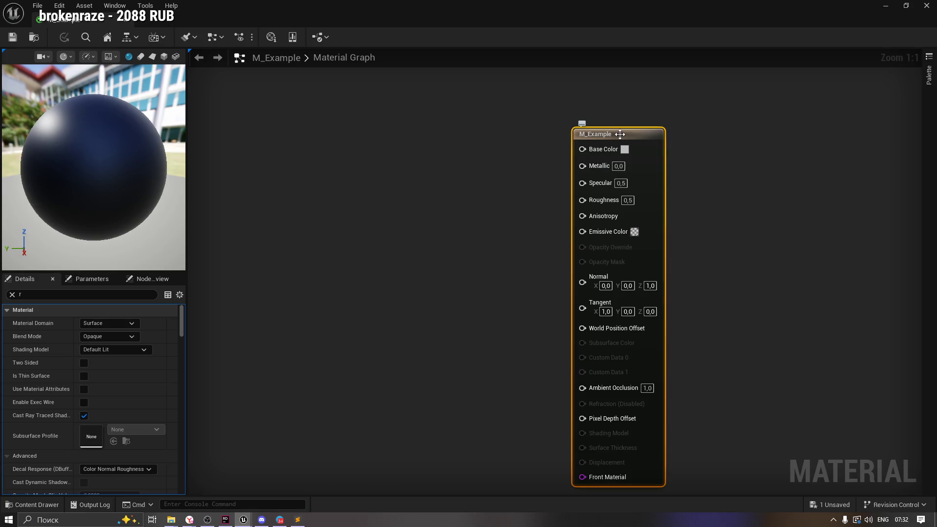
Step: Review M_Example's textures, parameters and settings, keeping Material Domain as Surface
{"action": "left_click", "coordinate": [153, 279]}
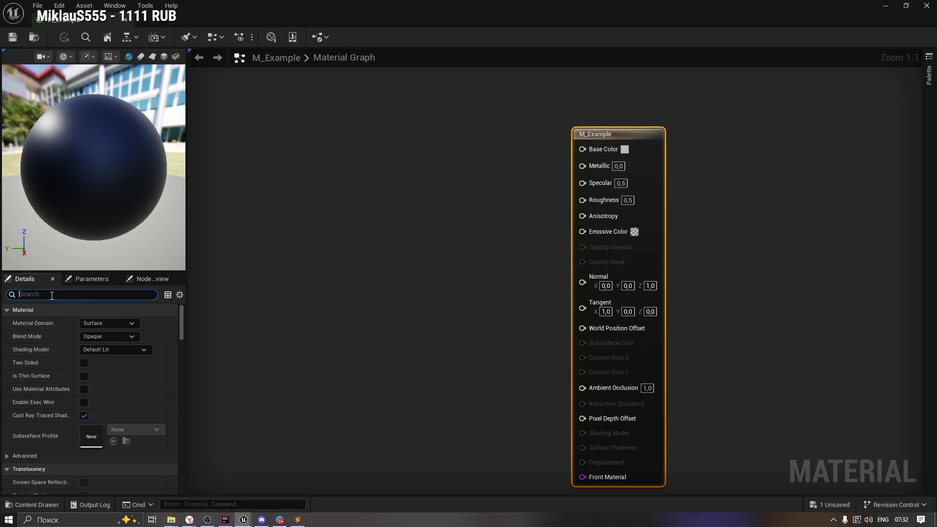
{"action": "left_click", "coordinate": [93, 278]}
{"action": "left_click", "coordinate": [24, 278]}
{"action": "scroll", "coordinate": [180, 321], "scroll_direction": "down", "scroll_amount": 2}
{"action": "scroll", "coordinate": [184, 331], "scroll_direction": "up", "scroll_amount": 2}
{"action": "left_click", "coordinate": [108, 323]}
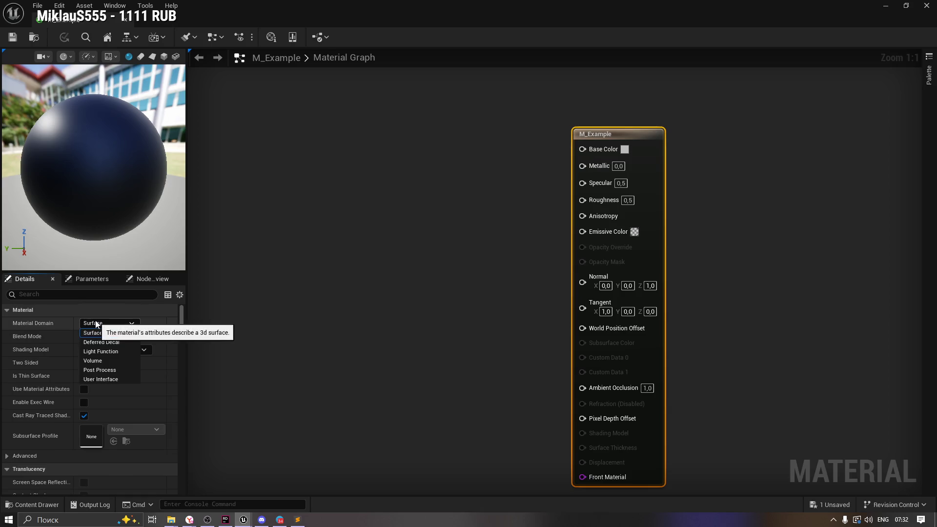
{"action": "left_click", "coordinate": [163, 340]}
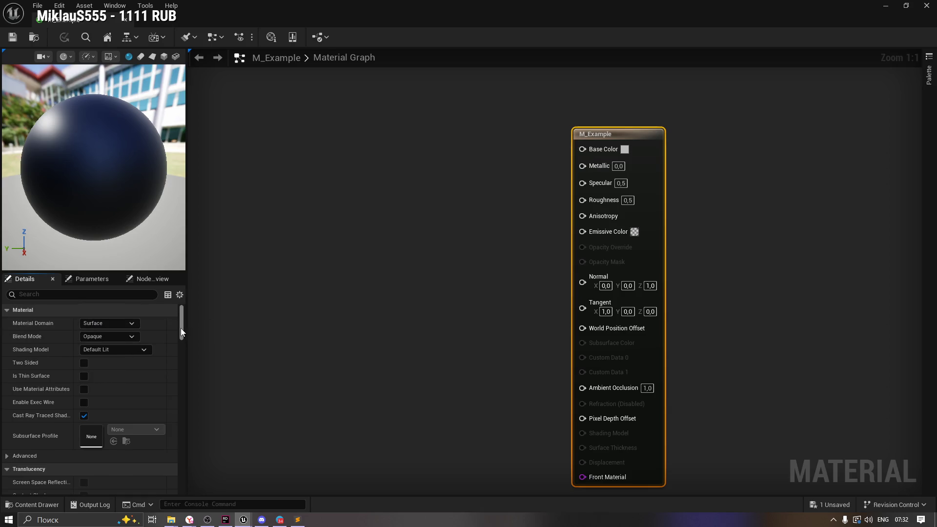
Step: Expand the advanced material settings and filter the Details by 'Allow' with a wider name column
{"action": "scroll", "coordinate": [183, 338], "scroll_direction": "down", "scroll_amount": 3}
{"action": "scroll", "coordinate": [183, 344], "scroll_direction": "down", "scroll_amount": 7}
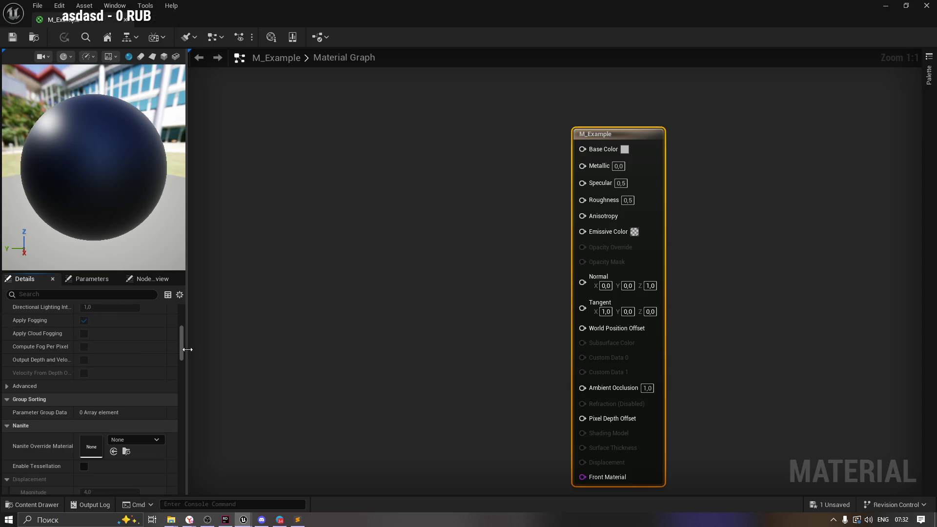
{"action": "scroll", "coordinate": [184, 348], "scroll_direction": "down", "scroll_amount": 2}
{"action": "scroll", "coordinate": [184, 342], "scroll_direction": "up", "scroll_amount": 5}
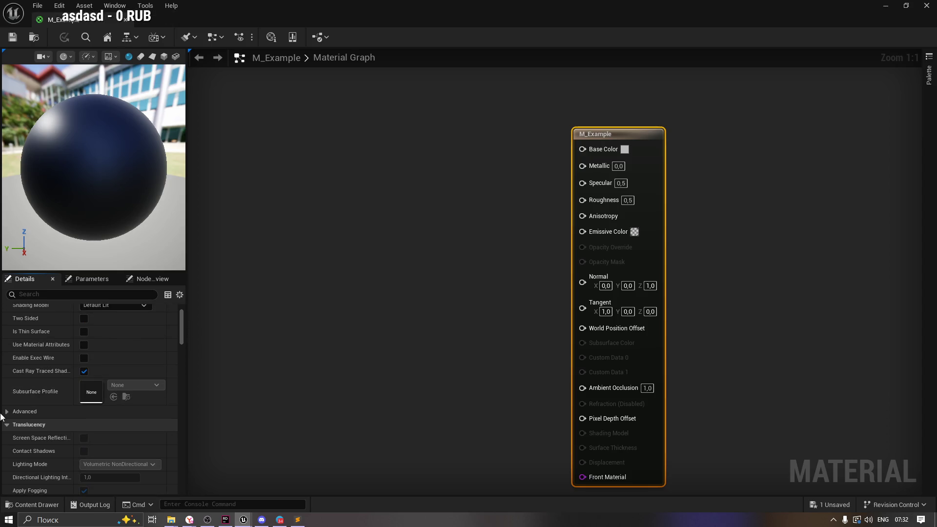
{"action": "left_click", "coordinate": [8, 412]}
{"action": "scroll", "coordinate": [97, 451], "scroll_direction": "down", "scroll_amount": 5}
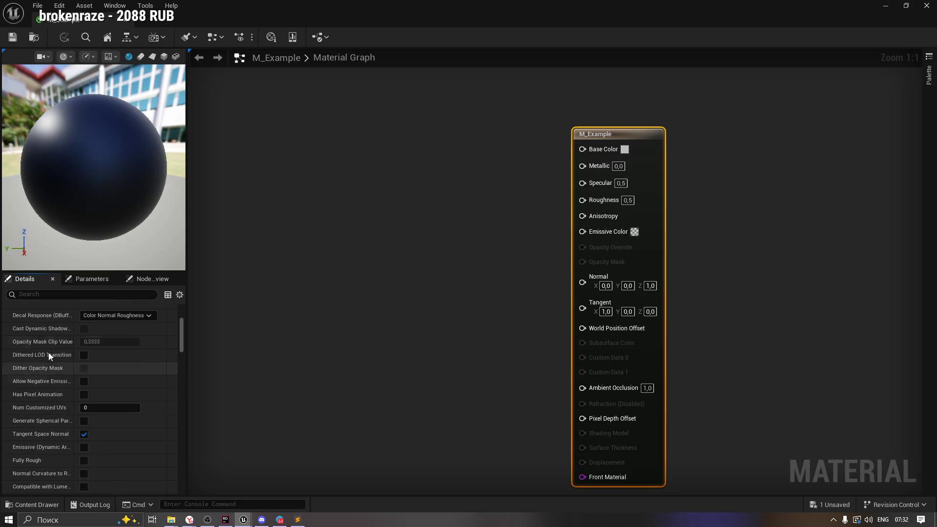
{"action": "left_click", "coordinate": [37, 294]}
{"action": "type", "text": "Allow"}
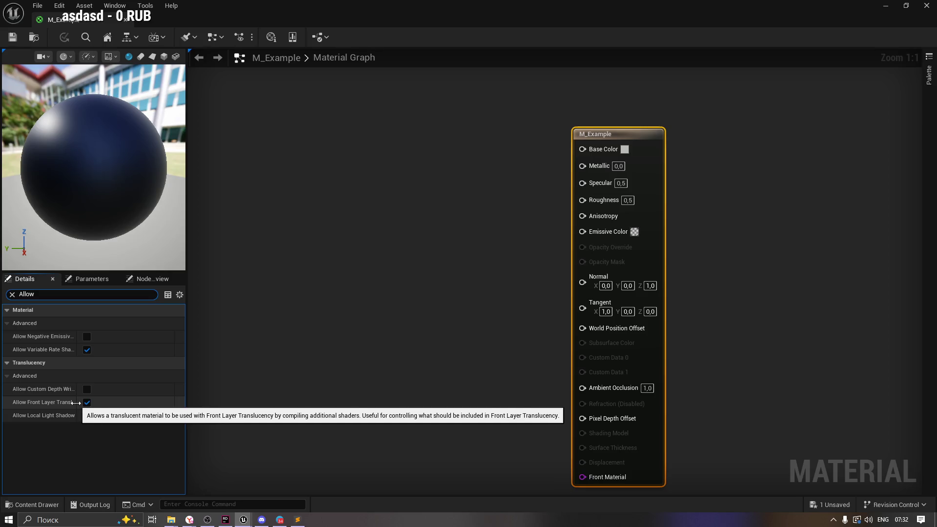
{"action": "left_click_drag", "start_coordinate": [76, 403], "coordinate": [107, 403]}
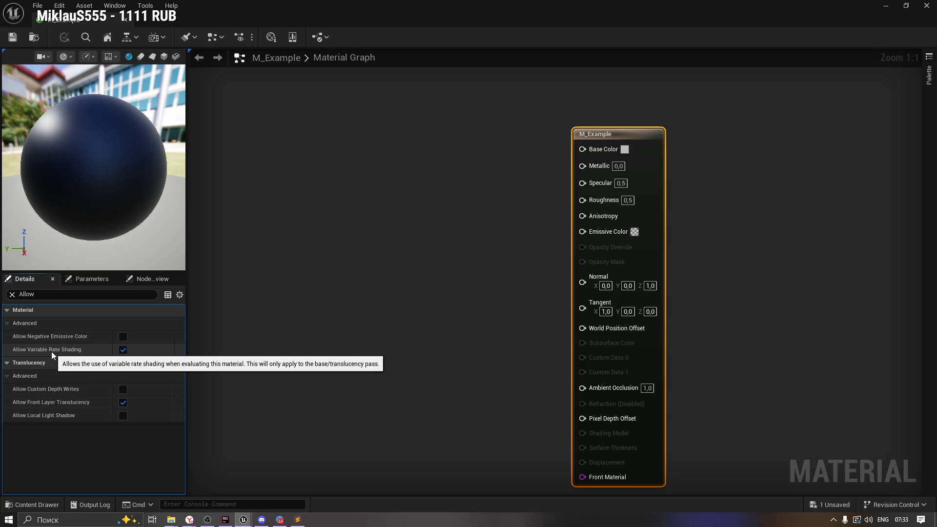
Step: Deselect the M_Example node and bring the ChatGPT conversation forward
{"action": "left_click", "coordinate": [264, 308]}
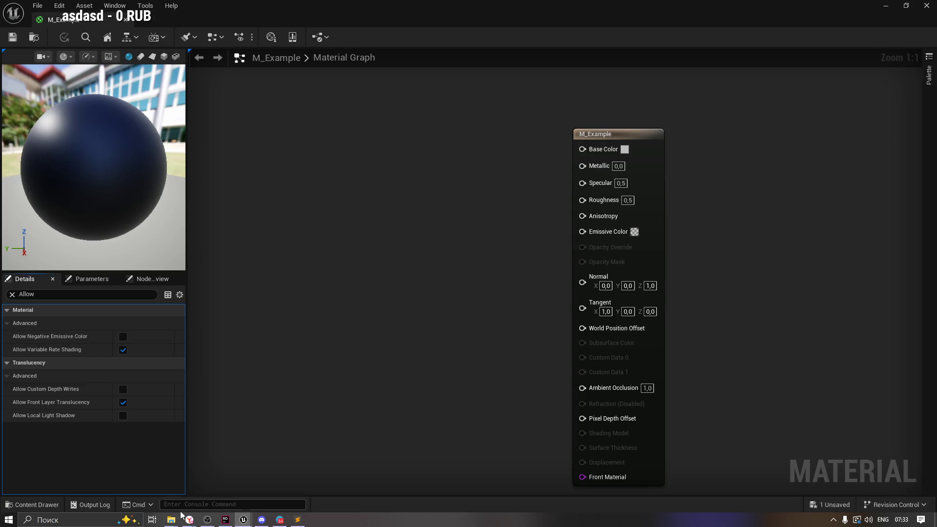
{"action": "mouse_move", "coordinate": [189, 518]}
{"action": "left_click", "coordinate": [182, 476]}
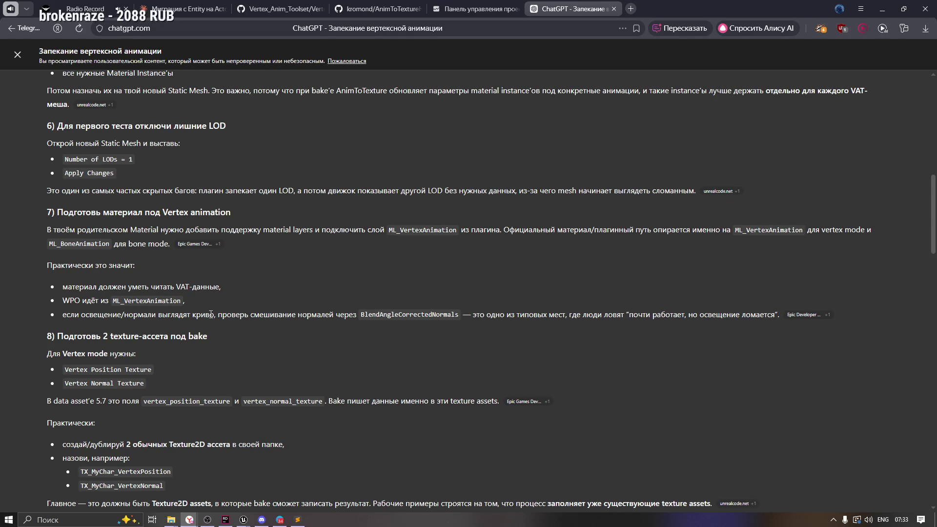
Step: Highlight the lighting/normals note and the heading about two texture assets in ChatGPT
{"action": "scroll", "coordinate": [215, 339], "scroll_direction": "down", "scroll_amount": 2}
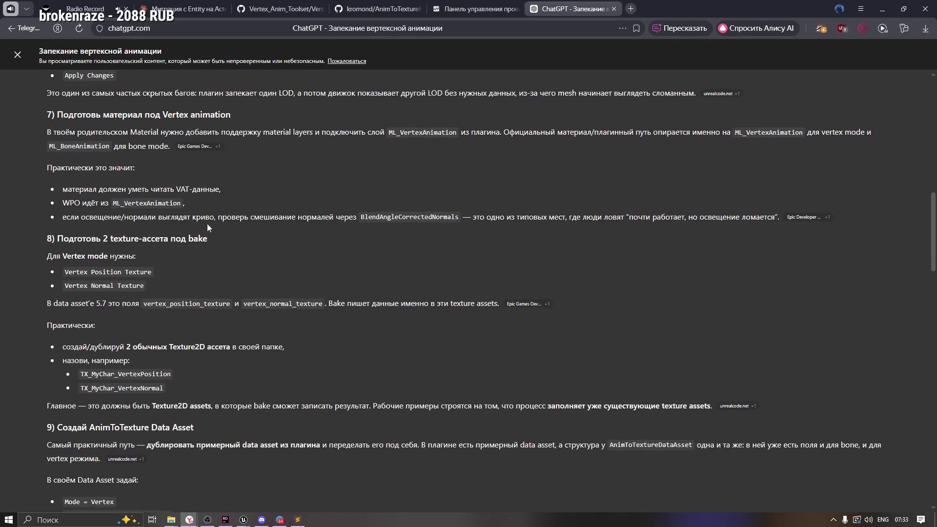
{"action": "left_click_drag", "start_coordinate": [86, 217], "coordinate": [345, 218]}
{"action": "left_click", "coordinate": [342, 218]}
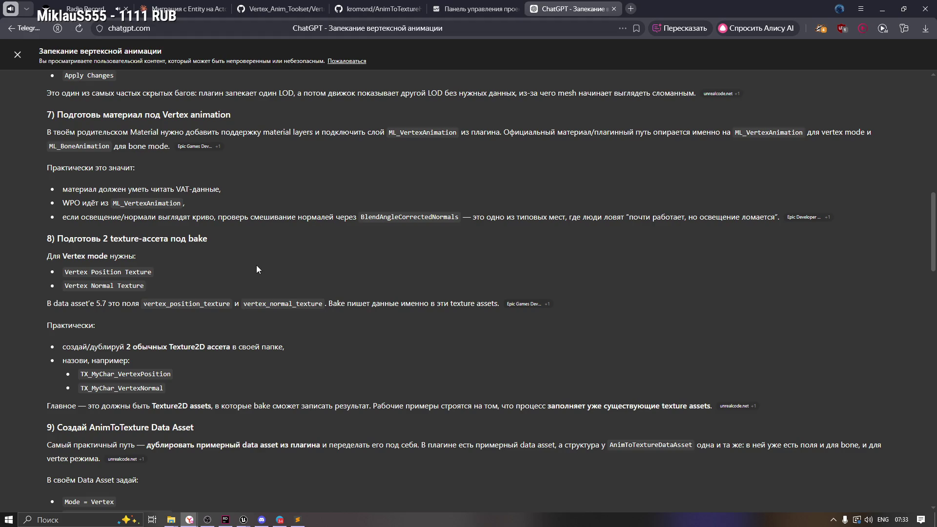
{"action": "scroll", "coordinate": [257, 269], "scroll_direction": "down", "scroll_amount": 1}
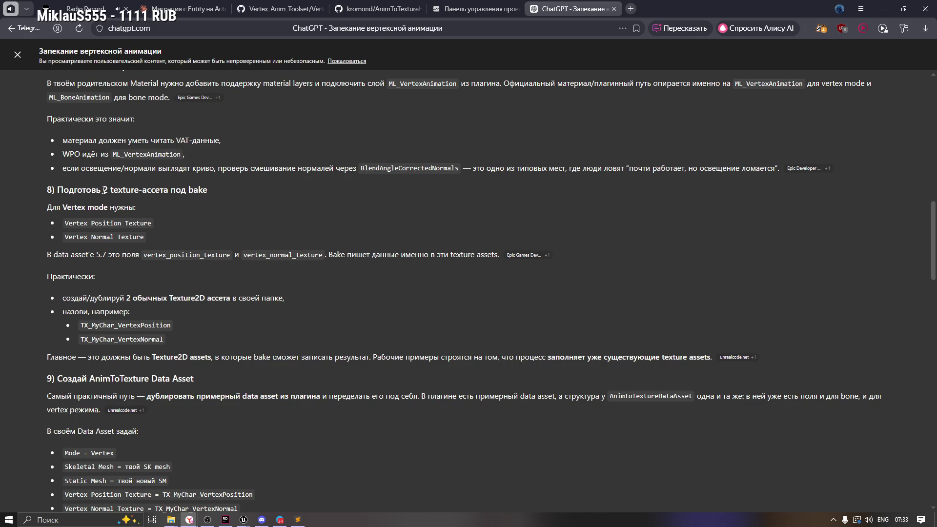
{"action": "left_click_drag", "start_coordinate": [101, 191], "coordinate": [207, 190]}
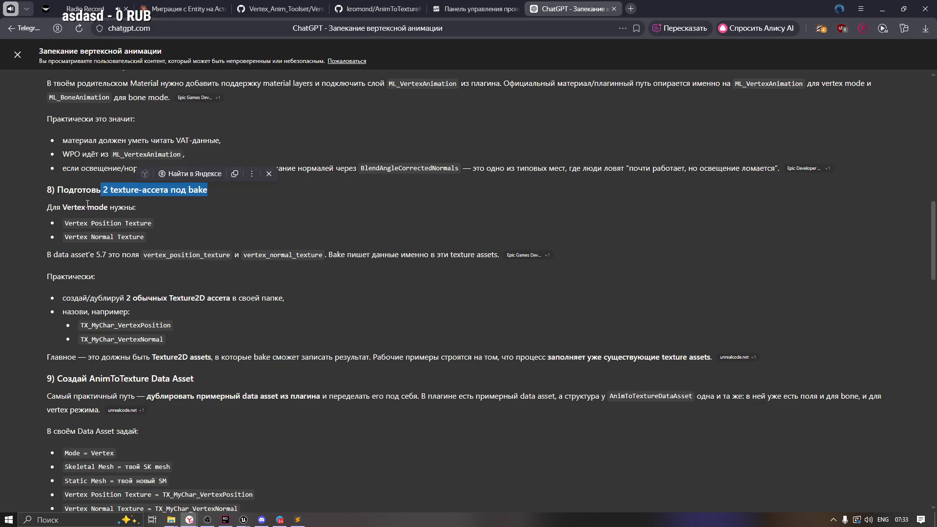
{"action": "left_click_drag", "start_coordinate": [61, 207], "coordinate": [159, 210]}
{"action": "left_click", "coordinate": [159, 210]}
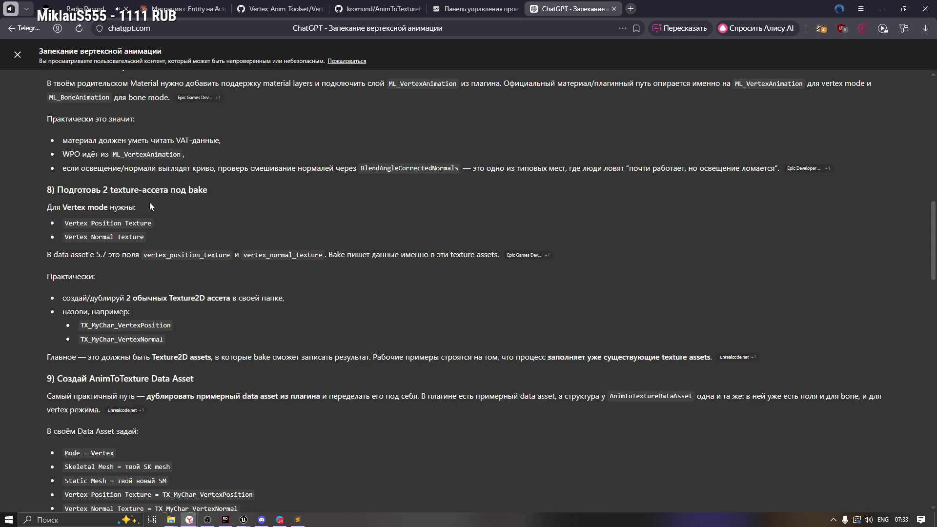
Step: Highlight section 8's heading, the Vertex mode requirement, both texture types and the 5.7 data asset sentence
{"action": "left_click_drag", "start_coordinate": [46, 210], "coordinate": [157, 204]}
{"action": "left_click", "coordinate": [209, 209]}
{"action": "left_click_drag", "start_coordinate": [209, 190], "coordinate": [22, 191]}
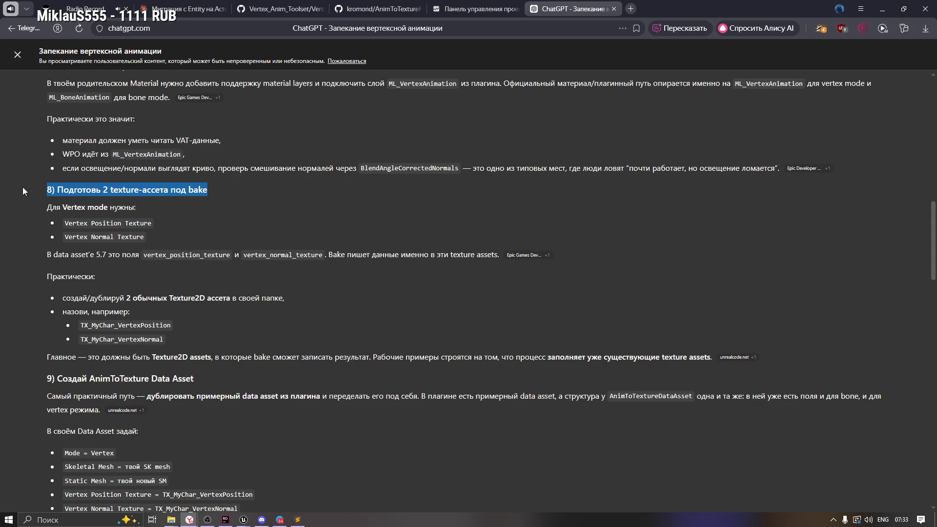
{"action": "left_click", "coordinate": [150, 212]}
{"action": "double_click", "coordinate": [73, 207]}
{"action": "left_click", "coordinate": [70, 222]}
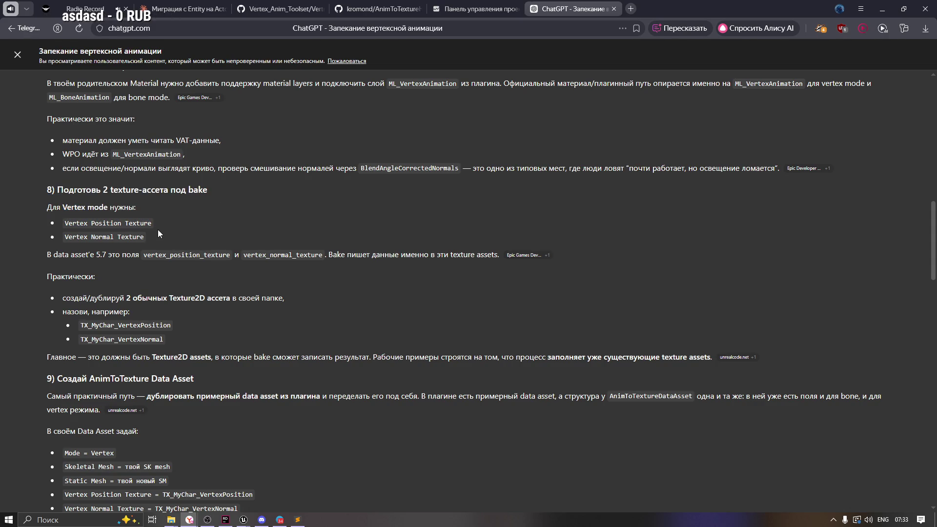
{"action": "left_click_drag", "start_coordinate": [157, 230], "coordinate": [68, 241]}
{"action": "left_click", "coordinate": [155, 250]}
{"action": "left_click_drag", "start_coordinate": [58, 254], "coordinate": [271, 256]}
{"action": "left_click", "coordinate": [143, 256]}
Step: Select the Texture2D bullet and example names TX_MyChar_VertexPosition and TX_MyChar_VertexNormal, then return to Unreal
{"action": "left_click", "coordinate": [71, 294]}
{"action": "mouse_move", "coordinate": [62, 298]}
{"action": "left_mouse_down"}
{"action": "mouse_move", "coordinate": [286, 299]}
{"action": "mouse_move", "coordinate": [137, 299]}
{"action": "left_mouse_up"}
{"action": "left_click", "coordinate": [289, 301]}
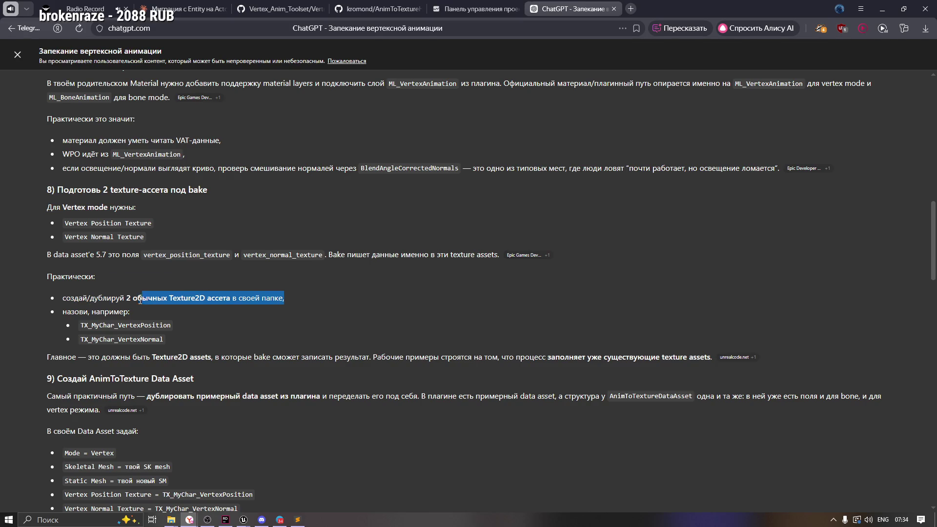
{"action": "left_click", "coordinate": [195, 315]}
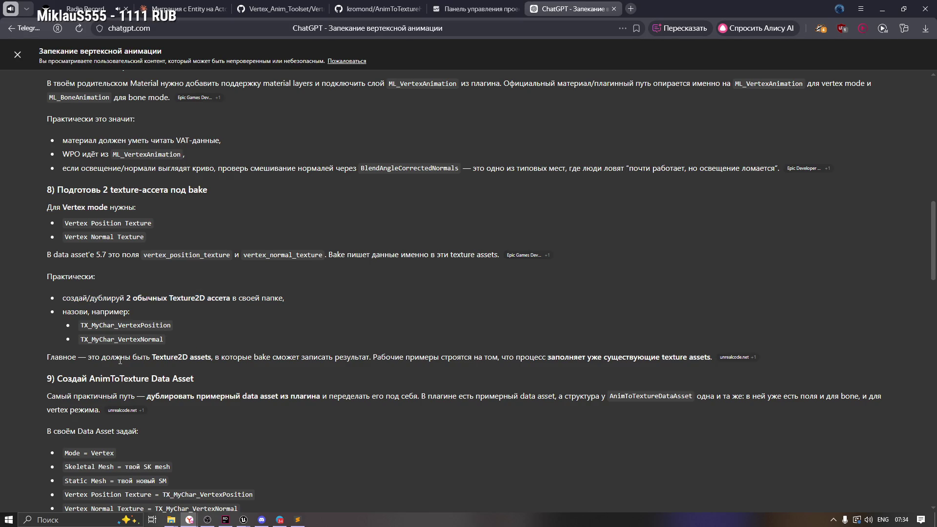
{"action": "double_click", "coordinate": [146, 326]}
{"action": "double_click", "coordinate": [122, 339]}
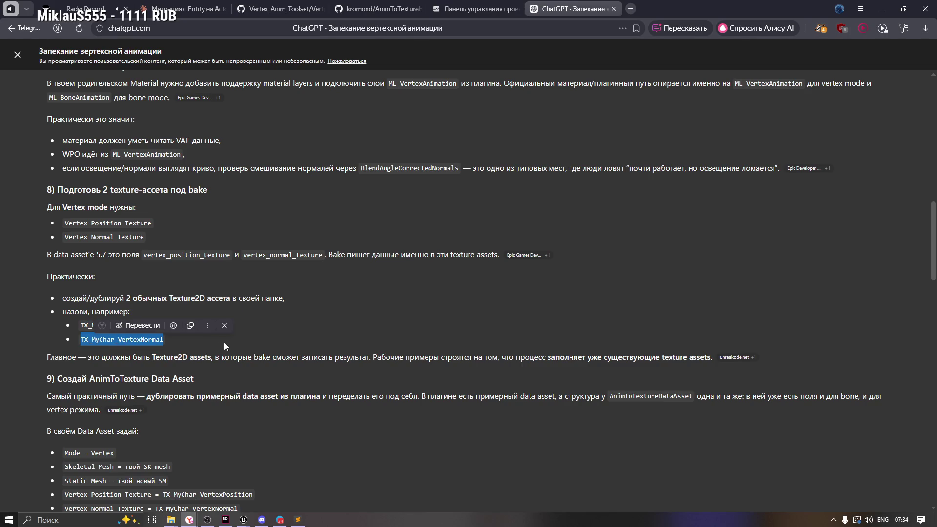
{"action": "key", "text": "alt+Tab"}
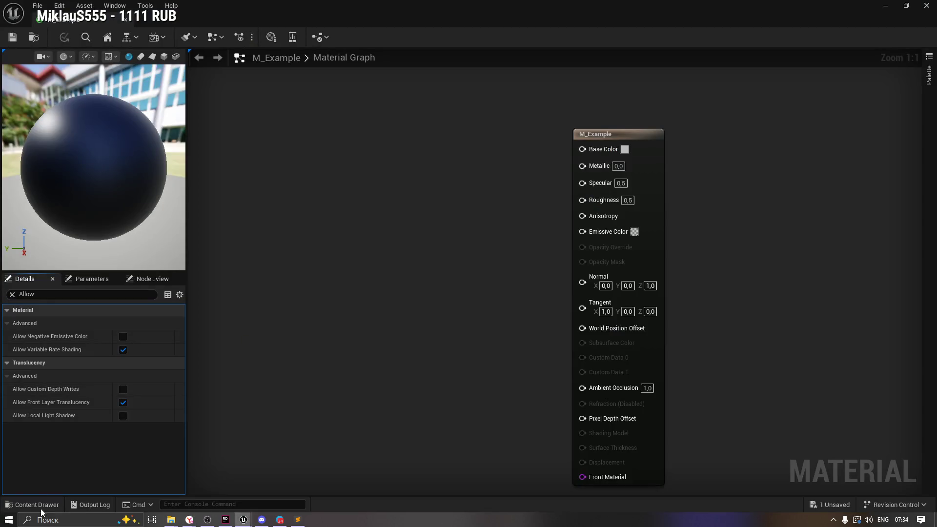
Step: Create a Texture > Render Target asset, NewTextureRenderTarget2D, in the VAT folder
{"action": "left_click", "coordinate": [31, 505]}
{"action": "right_click", "coordinate": [337, 397]}
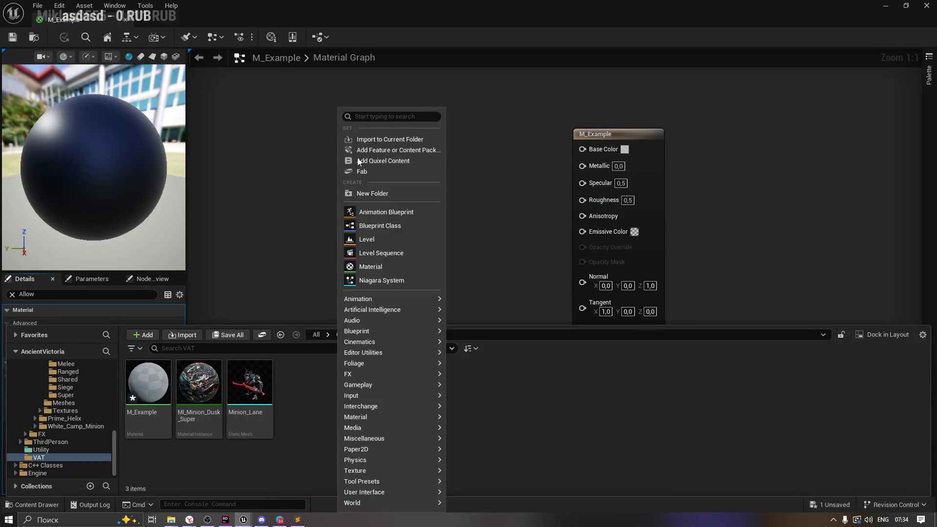
{"action": "type", "text": "T4ext"}
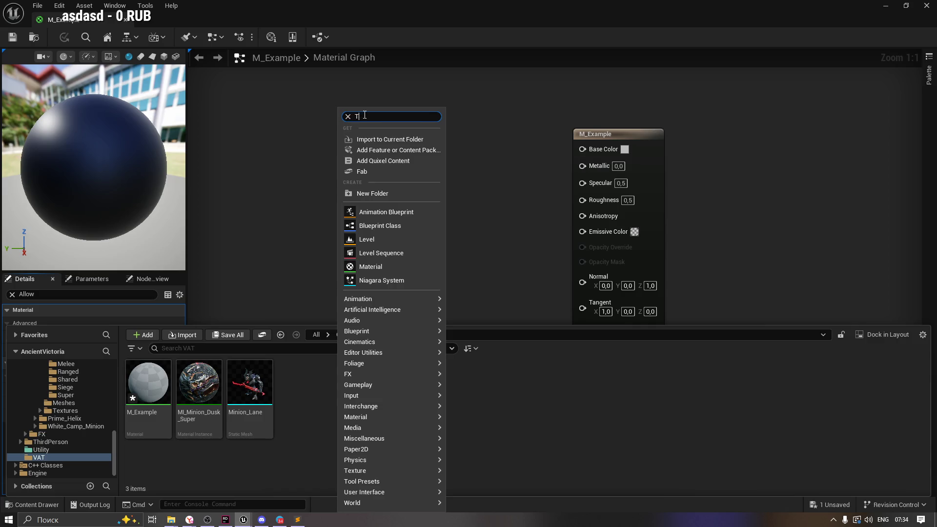
{"action": "key", "text": "BackSpace"}
{"action": "key", "text": "BackSpace"}
{"action": "key", "text": "BackSpace"}
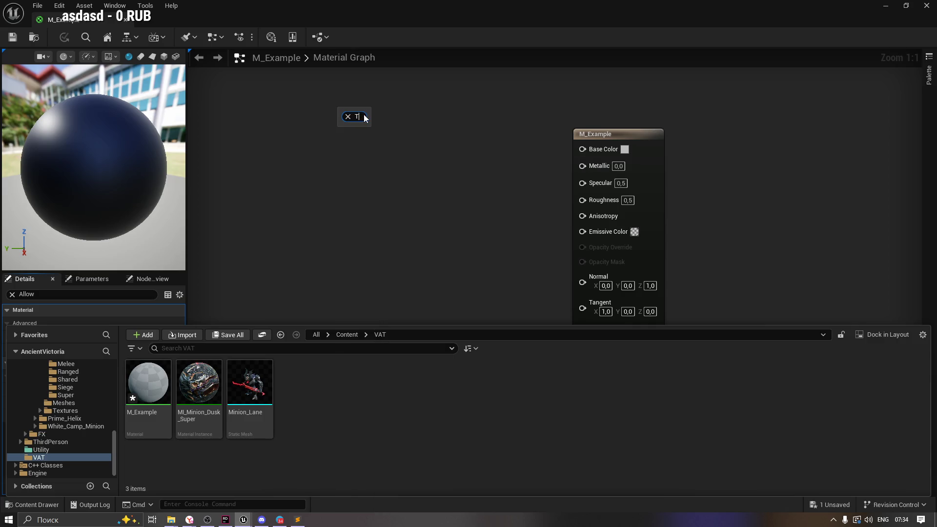
{"action": "type", "text": "extu"}
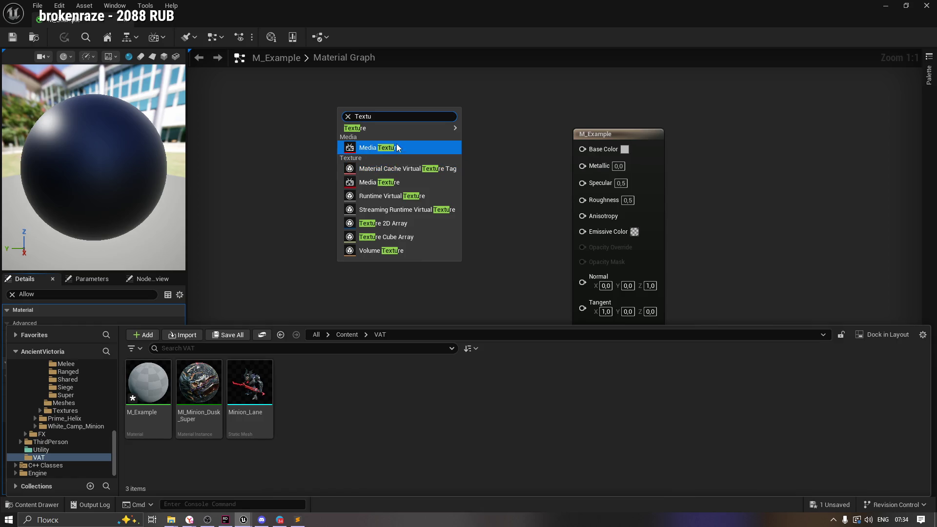
{"action": "mouse_move", "coordinate": [400, 128]}
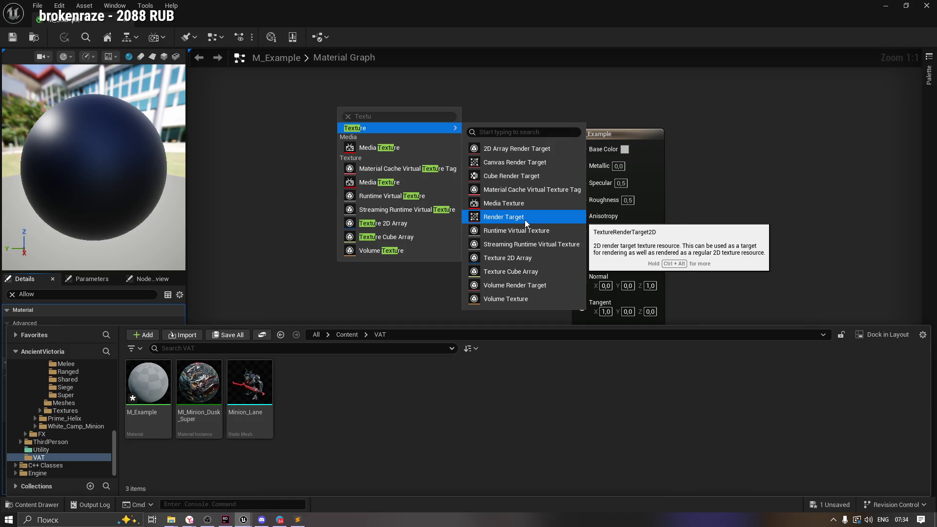
{"action": "left_click", "coordinate": [525, 220]}
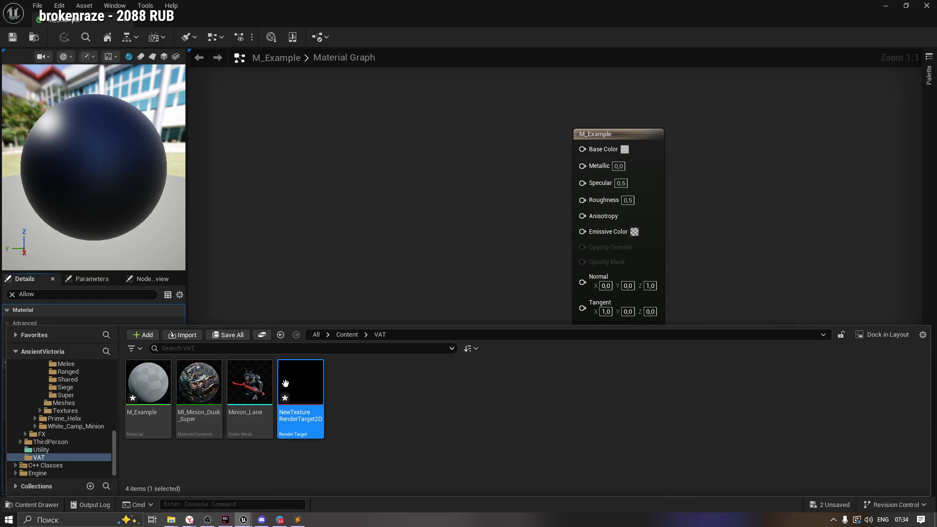
Step: Open NewTextureRenderTarget2D and check ChatGPT's suggested texture names and Vertex mode line
{"action": "double_click", "coordinate": [299, 387]}
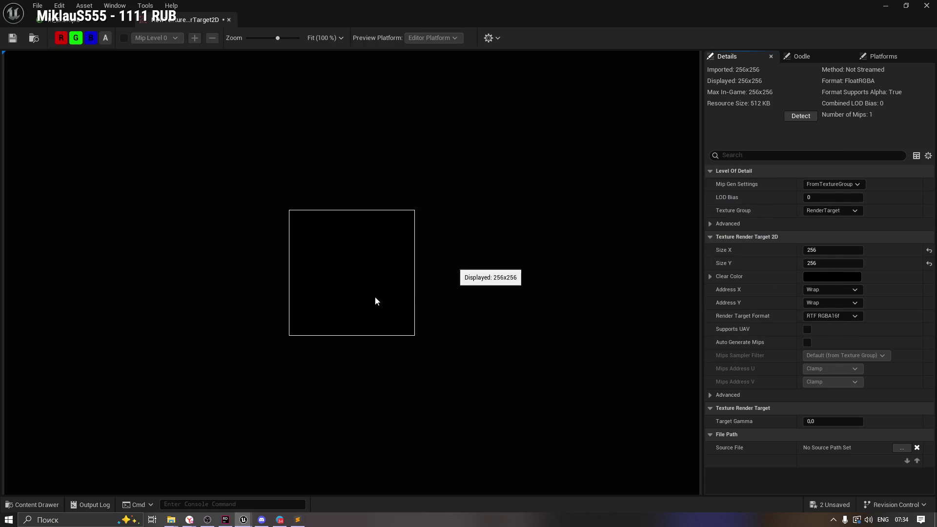
{"action": "mouse_move", "coordinate": [189, 520]}
{"action": "left_click", "coordinate": [166, 458]}
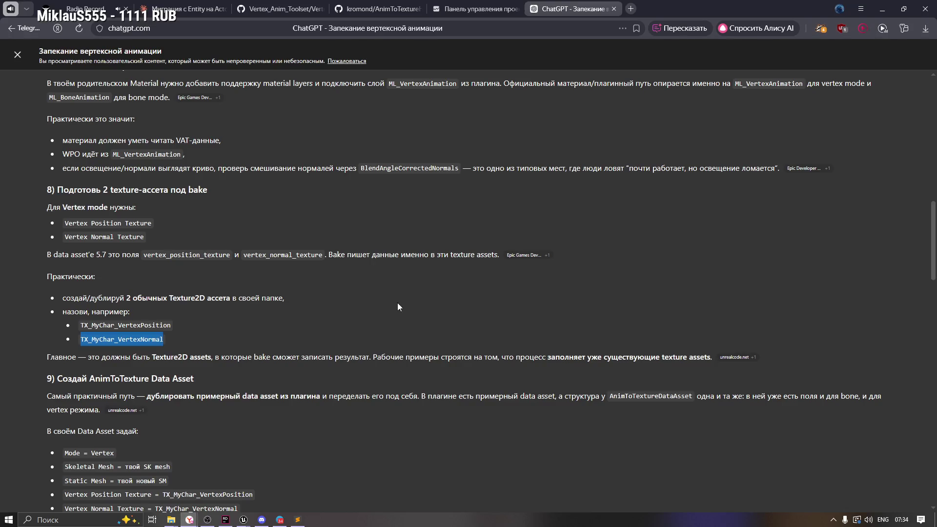
{"action": "left_click", "coordinate": [236, 342]}
{"action": "left_click_drag", "start_coordinate": [80, 325], "coordinate": [233, 324]}
{"action": "left_click", "coordinate": [289, 314]}
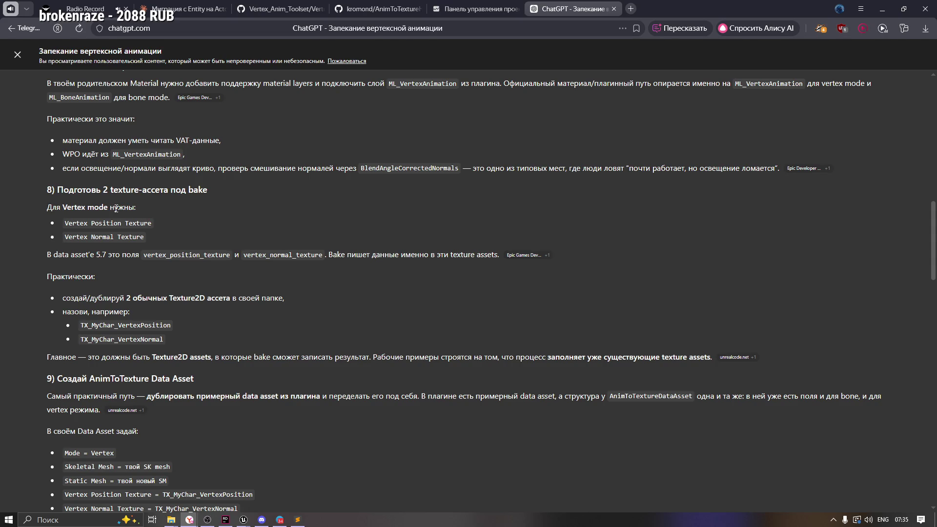
{"action": "left_click_drag", "start_coordinate": [116, 208], "coordinate": [47, 208]}
{"action": "key", "text": "alt+Tab"}
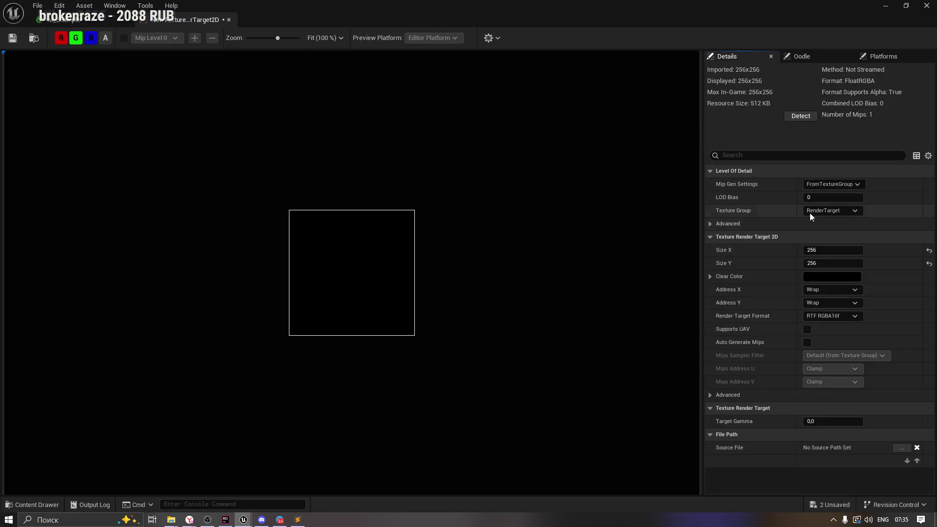
Step: Inspect the render target's mip and level-of-detail settings unchanged, then save it
{"action": "left_click", "coordinate": [832, 184]}
{"action": "left_click", "coordinate": [756, 196]}
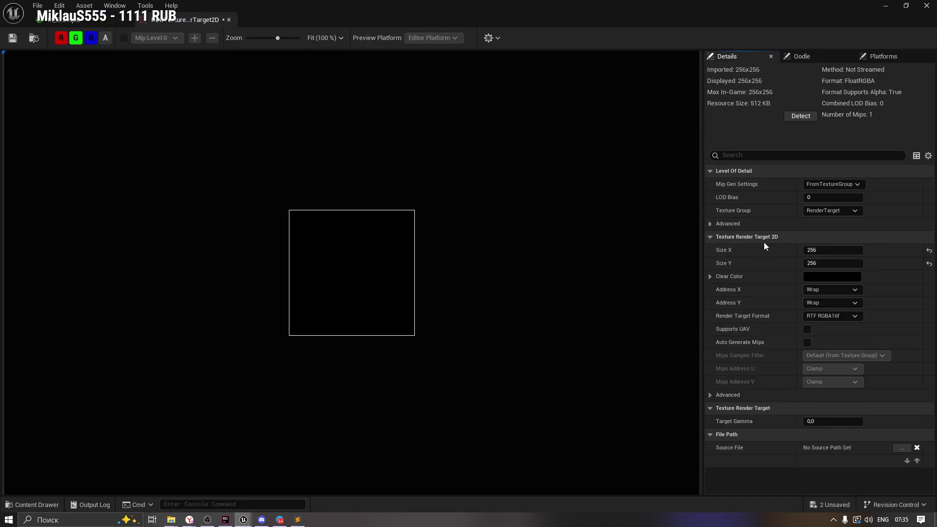
{"action": "left_click", "coordinate": [718, 224]}
{"action": "left_click", "coordinate": [716, 224]}
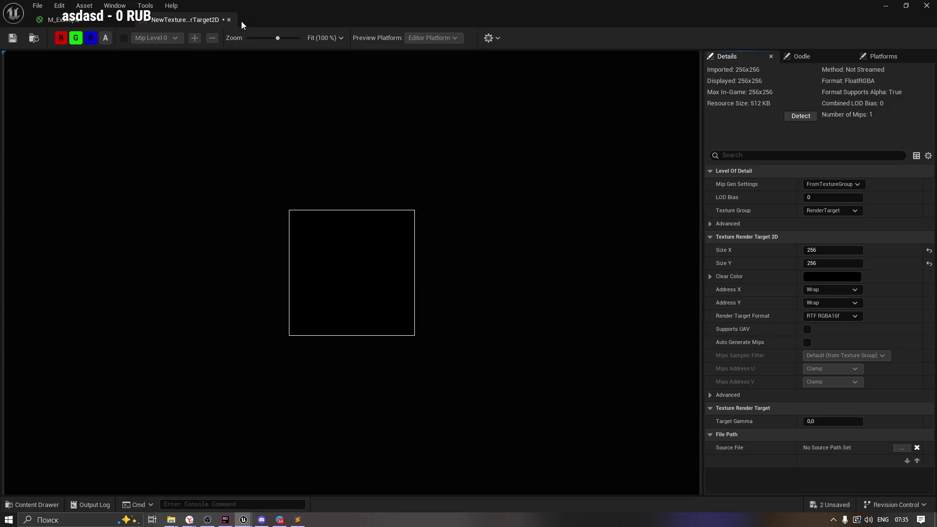
{"action": "left_click", "coordinate": [13, 37]}
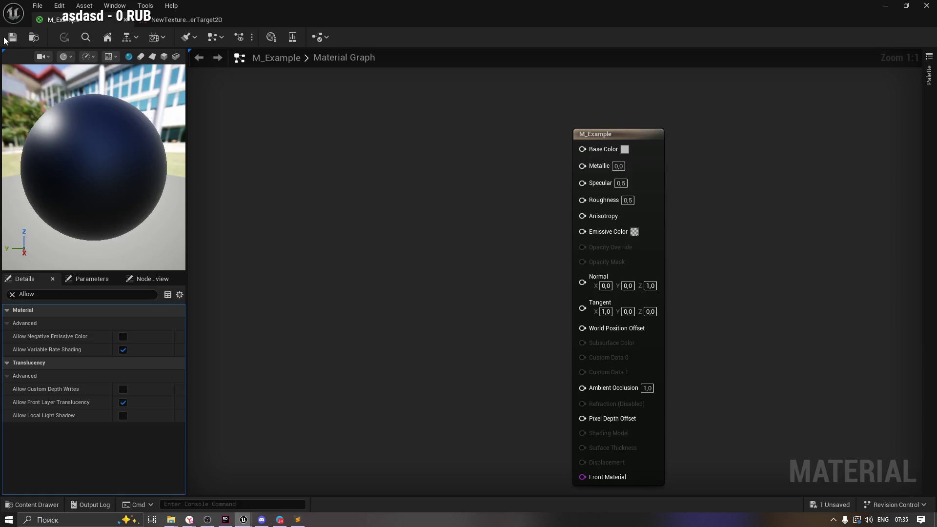
{"action": "left_click", "coordinate": [176, 470]}
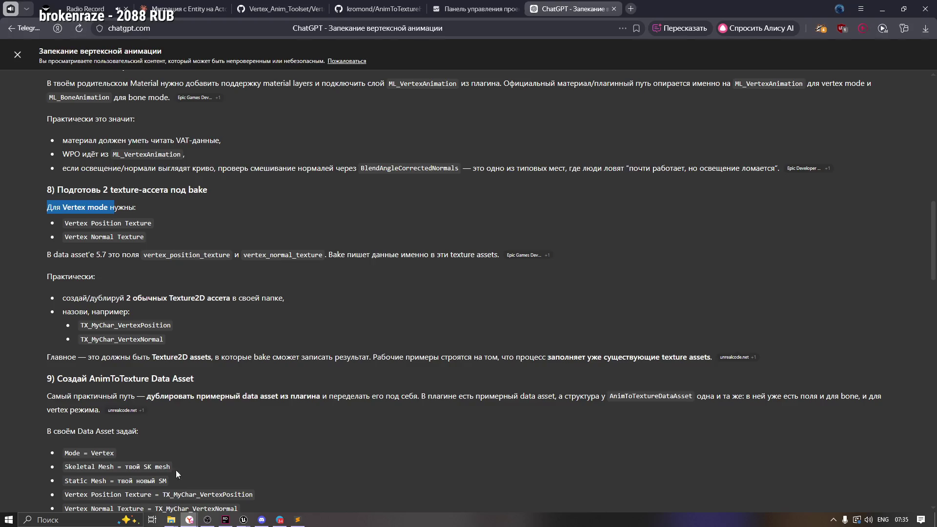
{"action": "scroll", "coordinate": [203, 302], "scroll_direction": "up", "scroll_amount": 1}
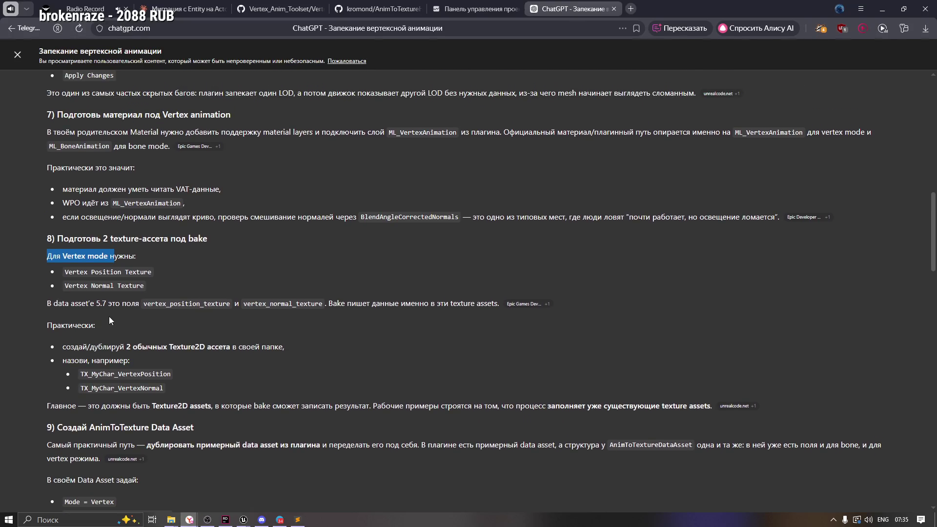
{"action": "scroll", "coordinate": [109, 320], "scroll_direction": "down", "scroll_amount": 3}
{"action": "left_click", "coordinate": [75, 183]}
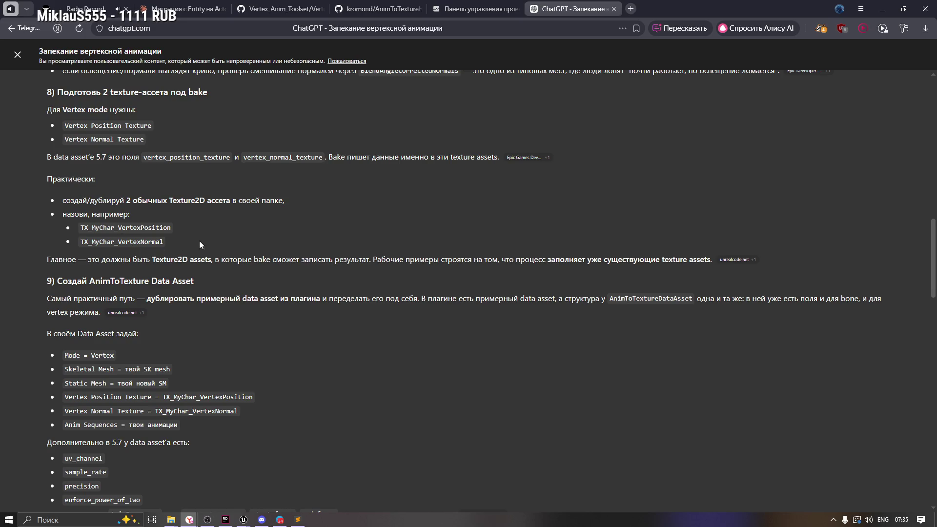
{"action": "mouse_move", "coordinate": [199, 241]}
{"action": "left_mouse_down"}
{"action": "mouse_move", "coordinate": [68, 214]}
{"action": "mouse_move", "coordinate": [63, 227]}
{"action": "left_mouse_up"}
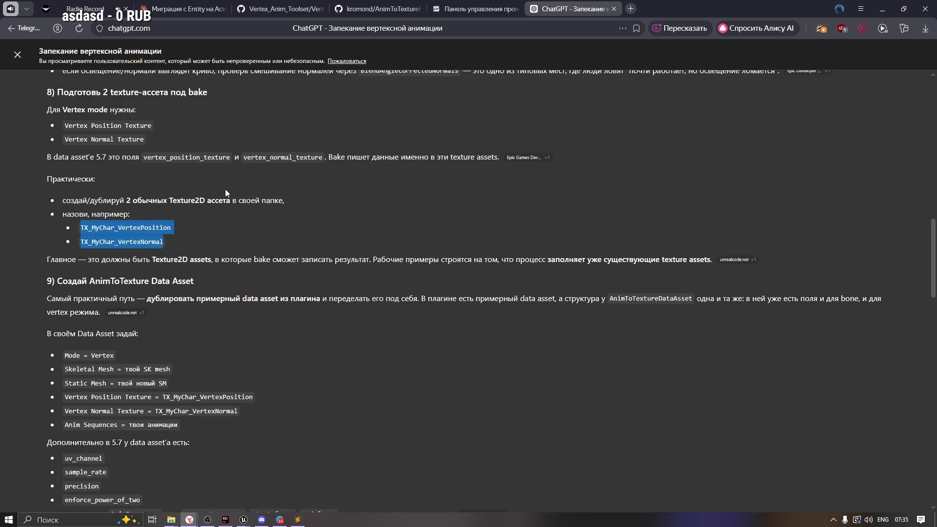
{"action": "key", "text": "alt+Tab"}
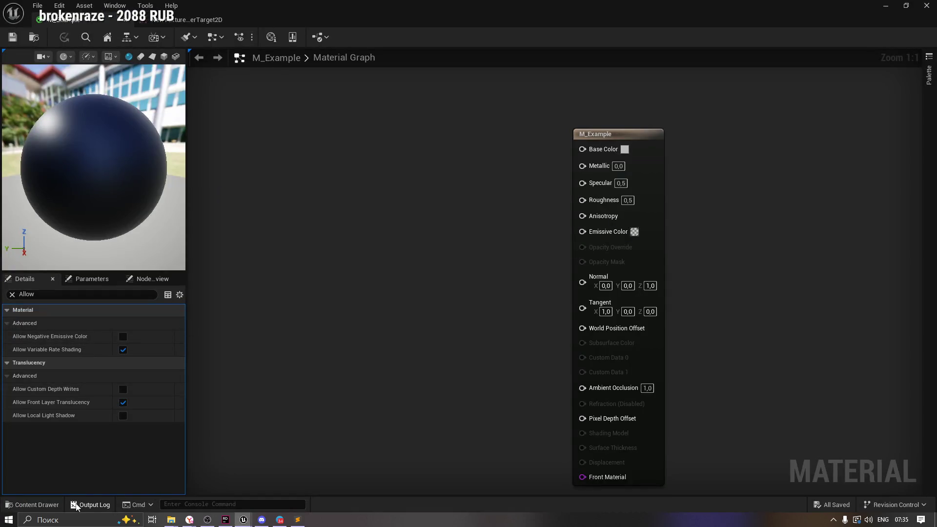
Step: Move NewDataAsset from the Utility folder into VAT and open it in its editor
{"action": "left_click", "coordinate": [32, 504]}
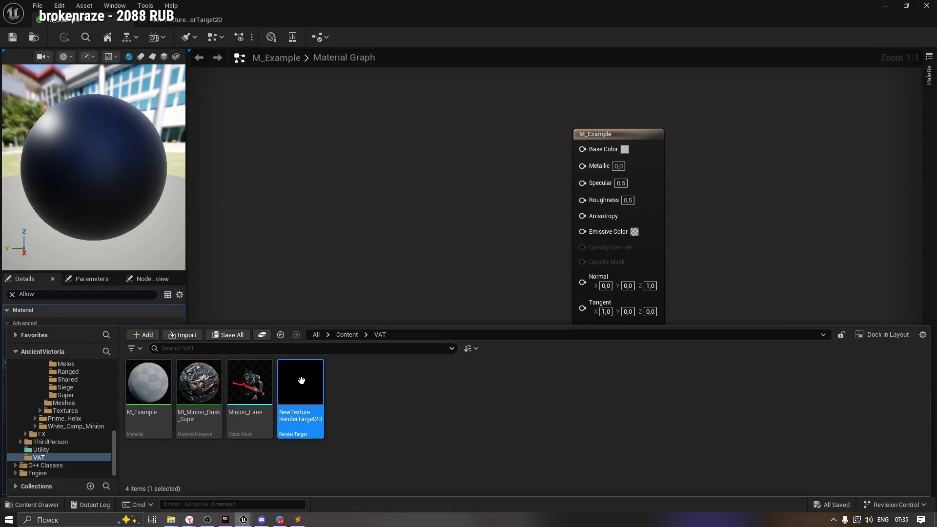
{"action": "right_click", "coordinate": [373, 414]}
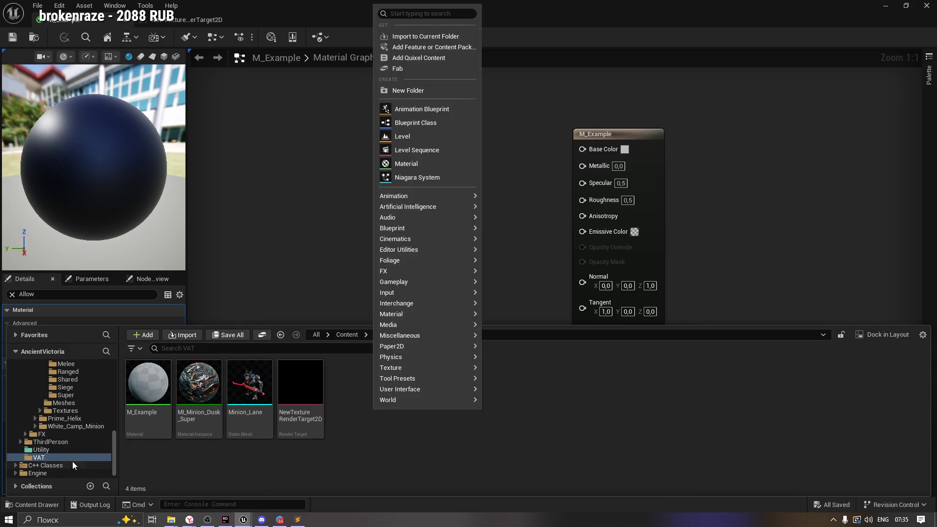
{"action": "left_click", "coordinate": [37, 449]}
{"action": "mouse_move", "coordinate": [197, 397]}
{"action": "left_mouse_down"}
{"action": "mouse_move", "coordinate": [179, 434]}
{"action": "mouse_move", "coordinate": [56, 459]}
{"action": "left_mouse_up"}
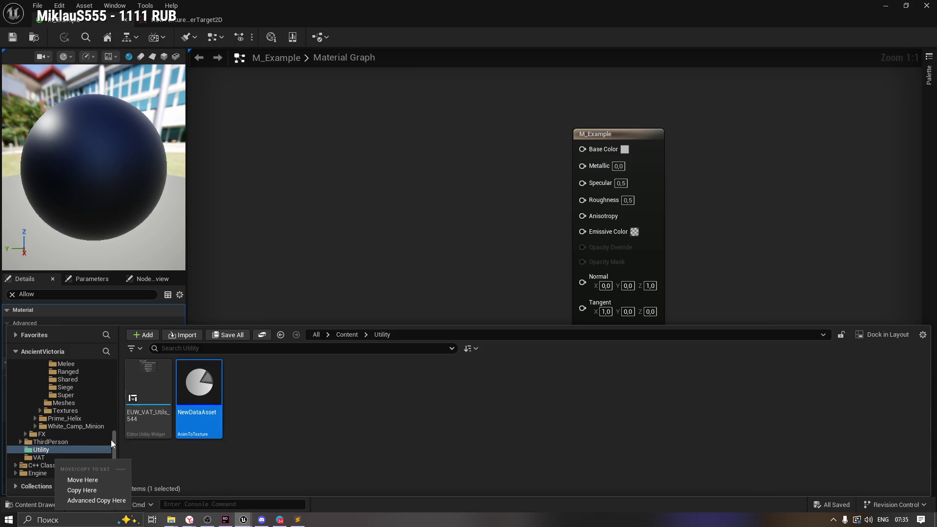
{"action": "left_click", "coordinate": [89, 480]}
{"action": "left_click", "coordinate": [39, 458]}
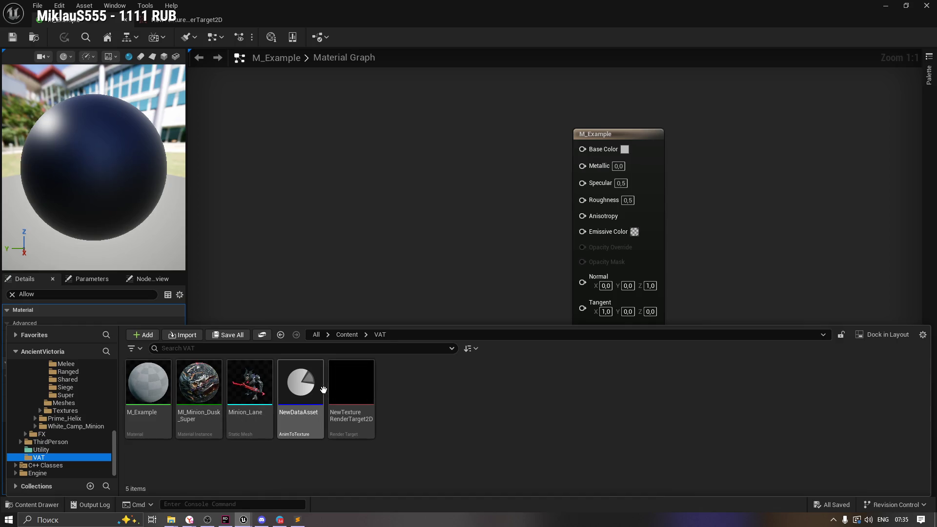
{"action": "double_click", "coordinate": [307, 385]}
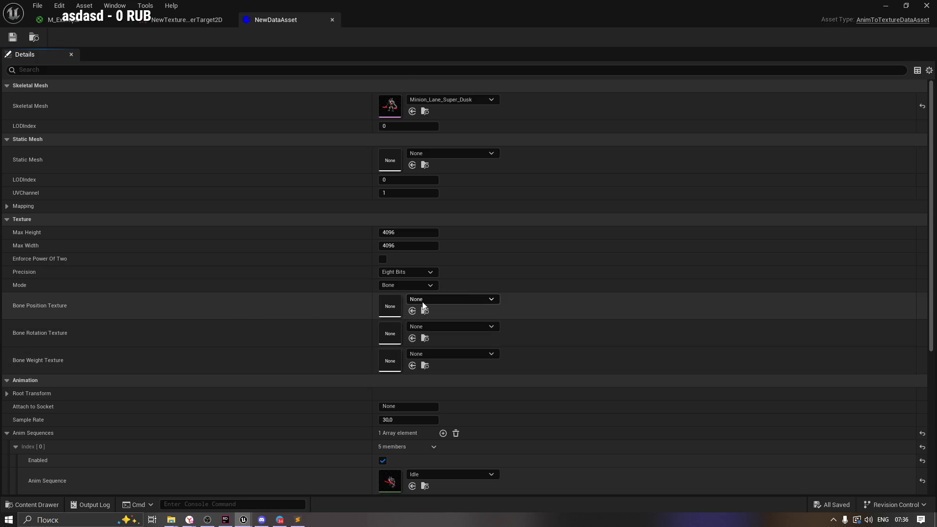
Step: Rename the render target to VT_Position and try assigning it to Bone Position Texture
{"action": "left_click", "coordinate": [423, 301]}
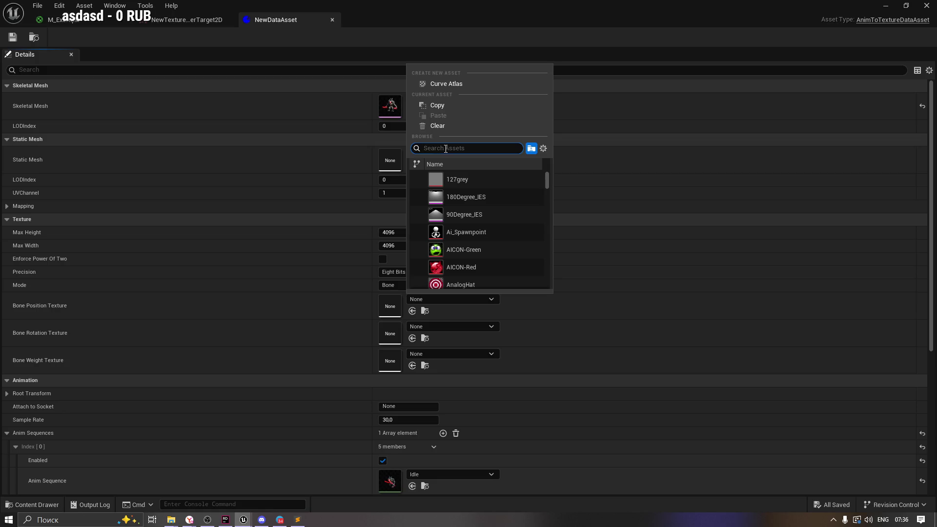
{"action": "type", "text": "r"}
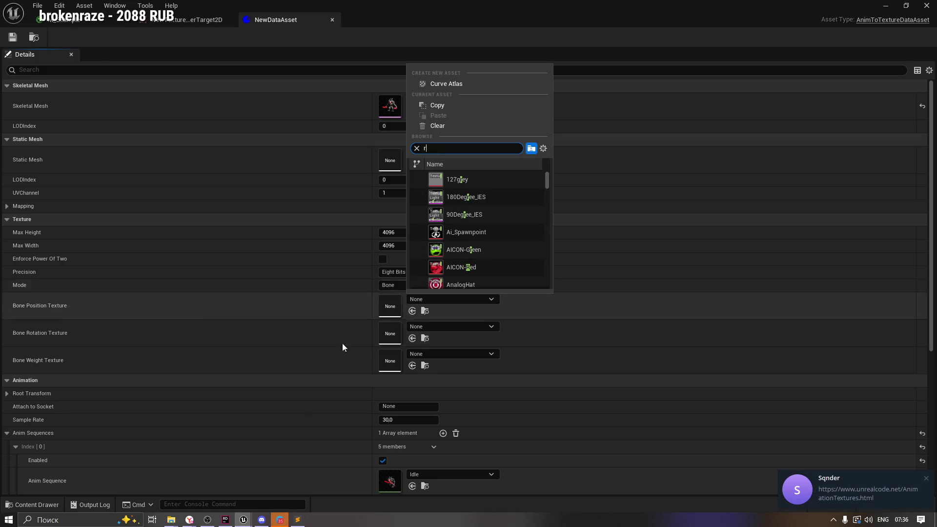
{"action": "left_click", "coordinate": [34, 504]}
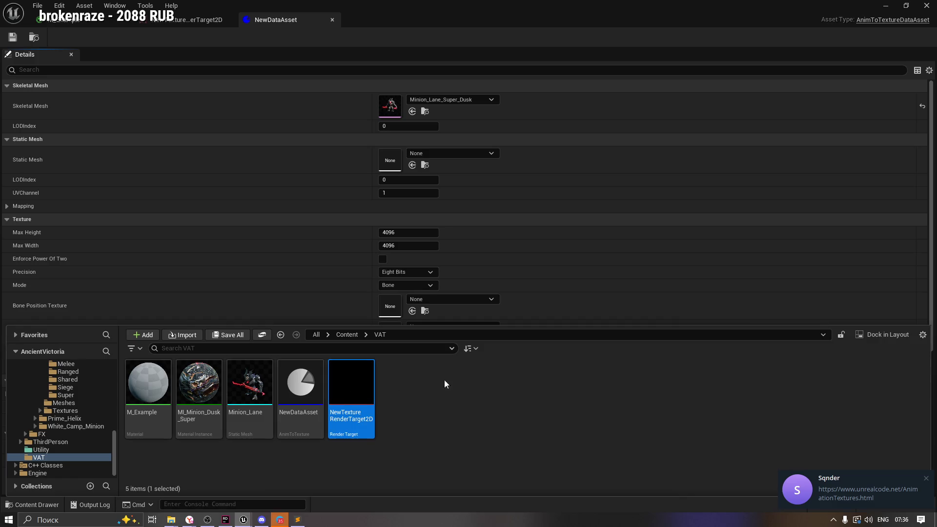
{"action": "key", "text": "F2"}
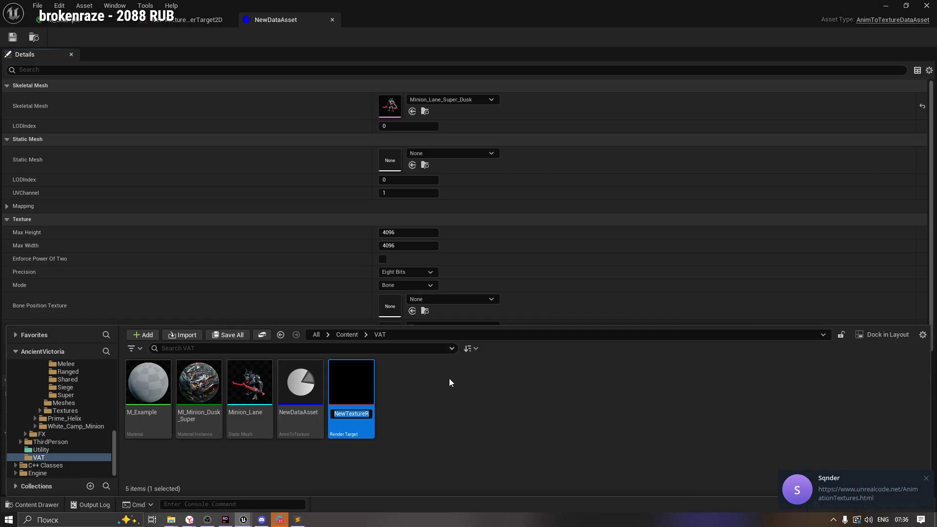
{"action": "type", "text": "VT_P"}
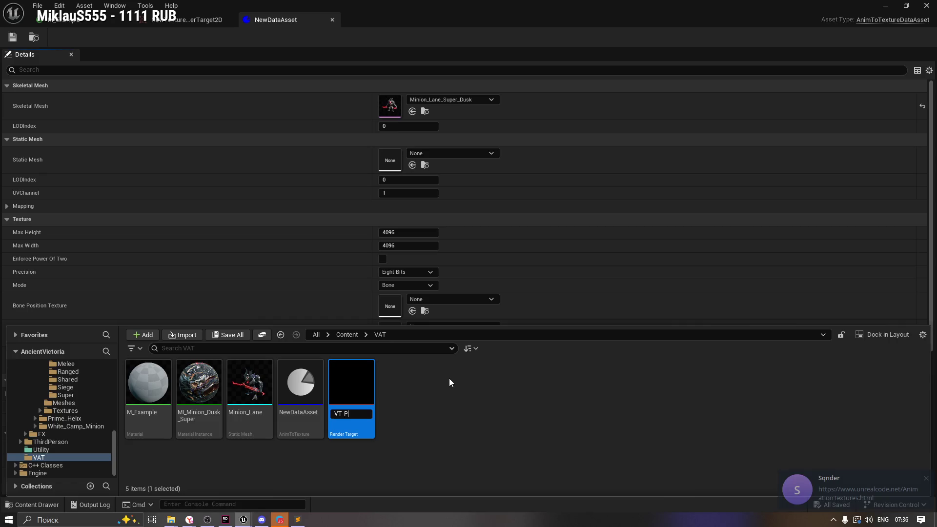
{"action": "type", "text": "osition"}
{"action": "key", "text": "Return"}
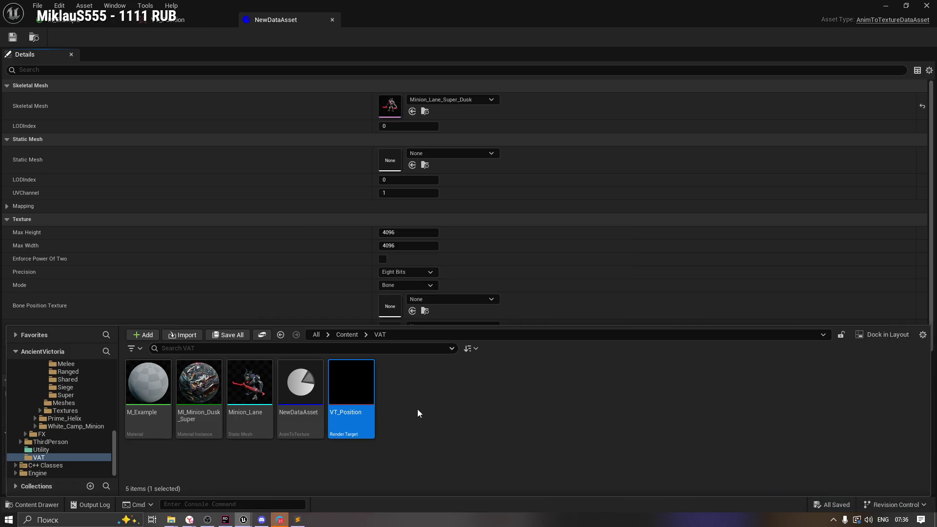
{"action": "mouse_move", "coordinate": [352, 409]}
{"action": "left_mouse_down"}
{"action": "mouse_move", "coordinate": [343, 289]}
{"action": "mouse_move", "coordinate": [349, 329]}
{"action": "mouse_move", "coordinate": [396, 309]}
{"action": "left_mouse_up"}
{"action": "left_click", "coordinate": [429, 299]}
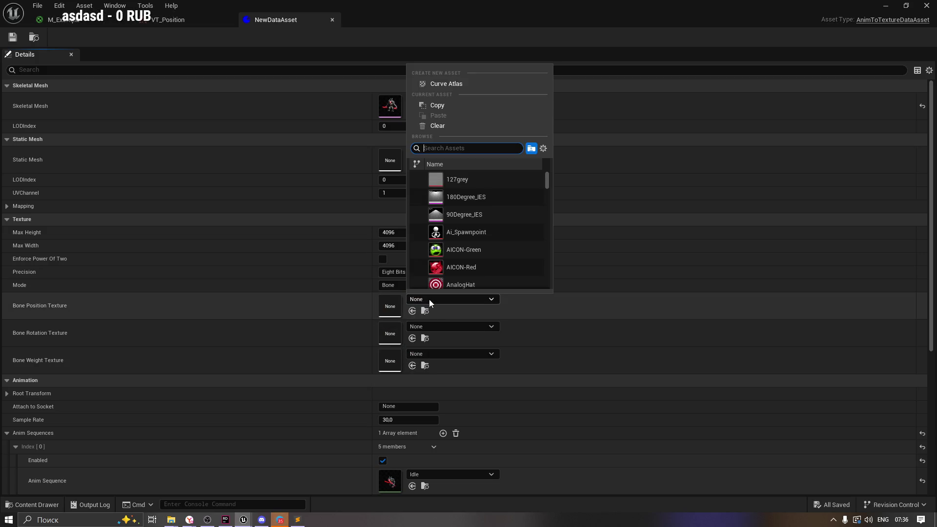
Step: Create a new Curve Atlas for Bone Position Texture, saved in VAT as VertexPosition
{"action": "left_click", "coordinate": [476, 84]}
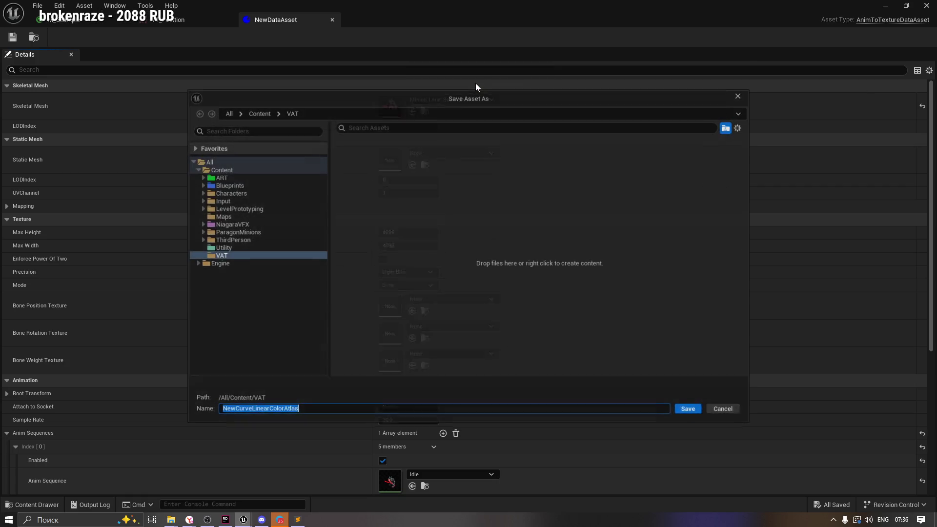
{"action": "left_click", "coordinate": [239, 256]}
{"action": "left_click", "coordinate": [316, 412]}
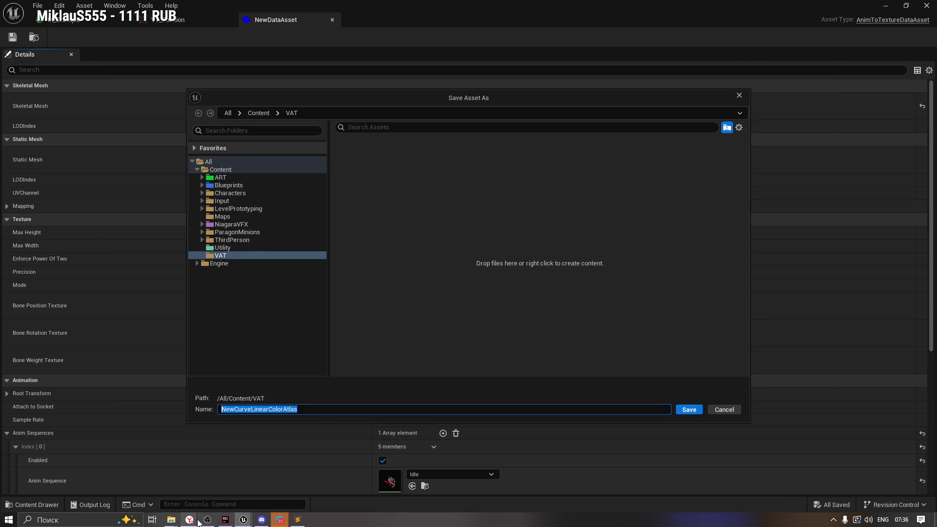
{"action": "mouse_move", "coordinate": [190, 519]}
{"action": "left_click", "coordinate": [149, 499]}
{"action": "left_click", "coordinate": [81, 228]}
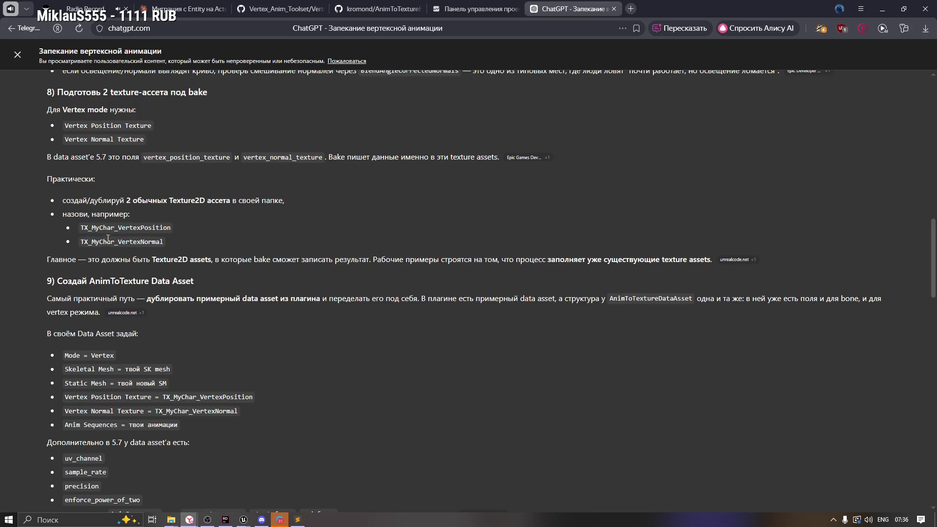
{"action": "left_click_drag", "start_coordinate": [80, 228], "coordinate": [178, 231]}
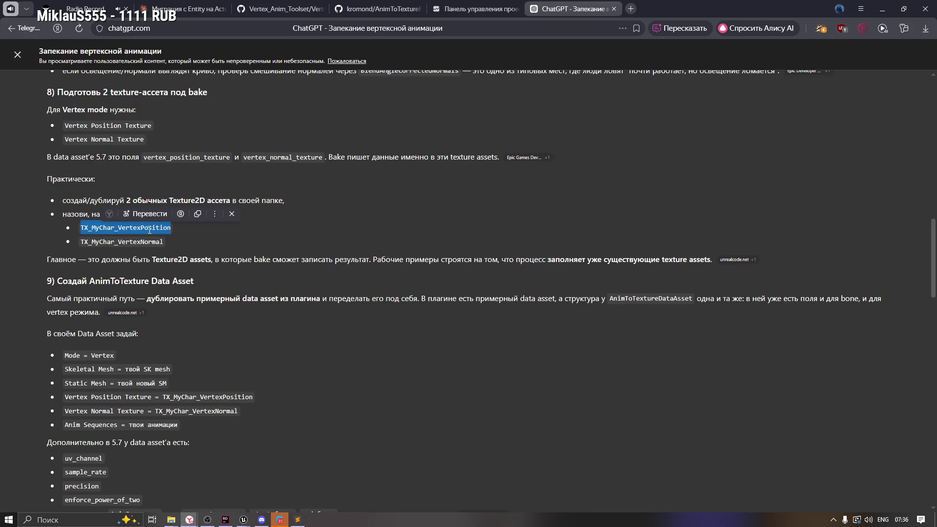
{"action": "key", "text": "alt+Tab"}
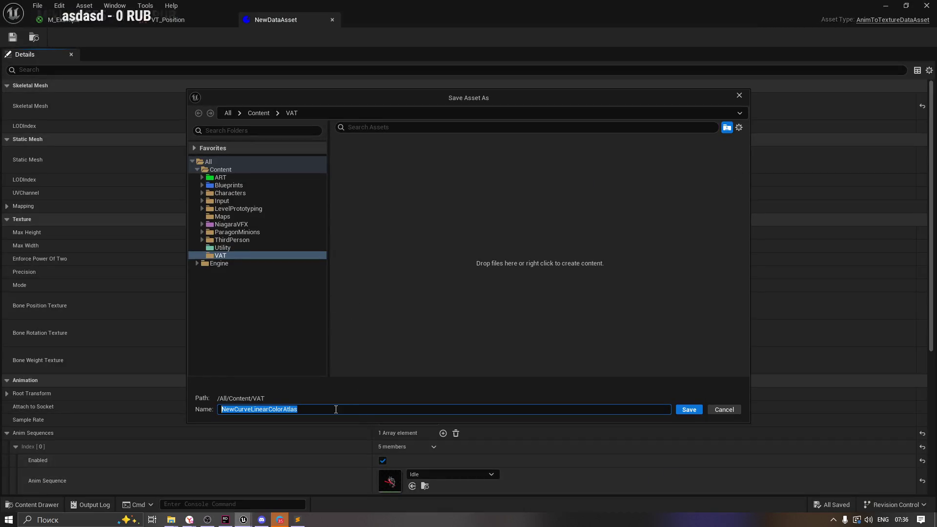
{"action": "type", "text": "Vertex"}
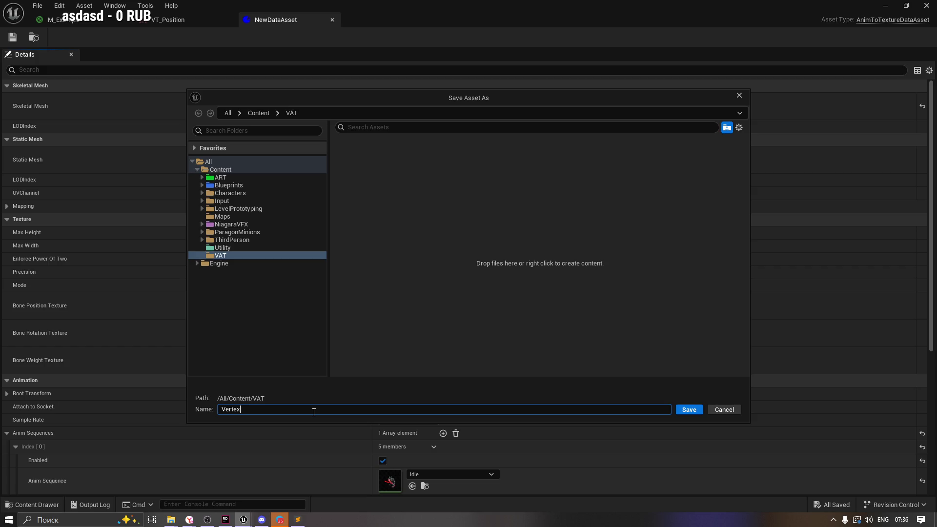
{"action": "type", "text": "Position"}
{"action": "left_click", "coordinate": [689, 410]}
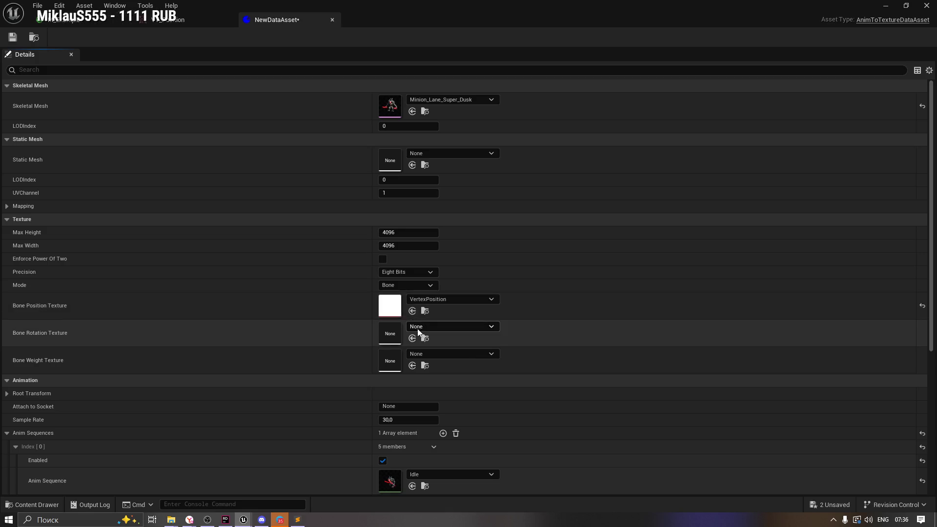
{"action": "left_click", "coordinate": [425, 311]}
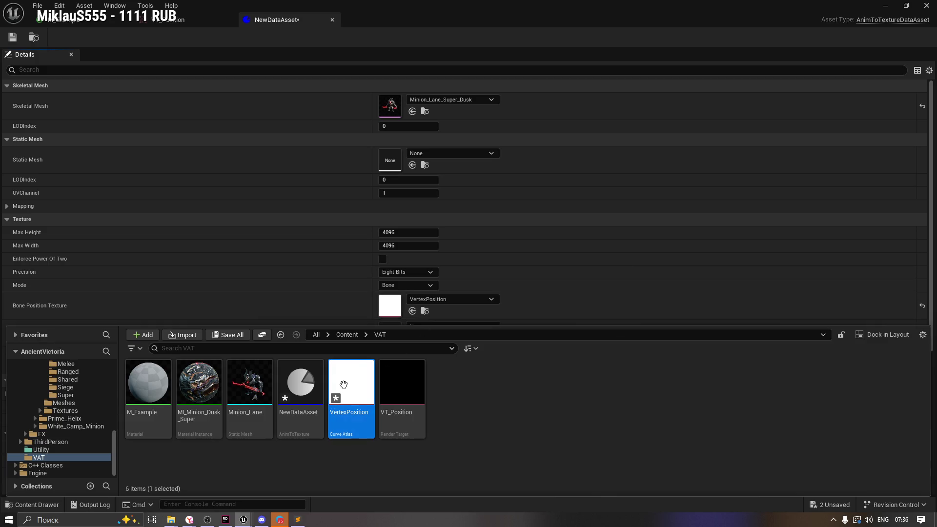
Step: Rename the VertexPosition curve atlas to BonePosition and hide the Content Drawer
{"action": "key", "text": "F2"}
{"action": "key", "text": "Home"}
{"action": "key", "text": "shift+Right"}
{"action": "key", "text": "shift+Right"}
{"action": "key", "text": "shift+Right"}
{"action": "key", "text": "shift+Right"}
{"action": "type", "text": "Bone"}
{"action": "key", "text": "BackSpace"}
{"action": "key", "text": "BackSpace"}
{"action": "key", "text": "BackSpace"}
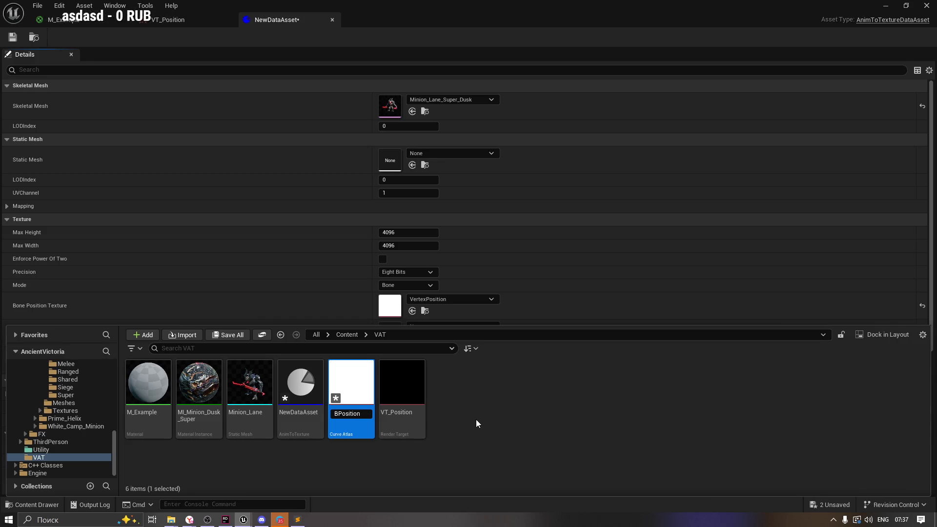
{"action": "type", "text": "one"}
{"action": "key", "text": "Return"}
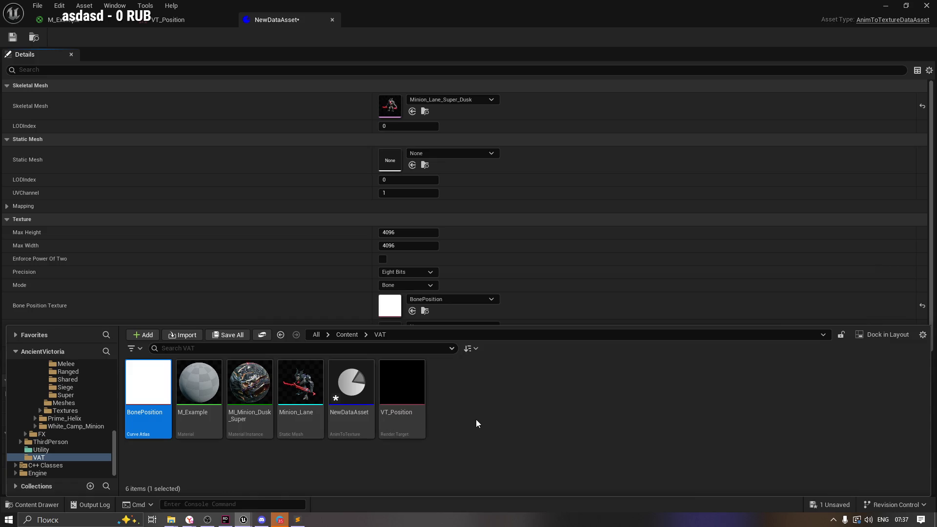
{"action": "left_click", "coordinate": [340, 305]}
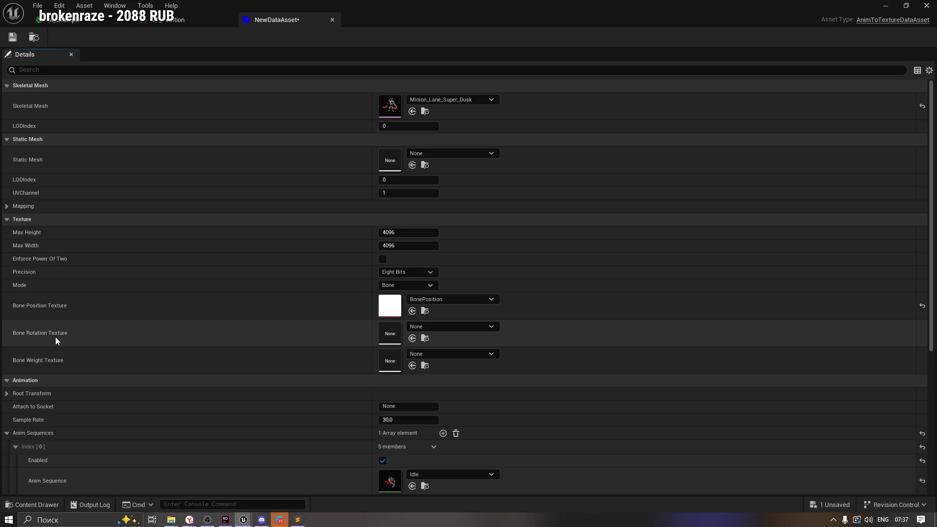
Step: Create a new Curve Atlas named BoneRotation as the Bone Rotation Texture
{"action": "left_click", "coordinate": [429, 329]}
{"action": "left_click", "coordinate": [503, 147]}
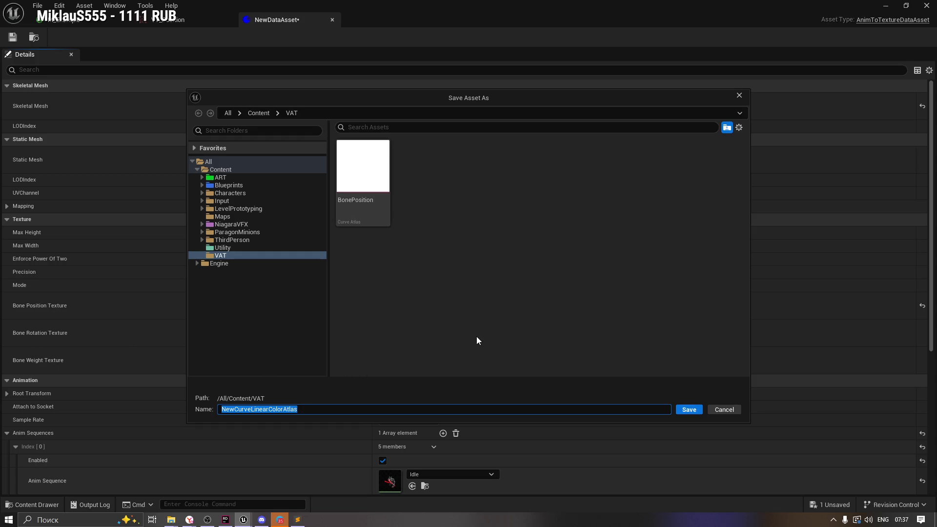
{"action": "type", "text": "Bon"}
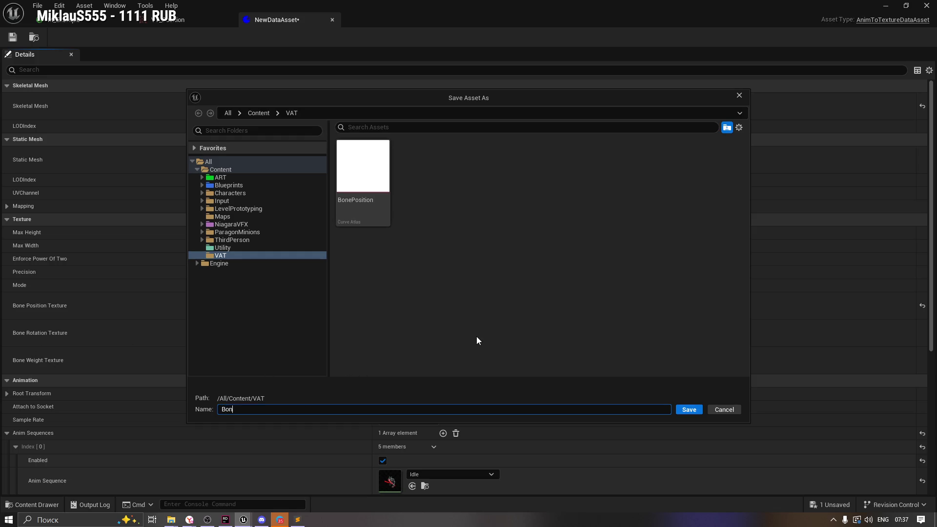
{"action": "type", "text": "eRotation"}
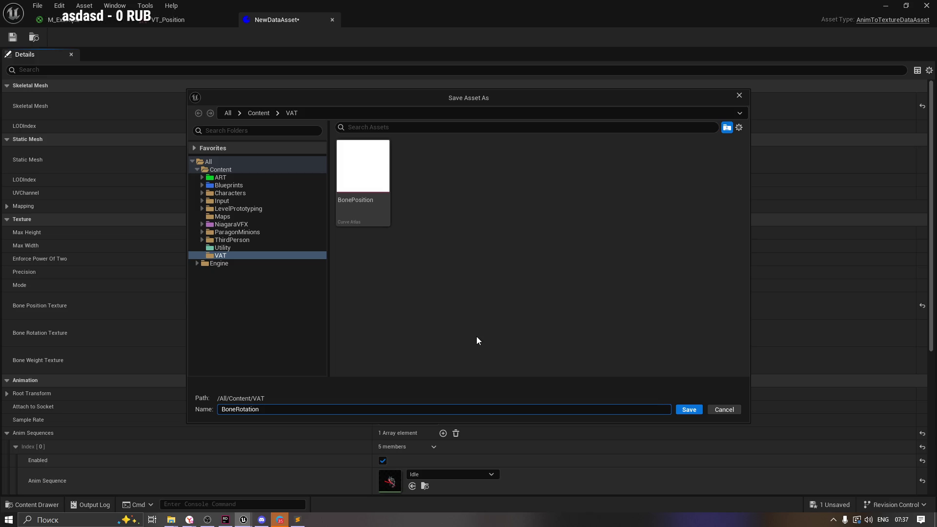
{"action": "key", "text": "Return"}
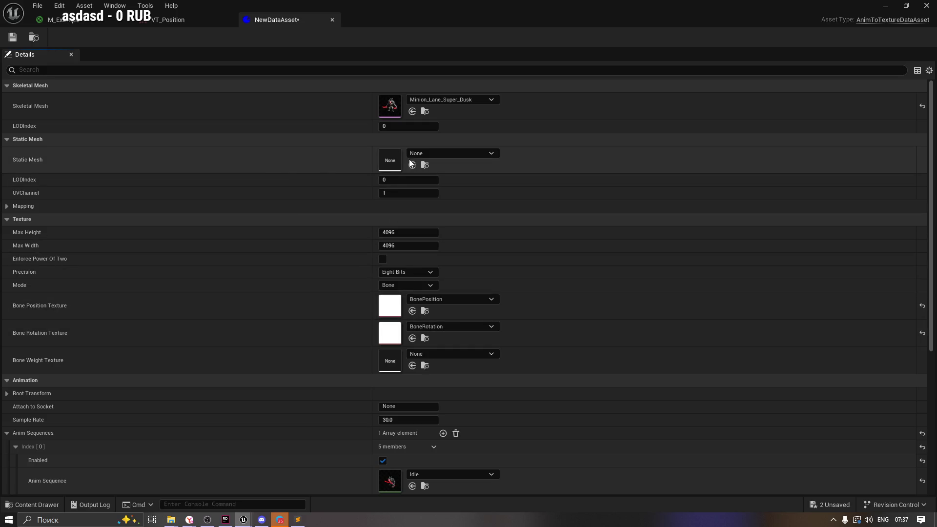
Step: Set the data asset's Static Mesh to Minion_Lane
{"action": "left_click", "coordinate": [438, 154]}
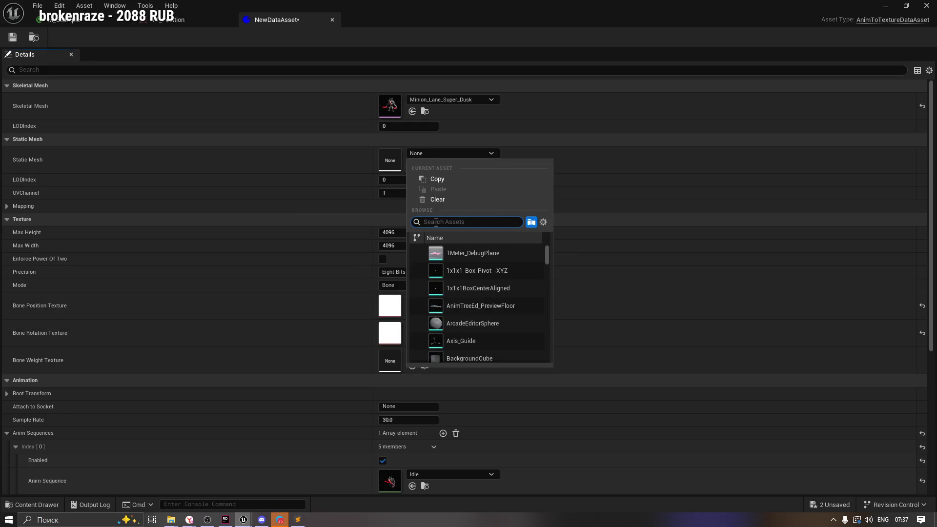
{"action": "type", "text": "Minio"}
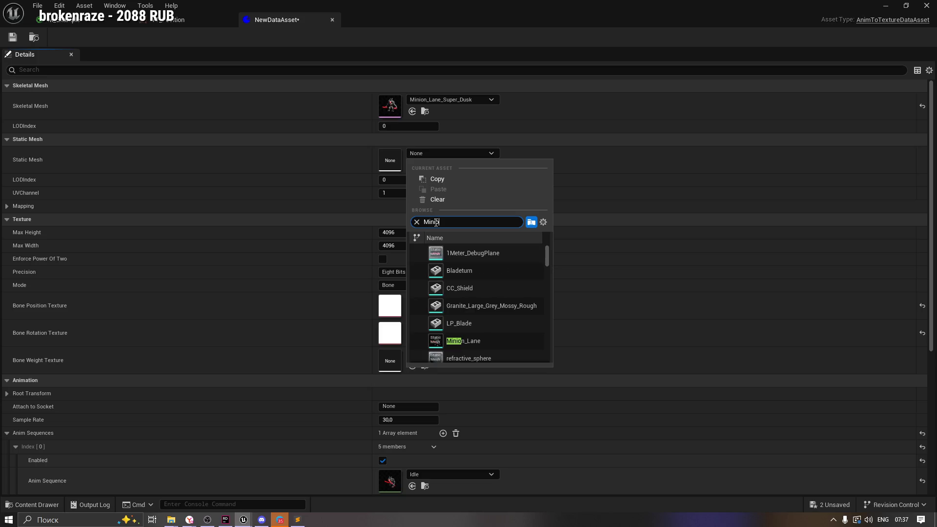
{"action": "key", "text": "Escape"}
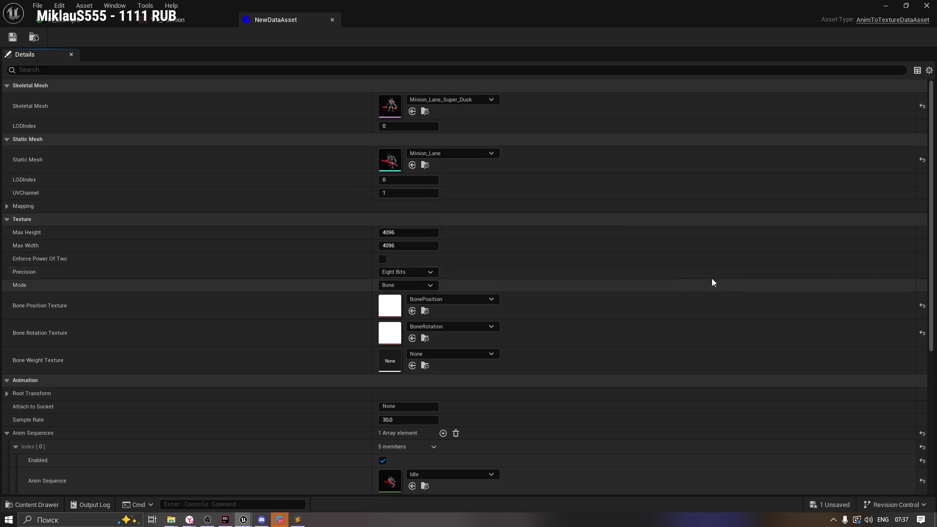
{"action": "left_click", "coordinate": [32, 504]}
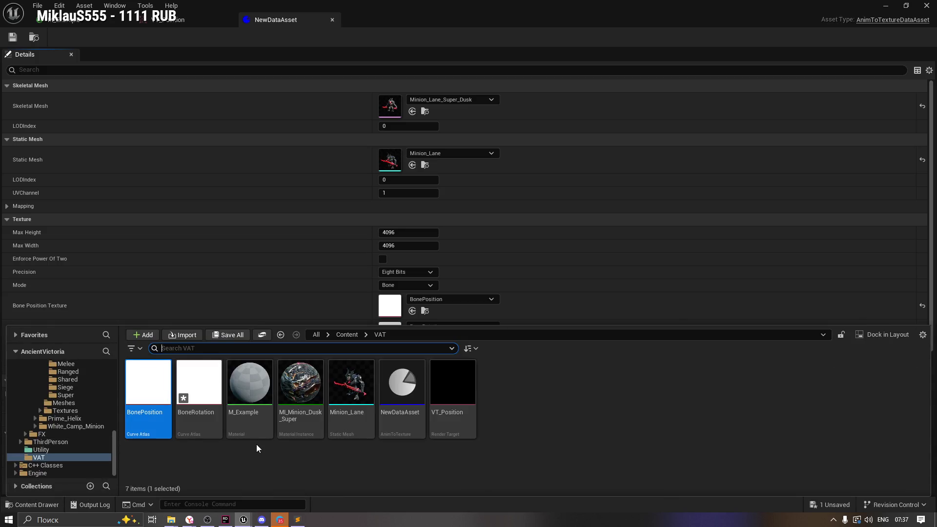
Step: Rename NewDataAsset to DA_Minion_Super in the Content Drawer
{"action": "left_click", "coordinate": [293, 449]}
{"action": "left_click", "coordinate": [401, 413]}
{"action": "key", "text": "F2"}
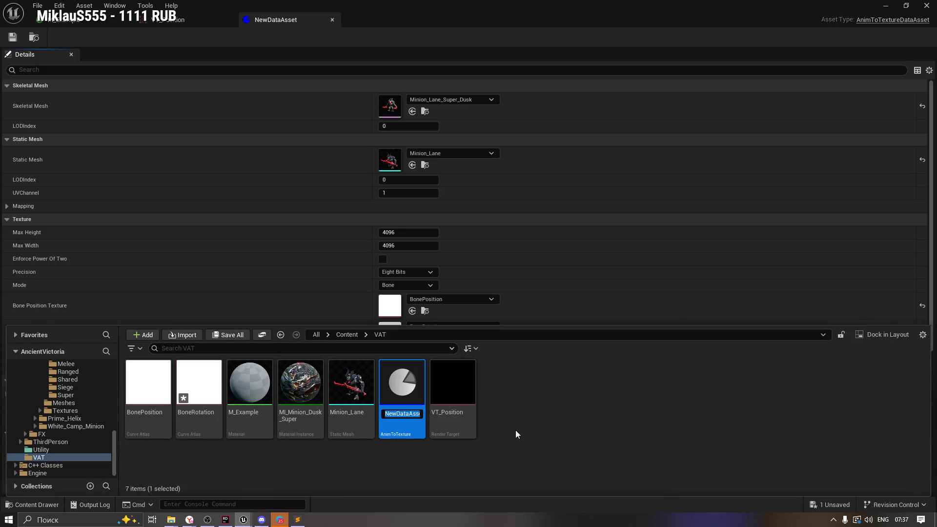
{"action": "type", "text": "DA_"}
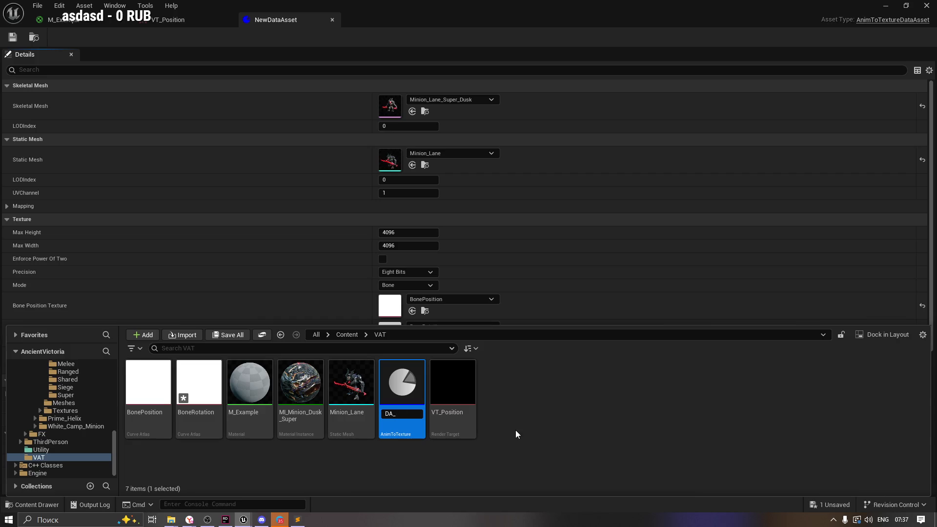
{"action": "type", "text": "Mi"}
{"action": "type", "text": "nion_"}
{"action": "type", "text": "Super"}
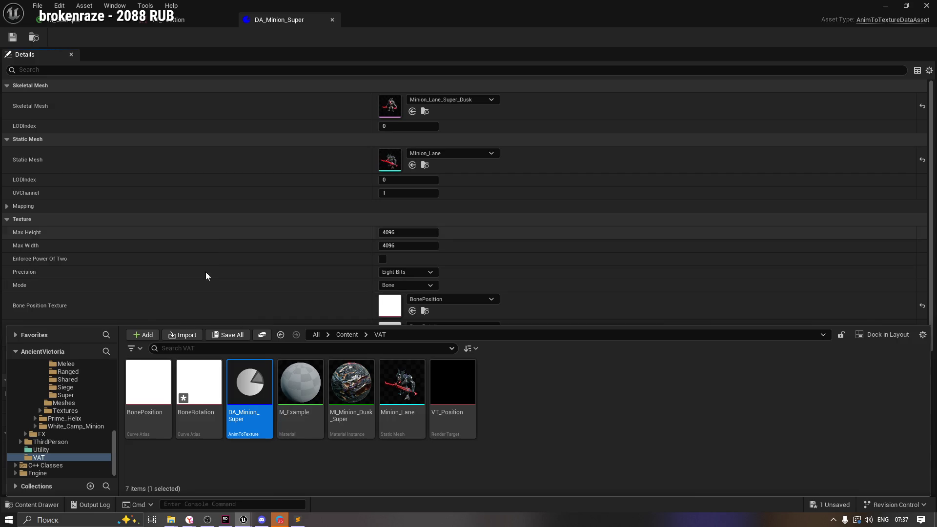
Step: Save all unsaved assets, including the BoneRotation texture
{"action": "left_click", "coordinate": [224, 335]}
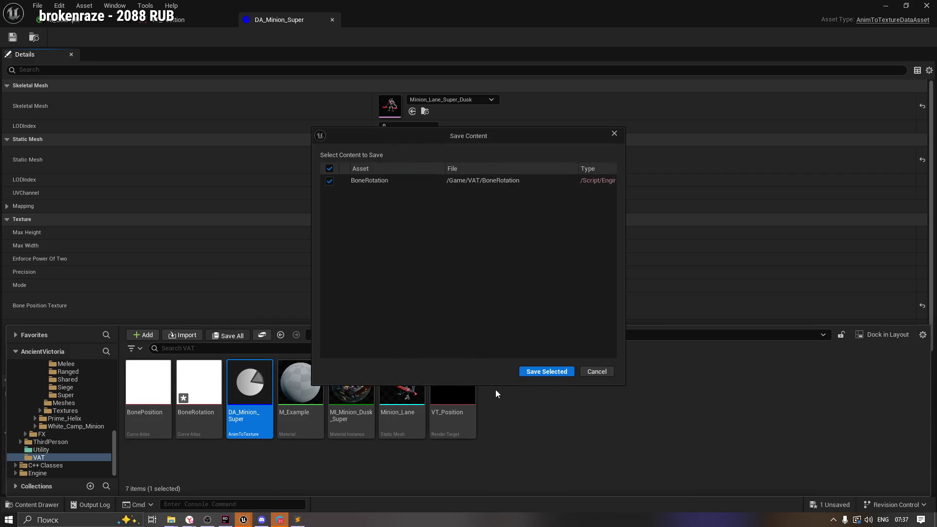
{"action": "left_click", "coordinate": [535, 372]}
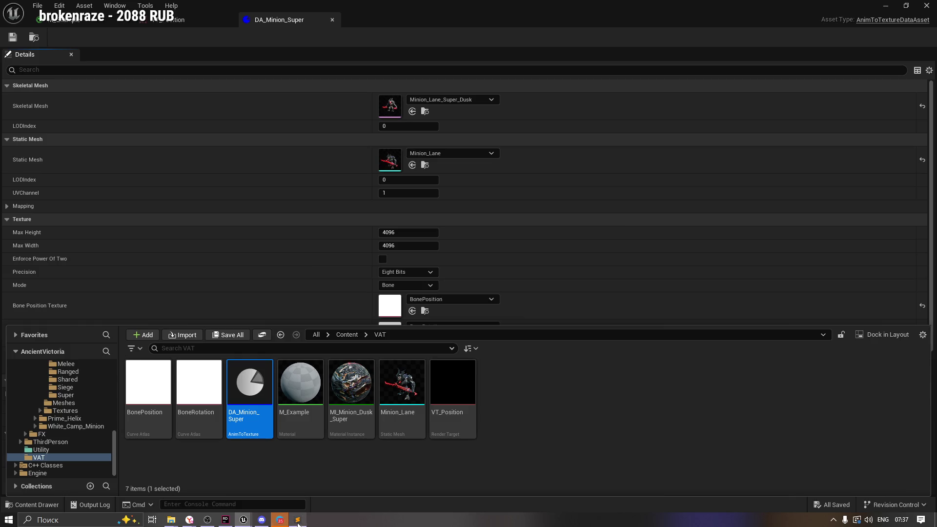
{"action": "mouse_move", "coordinate": [189, 520]}
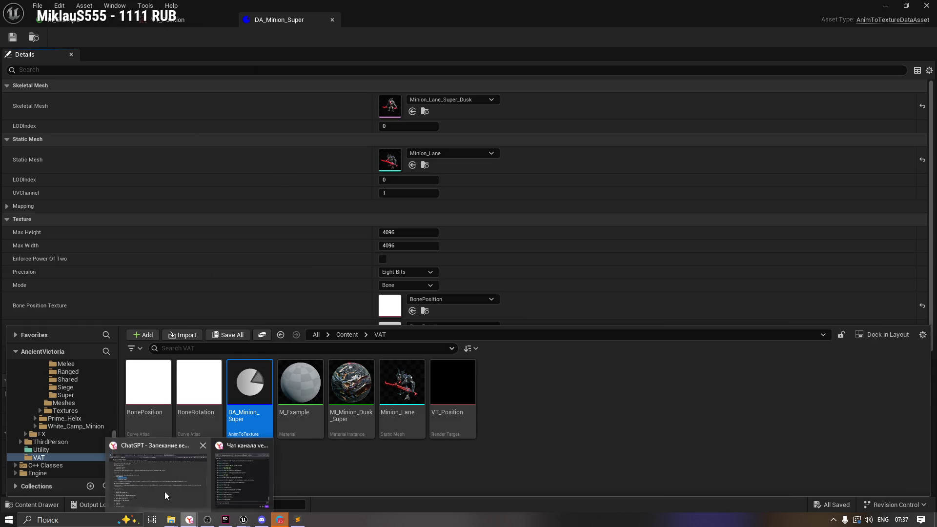
{"action": "left_click", "coordinate": [164, 491]}
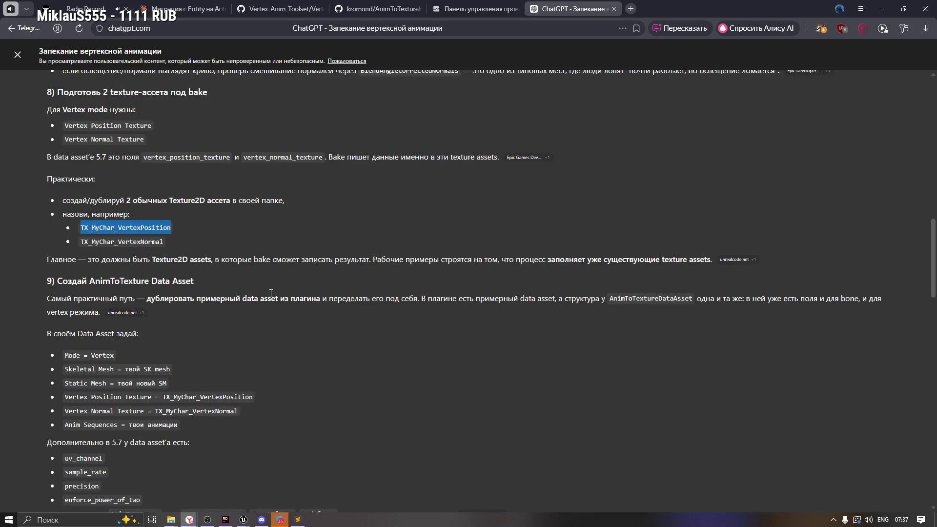
Step: Scroll ChatGPT's answer to section 9 and mark 'Vertex' in the Mode line
{"action": "scroll", "coordinate": [265, 293], "scroll_direction": "up", "scroll_amount": 1}
{"action": "scroll", "coordinate": [265, 294], "scroll_direction": "down", "scroll_amount": 4}
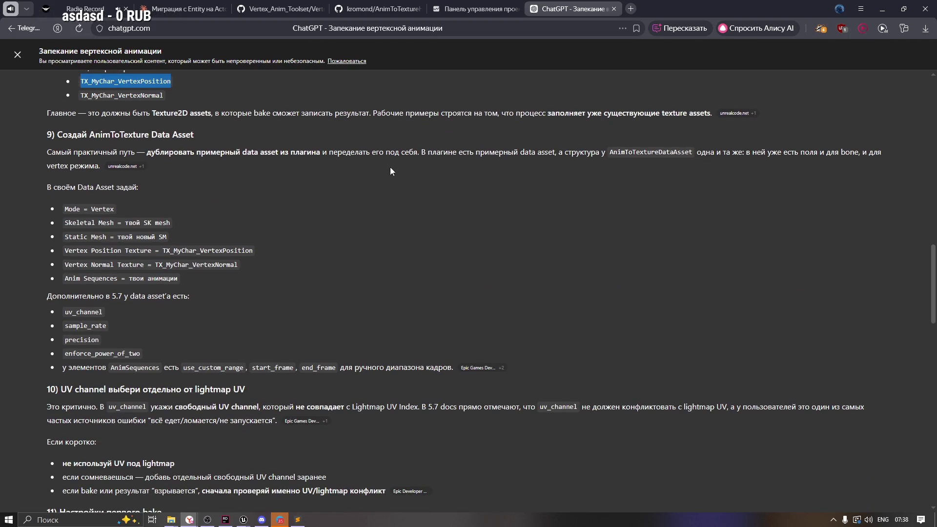
{"action": "double_click", "coordinate": [93, 209]}
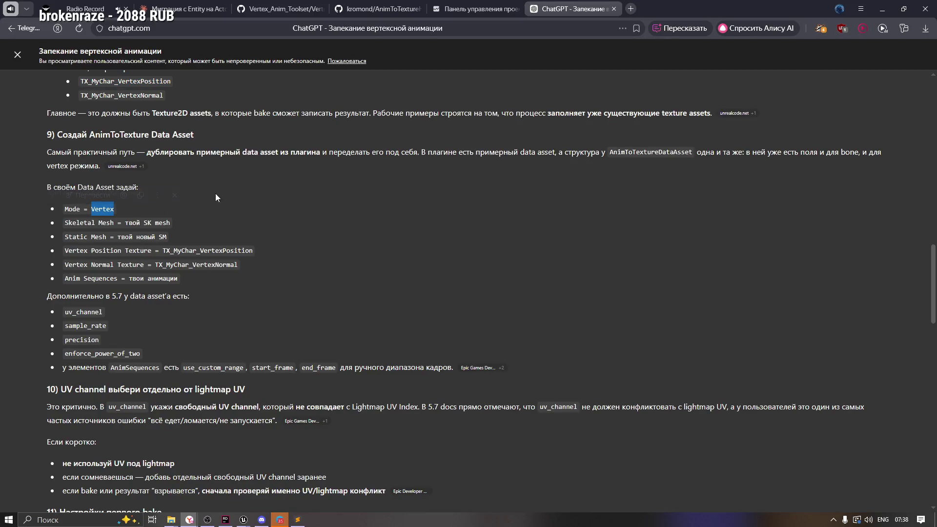
{"action": "key", "text": "alt+Tab"}
{"action": "left_click", "coordinate": [391, 287]}
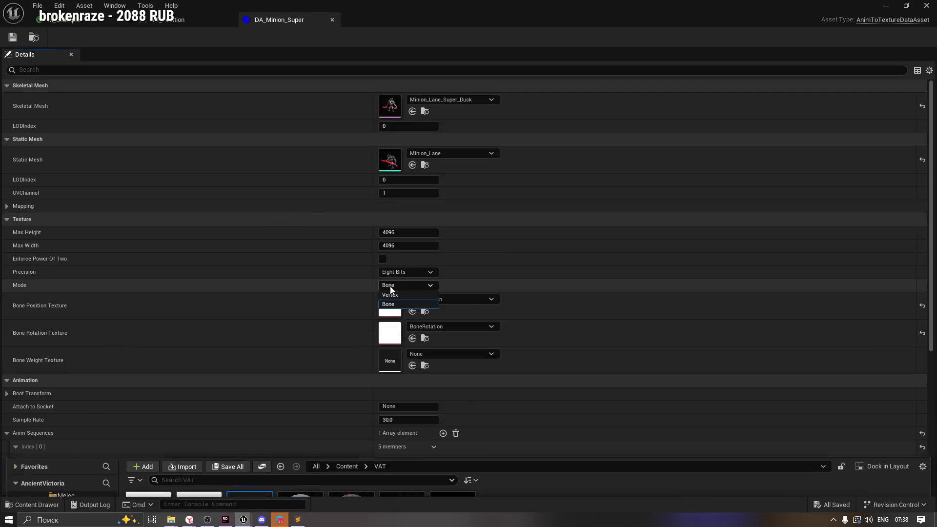
Step: Set Mode to Vertex, with BonePosition and BoneRotation as the Vertex Position and Normal Textures
{"action": "left_click", "coordinate": [408, 295]}
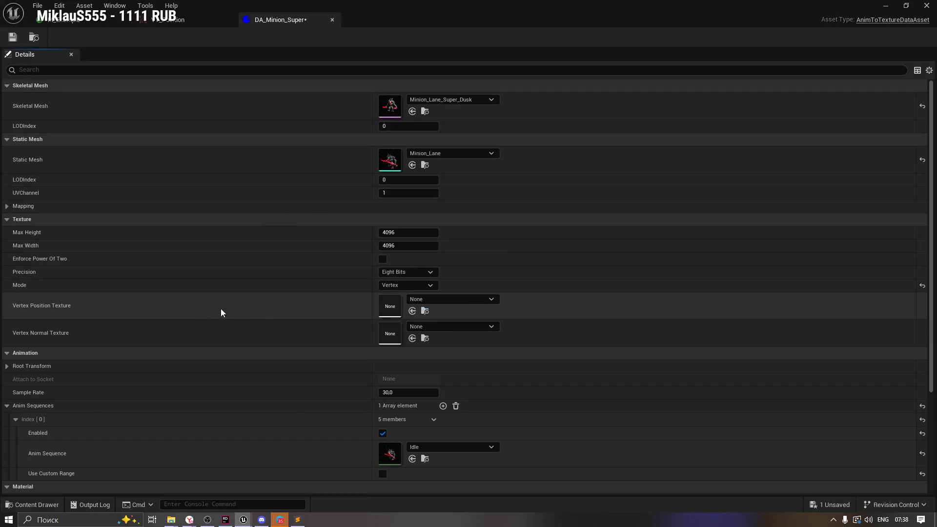
{"action": "left_click", "coordinate": [445, 301]}
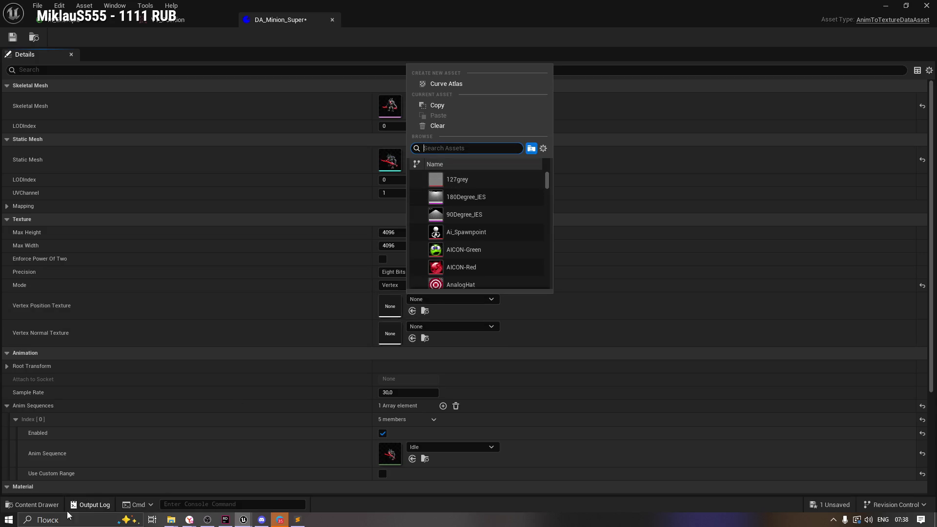
{"action": "left_click", "coordinate": [35, 505]}
{"action": "left_click", "coordinate": [188, 391]}
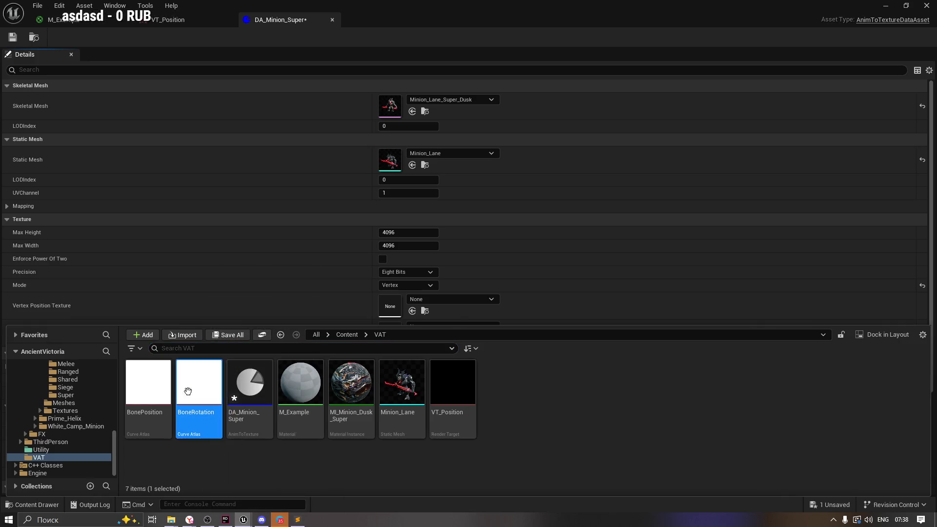
{"action": "left_click", "coordinate": [148, 393]}
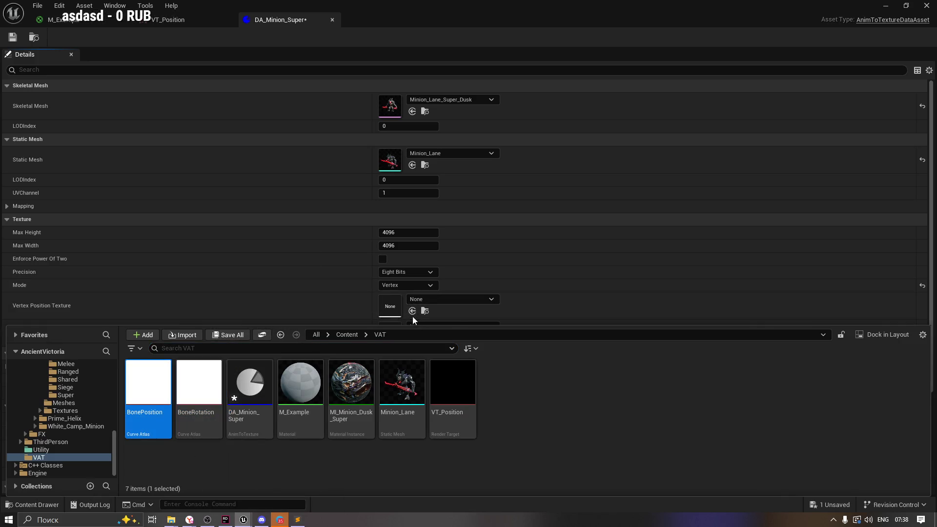
{"action": "left_click", "coordinate": [412, 313]}
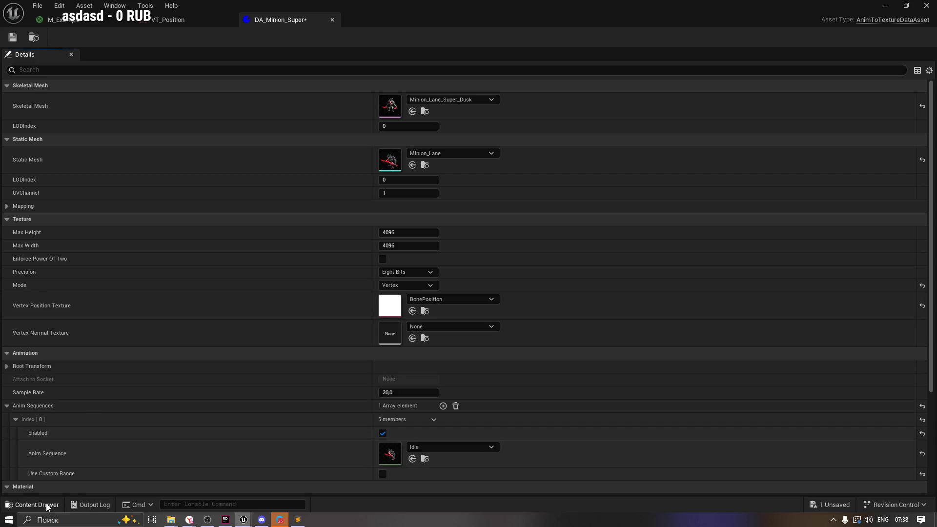
{"action": "left_click", "coordinate": [47, 508]}
{"action": "left_click", "coordinate": [198, 385]}
{"action": "left_click", "coordinate": [132, 335]}
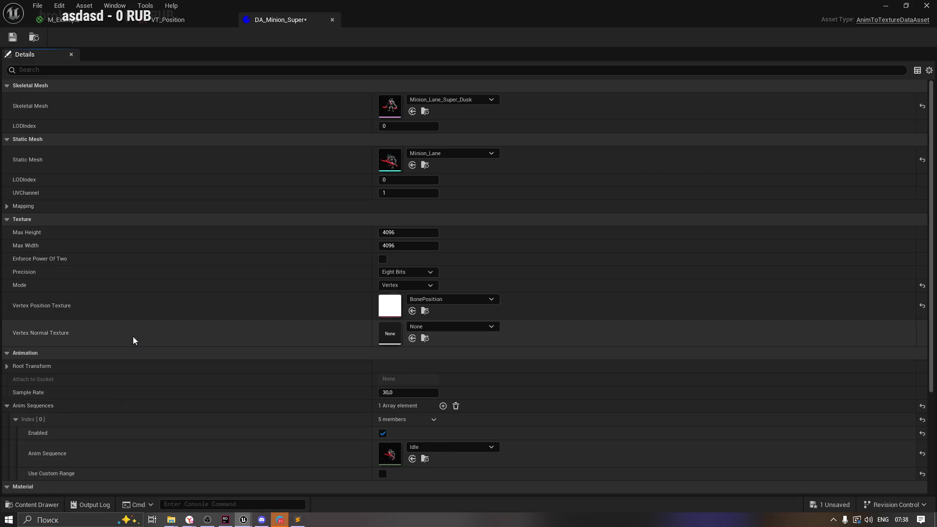
{"action": "left_click", "coordinate": [413, 339]}
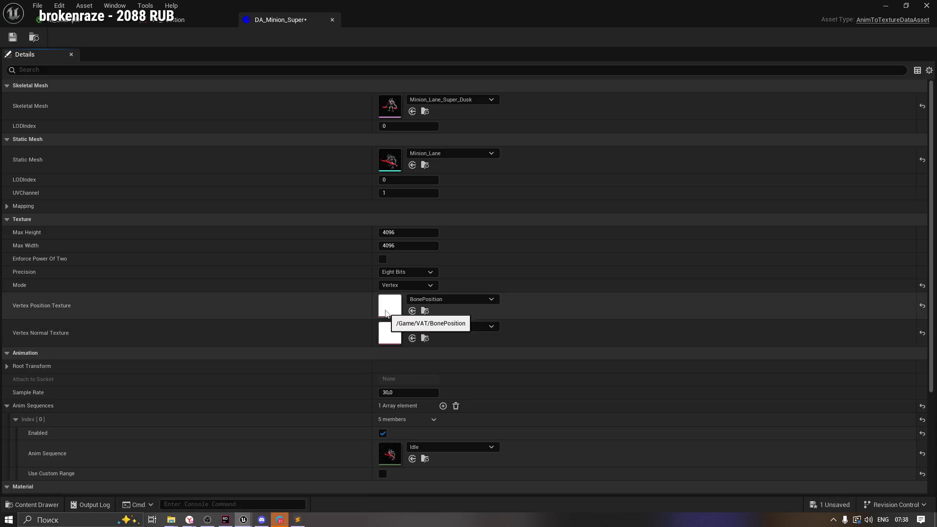
Step: Rename the BonePosition and BoneRotation textures to VertexPosition and VertexNormal
{"action": "left_click", "coordinate": [425, 310]}
{"action": "mouse_move", "coordinate": [199, 390]}
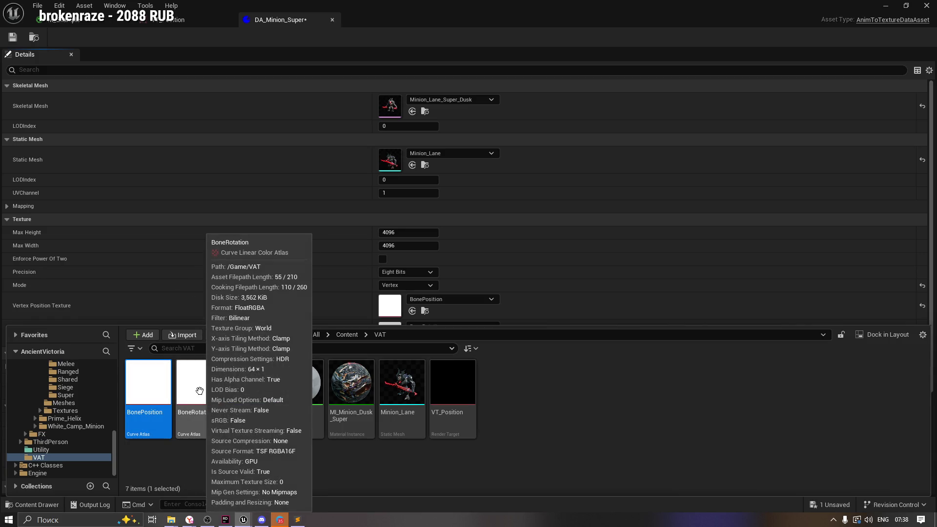
{"action": "key", "text": "F2"}
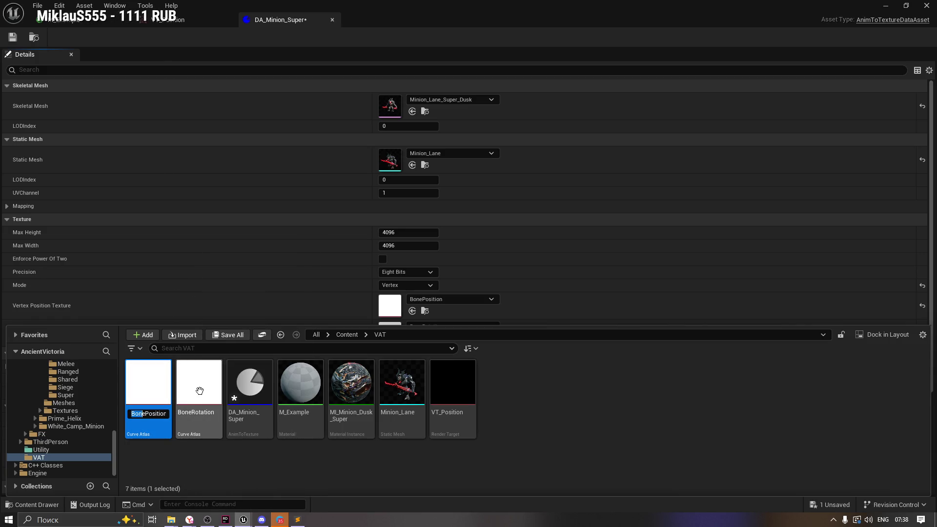
{"action": "type", "text": "Vertex"}
{"action": "key", "text": "Return"}
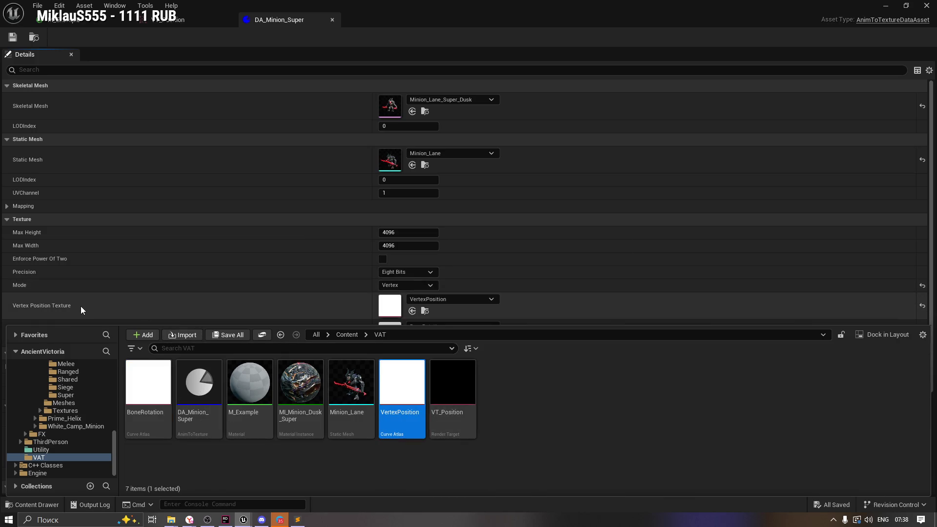
{"action": "left_click", "coordinate": [78, 320]}
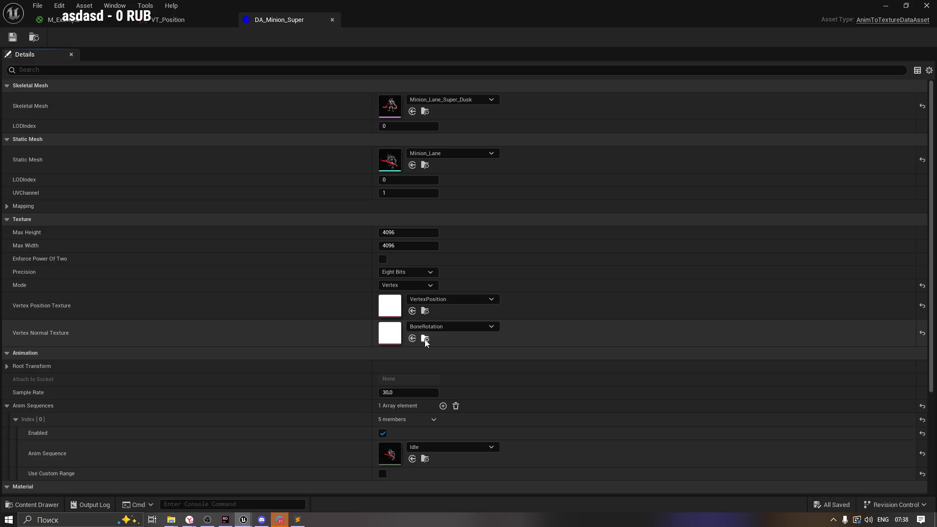
{"action": "key", "text": "ctrl+space"}
{"action": "key", "text": "F2"}
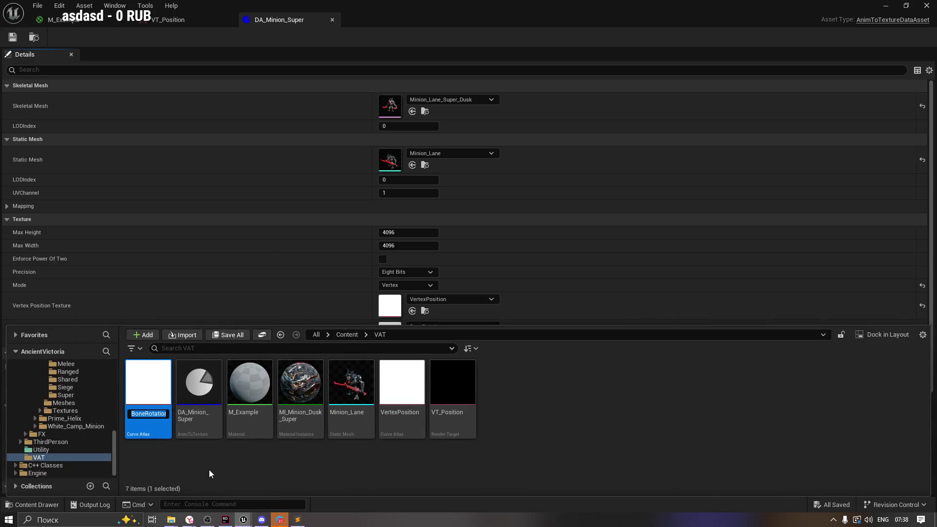
{"action": "type", "text": "Vertex"}
{"action": "type", "text": "Normal"}
{"action": "key", "text": "Return"}
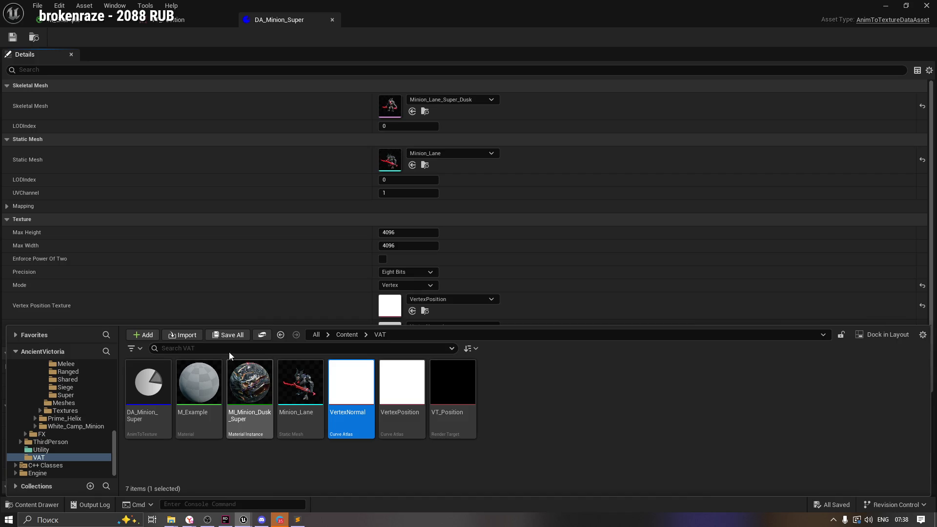
{"action": "left_click", "coordinate": [285, 317]}
{"action": "key", "text": "alt+Tab"}
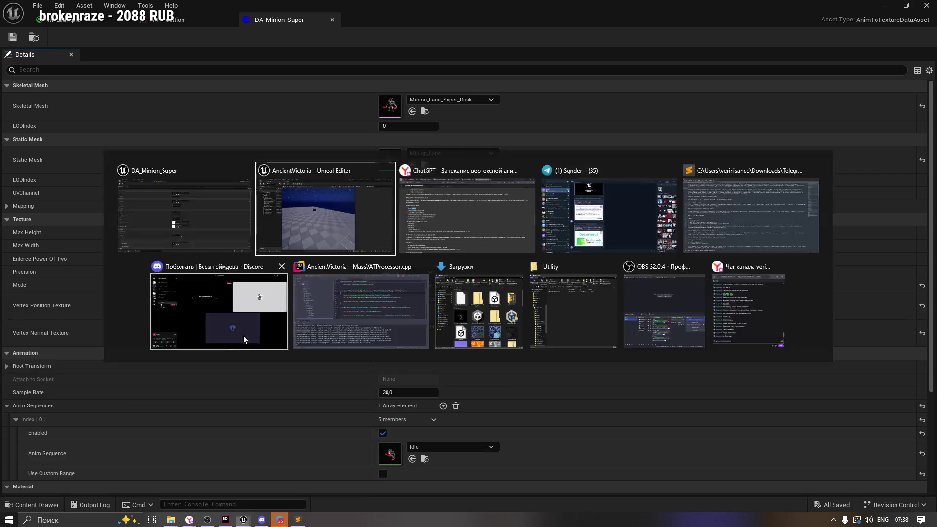
{"action": "left_click", "coordinate": [188, 520]}
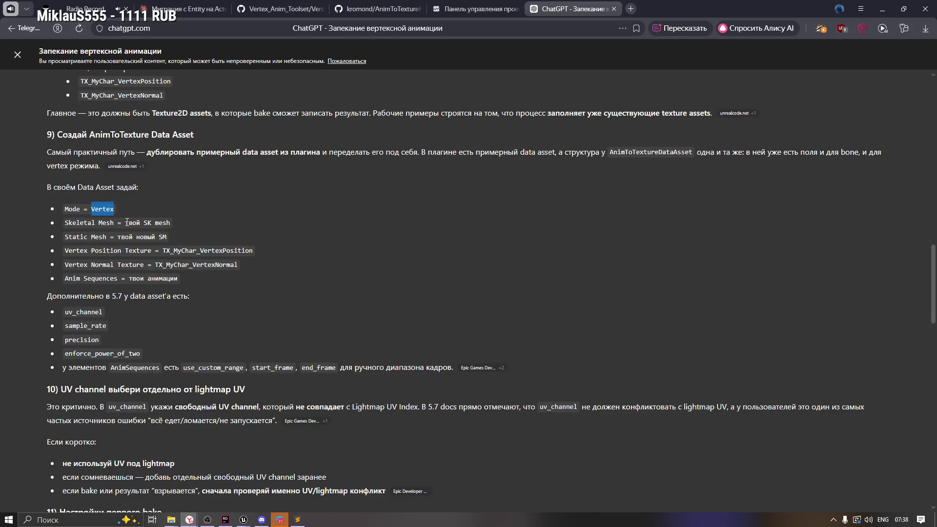
{"action": "left_click_drag", "start_coordinate": [125, 222], "coordinate": [170, 222]}
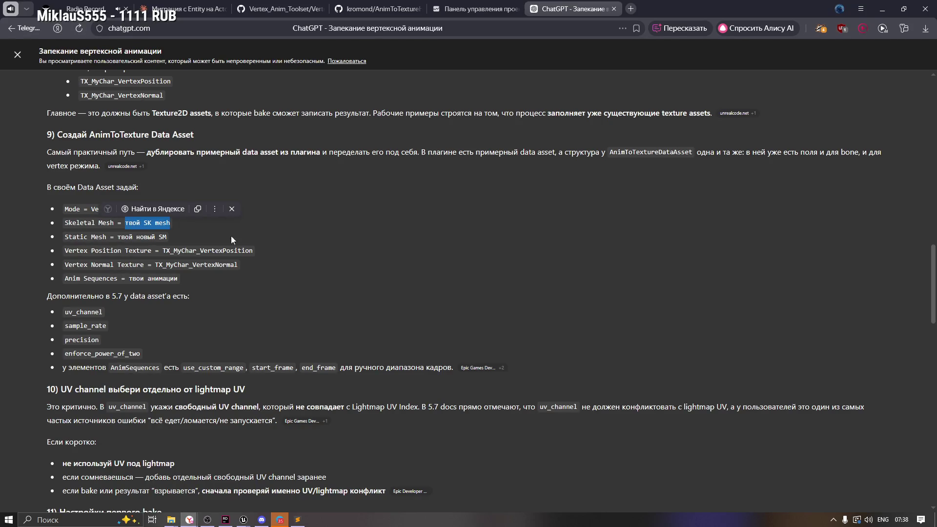
{"action": "mouse_move", "coordinate": [244, 519]}
{"action": "left_click", "coordinate": [224, 485]}
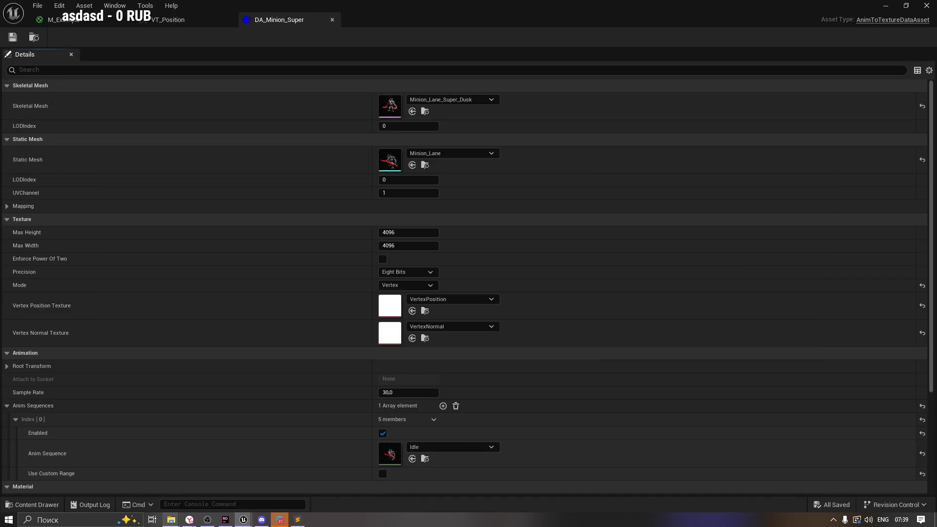
{"action": "mouse_move", "coordinate": [189, 519]}
{"action": "left_click", "coordinate": [159, 480]}
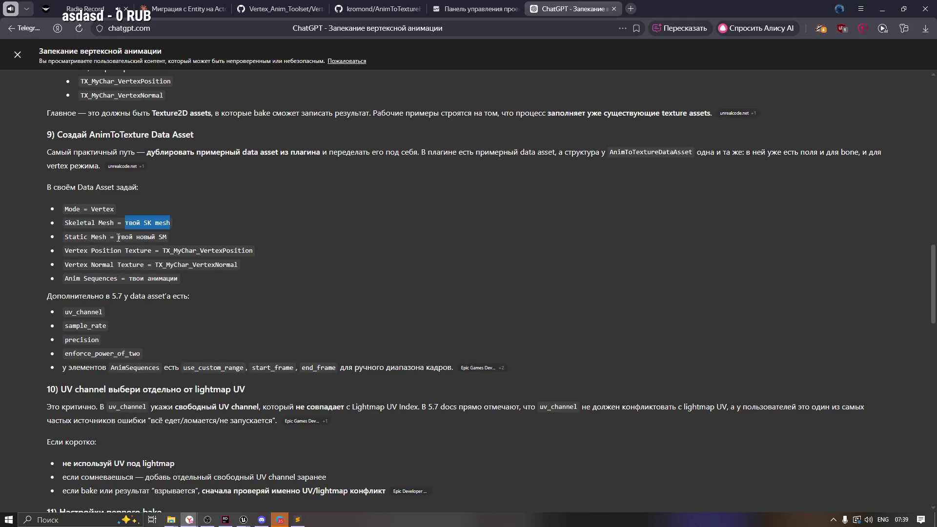
{"action": "left_click", "coordinate": [30, 244]}
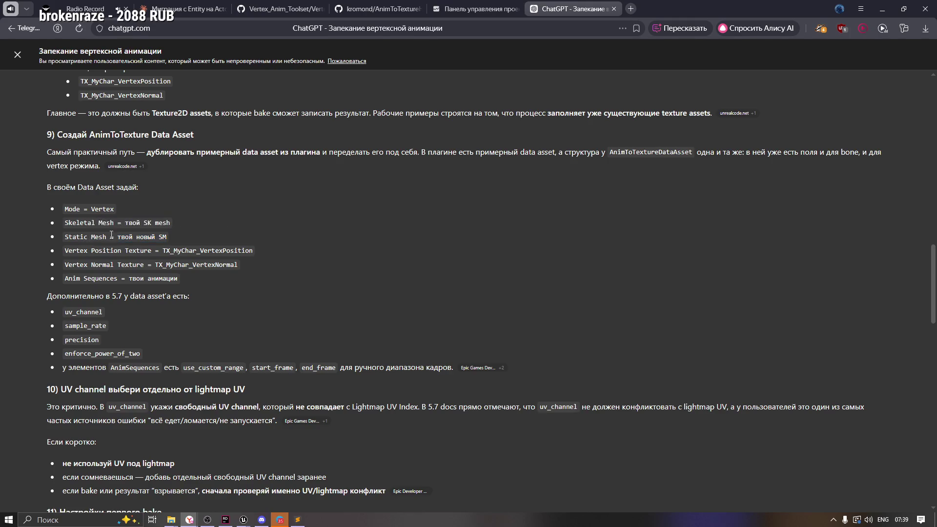
{"action": "left_click_drag", "start_coordinate": [111, 236], "coordinate": [167, 238]}
{"action": "mouse_move", "coordinate": [55, 250]}
{"action": "left_mouse_down"}
{"action": "mouse_move", "coordinate": [272, 254]}
{"action": "mouse_move", "coordinate": [286, 266]}
{"action": "mouse_move", "coordinate": [158, 276]}
{"action": "mouse_move", "coordinate": [185, 274]}
{"action": "left_mouse_up"}
{"action": "key", "text": "alt+Tab"}
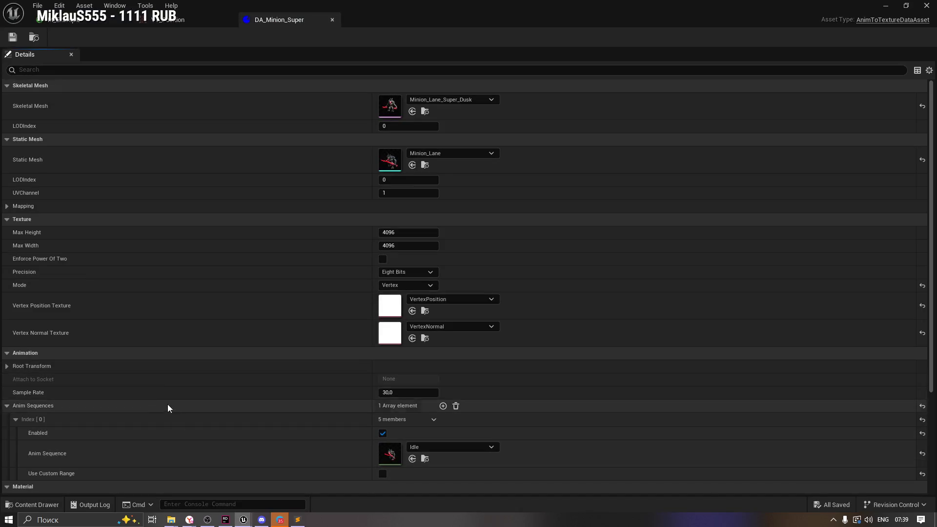
{"action": "scroll", "coordinate": [185, 417], "scroll_direction": "down", "scroll_amount": 1}
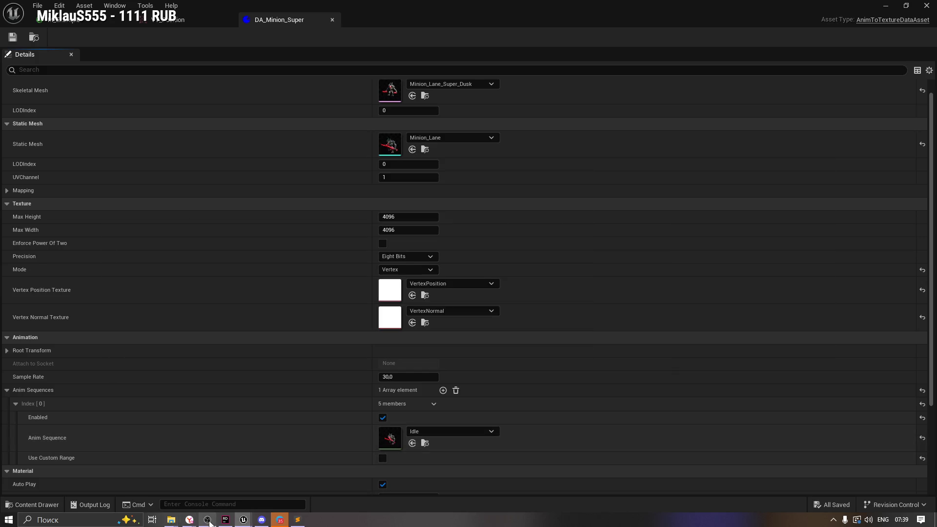
{"action": "mouse_move", "coordinate": [190, 520]}
{"action": "left_click", "coordinate": [160, 481]}
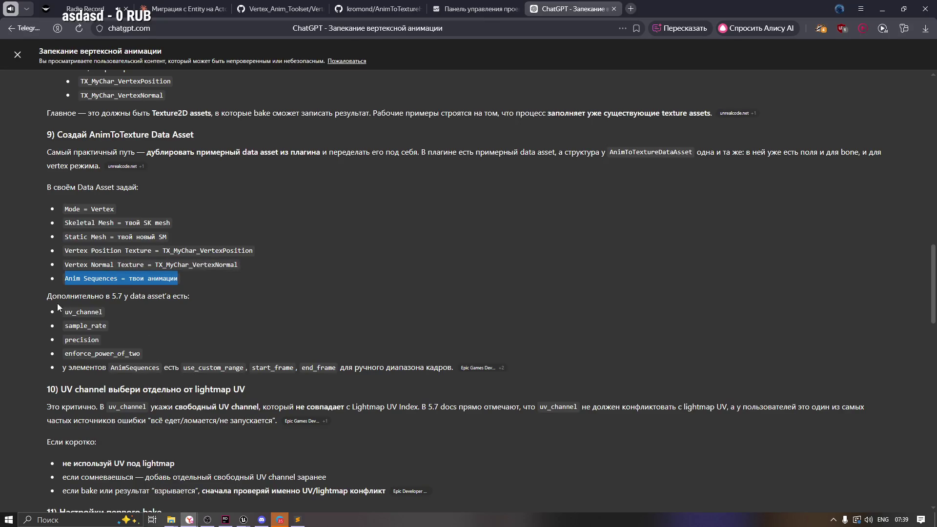
{"action": "left_click_drag", "start_coordinate": [53, 296], "coordinate": [186, 294]}
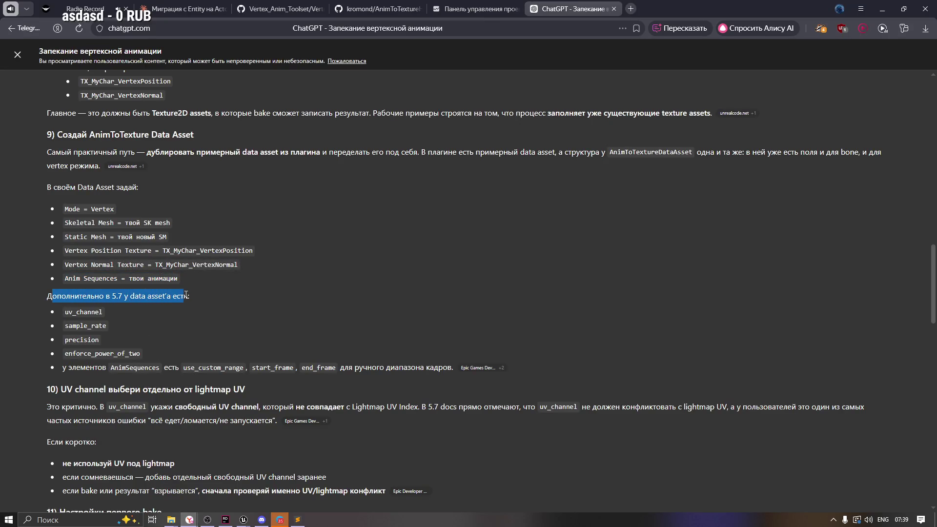
{"action": "left_click", "coordinate": [73, 317]}
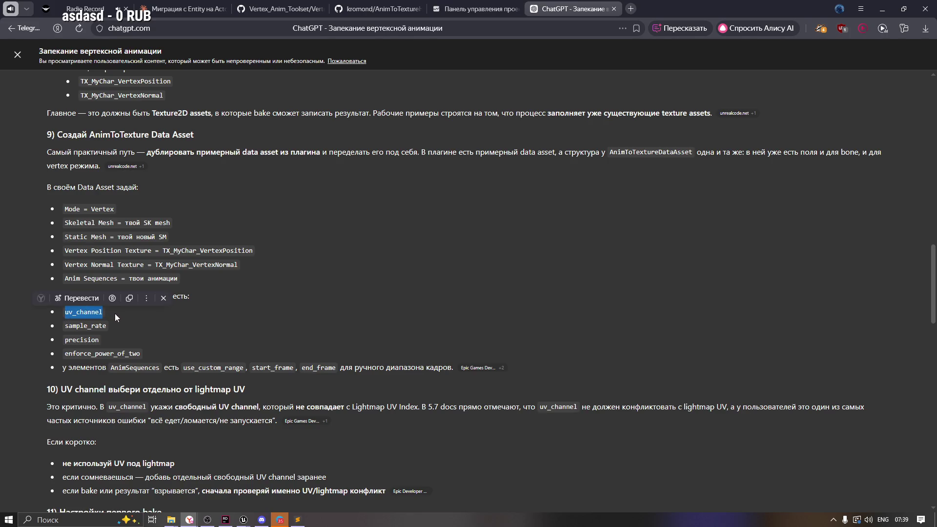
{"action": "left_click_drag", "start_coordinate": [99, 336], "coordinate": [57, 343]}
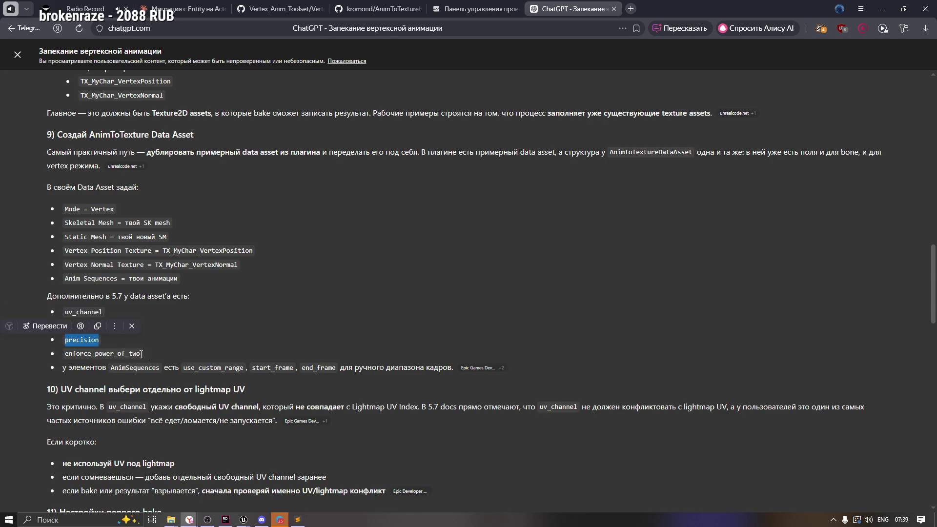
{"action": "left_click", "coordinate": [73, 367]}
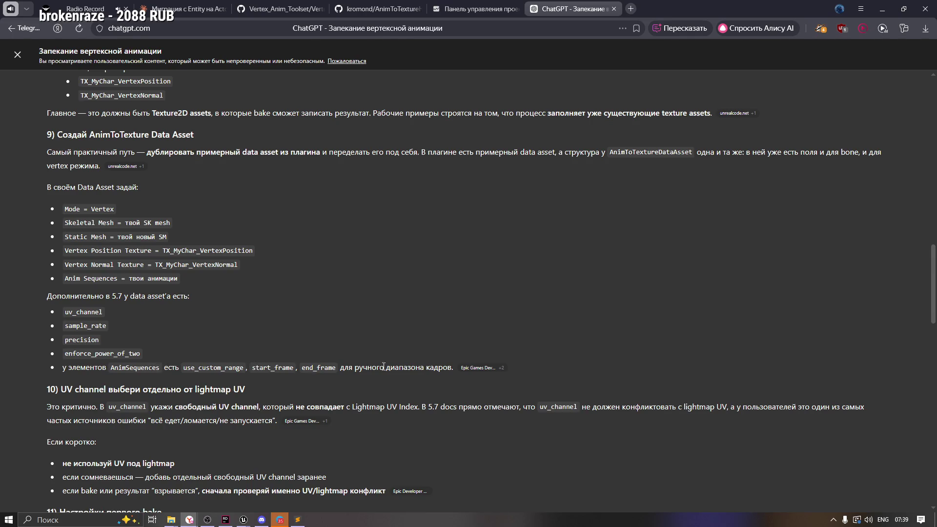
{"action": "scroll", "coordinate": [393, 371], "scroll_direction": "down", "scroll_amount": 2}
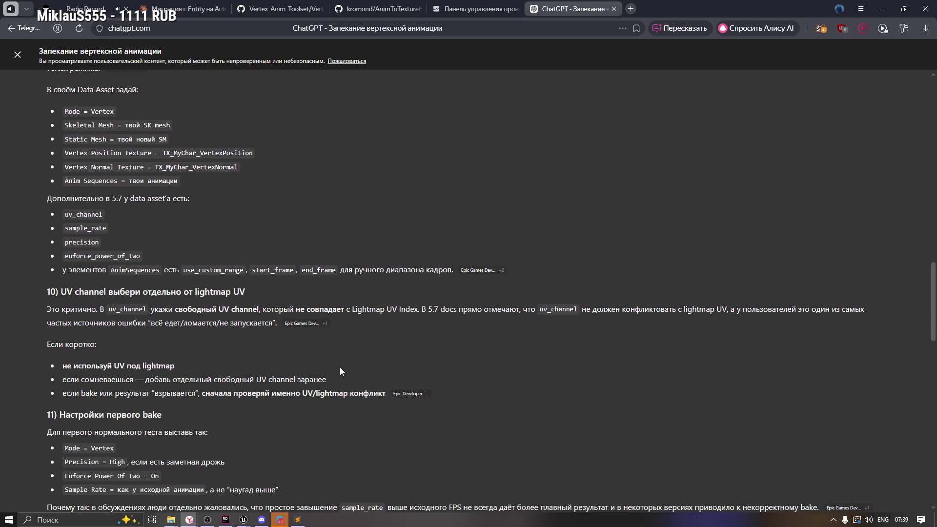
{"action": "scroll", "coordinate": [298, 364], "scroll_direction": "down", "scroll_amount": 1}
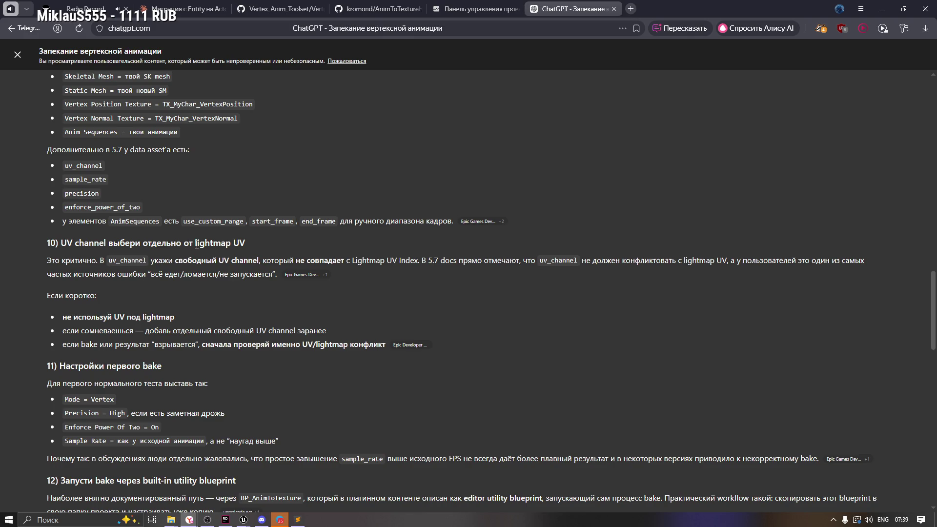
{"action": "left_click_drag", "start_coordinate": [196, 243], "coordinate": [245, 244]}
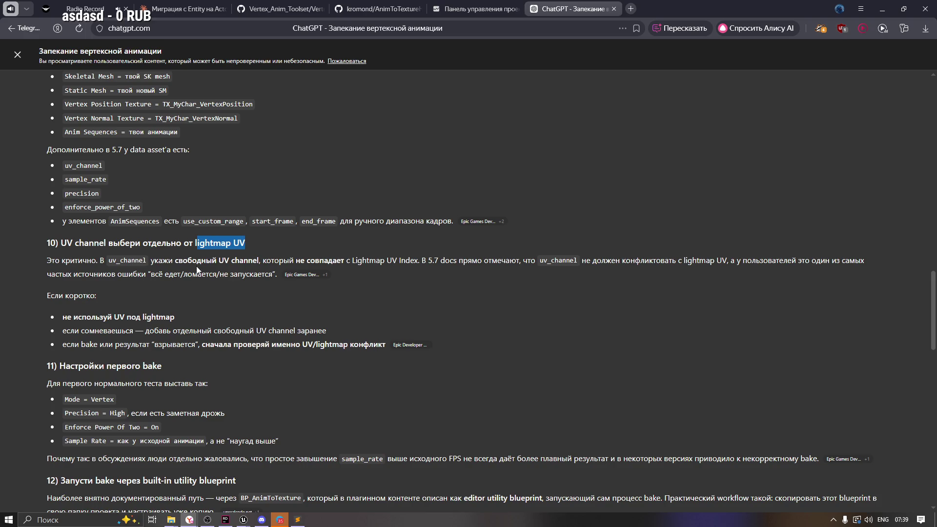
{"action": "mouse_move", "coordinate": [219, 261]}
{"action": "left_mouse_down"}
{"action": "mouse_move", "coordinate": [432, 261]}
{"action": "mouse_move", "coordinate": [416, 260]}
{"action": "left_mouse_up"}
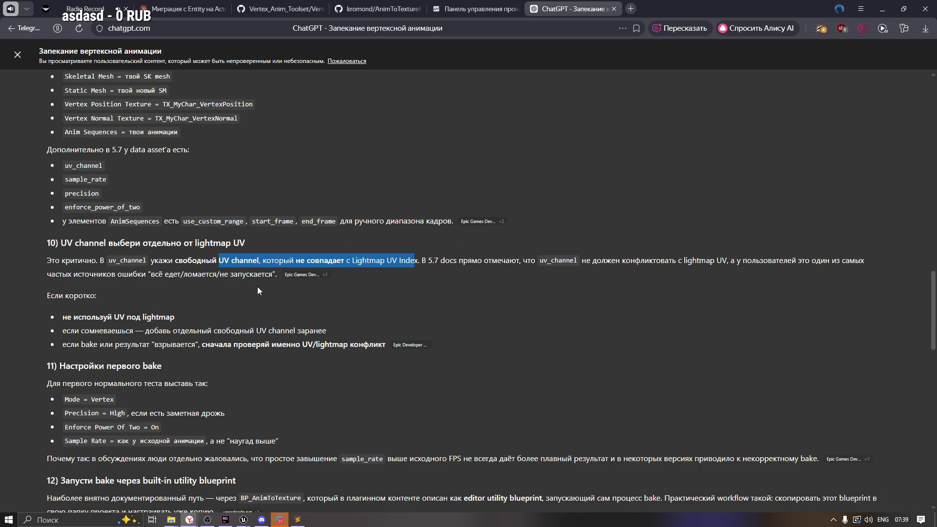
{"action": "key", "text": "alt+Tab"}
{"action": "scroll", "coordinate": [228, 415], "scroll_direction": "down", "scroll_amount": 2}
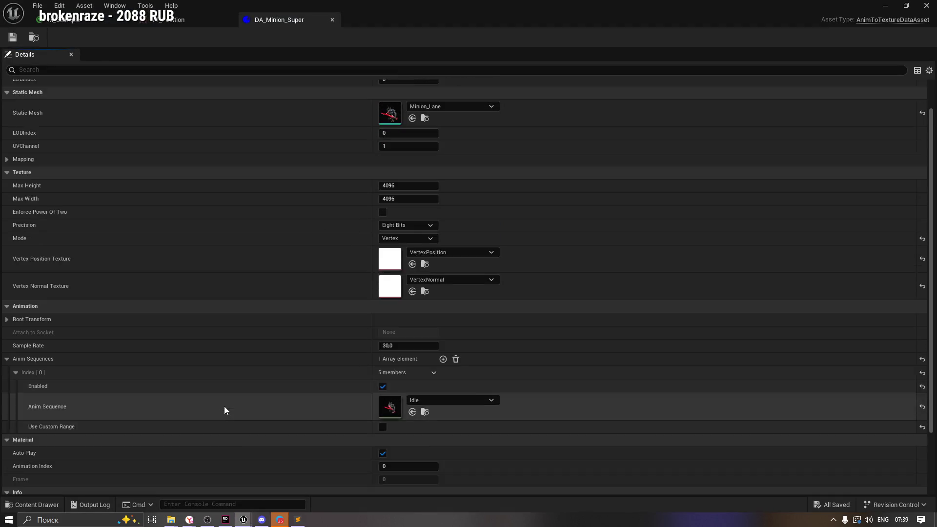
Step: Expand Mapping, edit UVChannel, and open the Minion_Lane static mesh from the Content Browser
{"action": "scroll", "coordinate": [90, 398], "scroll_direction": "down", "scroll_amount": 1}
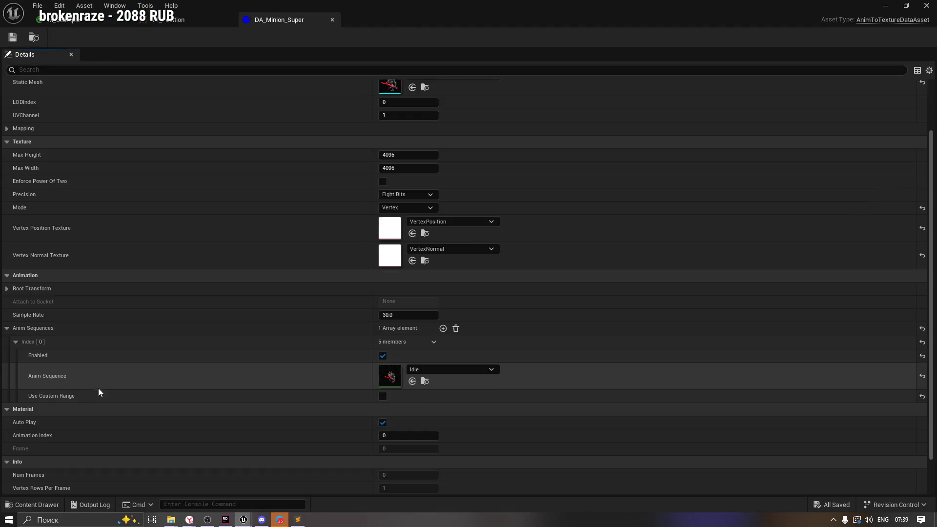
{"action": "left_click", "coordinate": [19, 128]}
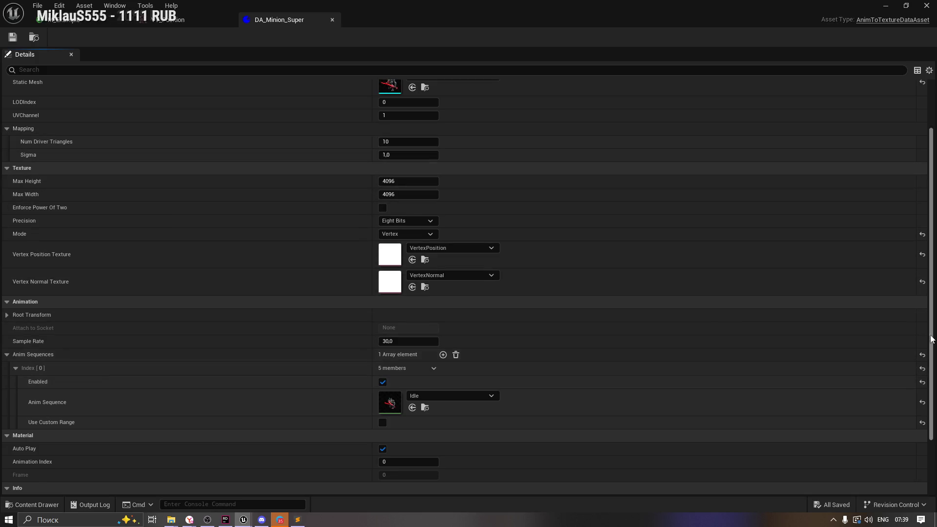
{"action": "scroll", "coordinate": [931, 317], "scroll_direction": "down", "scroll_amount": 3}
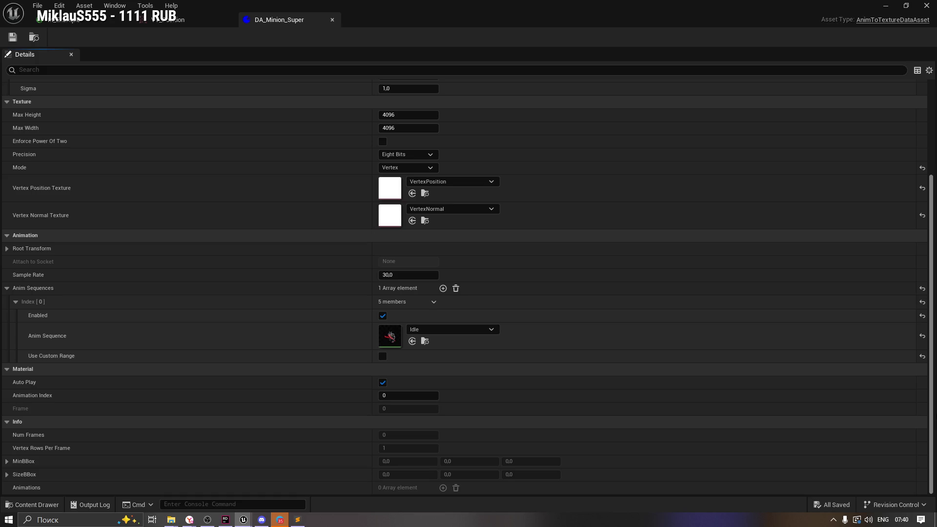
{"action": "scroll", "coordinate": [918, 236], "scroll_direction": "up", "scroll_amount": 5}
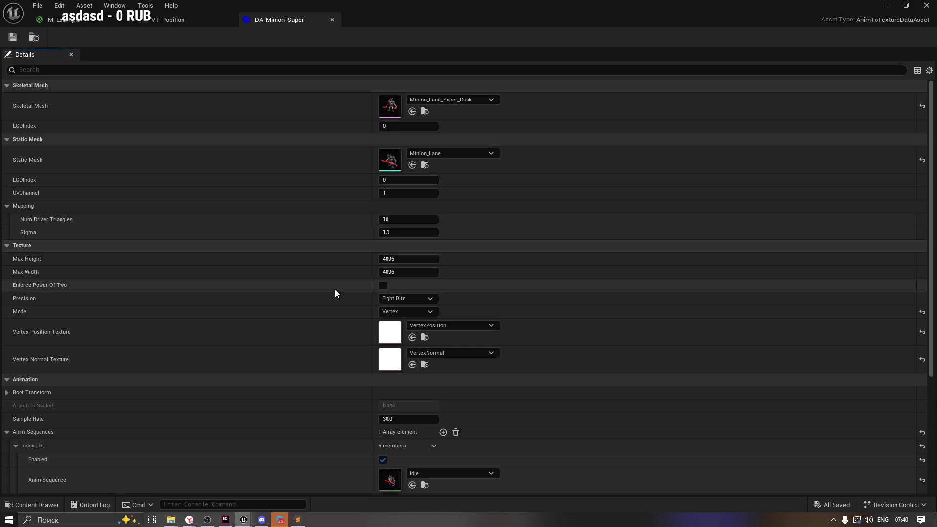
{"action": "left_click", "coordinate": [405, 193]}
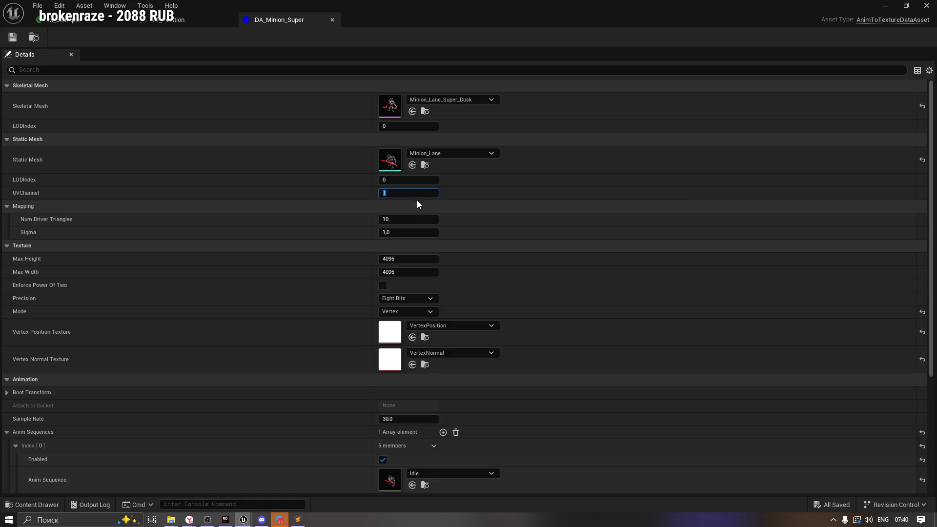
{"action": "left_click", "coordinate": [425, 165]}
{"action": "double_click", "coordinate": [289, 383]}
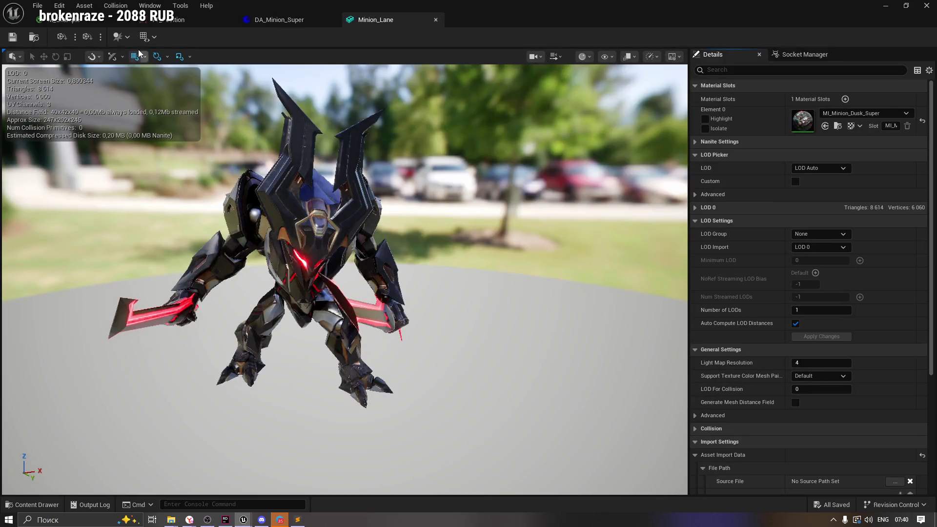
{"action": "left_click", "coordinate": [145, 36]}
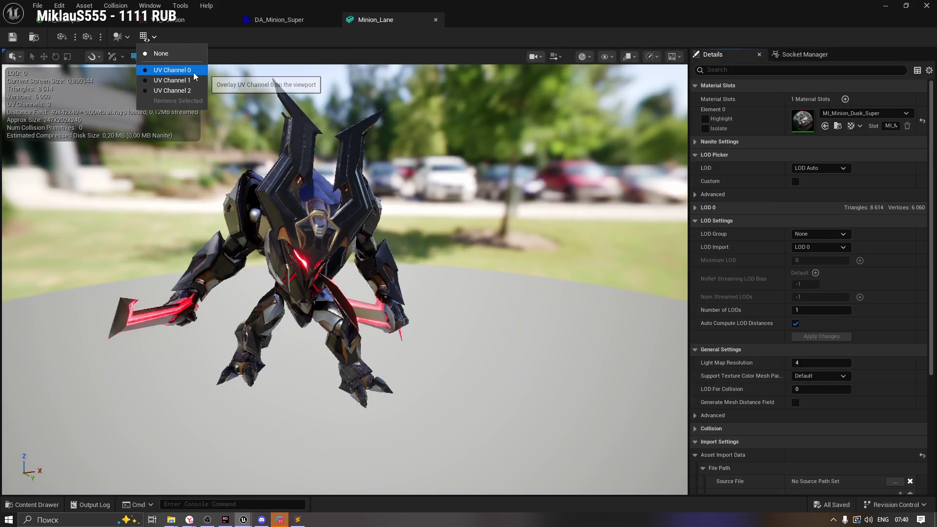
{"action": "left_click", "coordinate": [193, 71]}
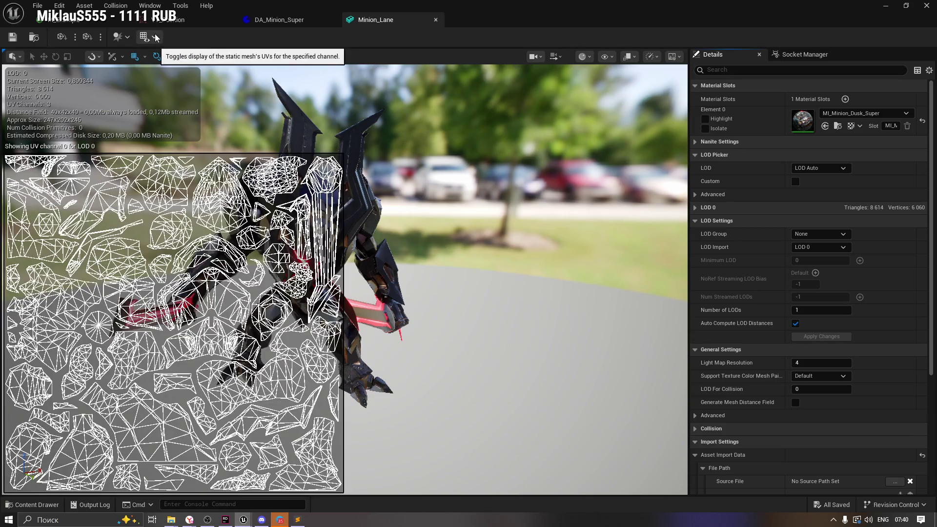
{"action": "left_click", "coordinate": [156, 37]}
{"action": "left_click", "coordinate": [187, 82]}
{"action": "left_click", "coordinate": [152, 36]}
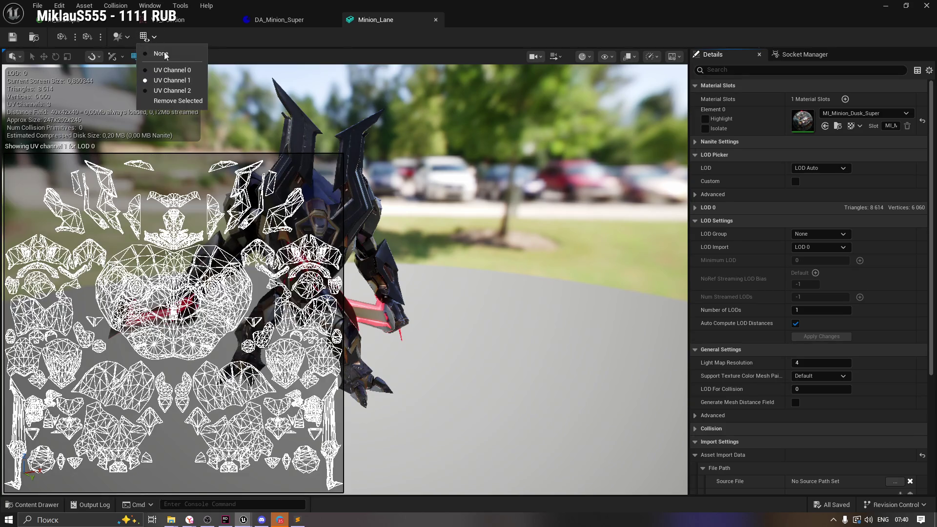
{"action": "left_click", "coordinate": [190, 90]}
{"action": "left_click", "coordinate": [152, 38]}
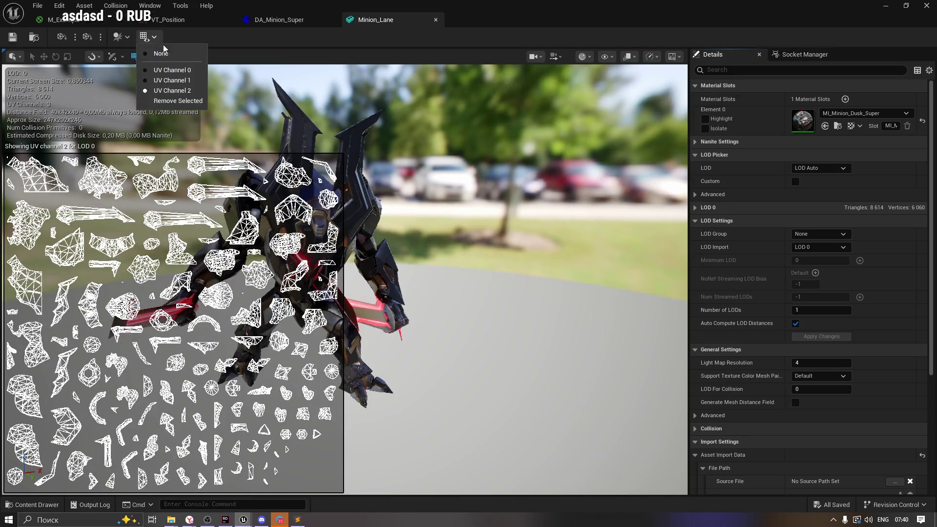
{"action": "left_click", "coordinate": [189, 72]}
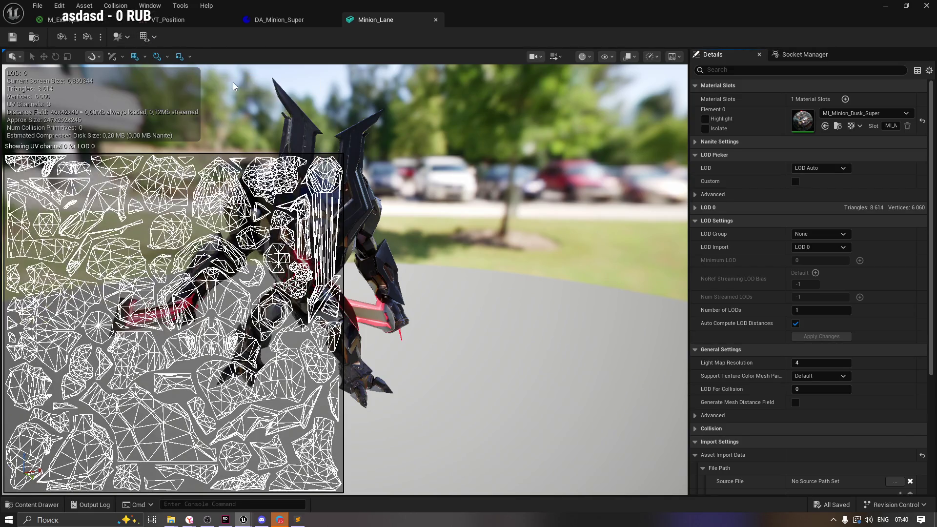
{"action": "left_click", "coordinate": [150, 39]}
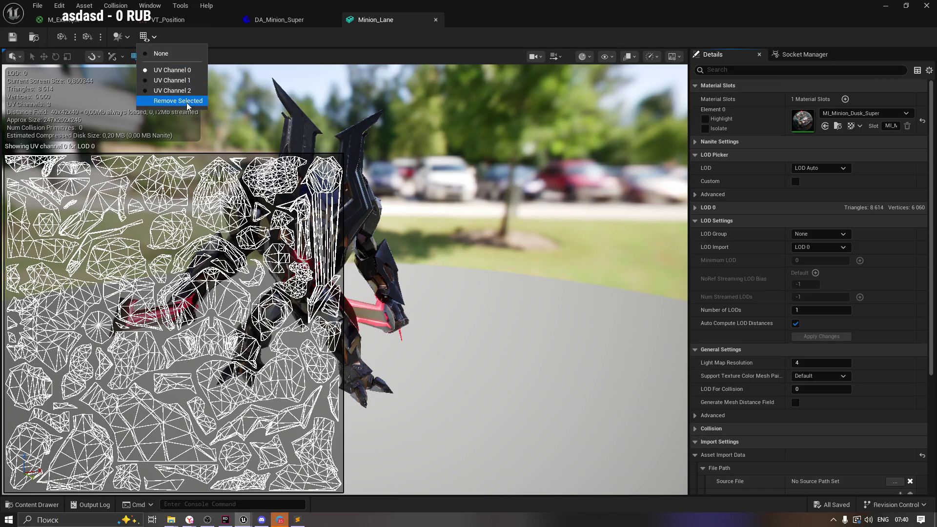
{"action": "left_click", "coordinate": [159, 53]}
{"action": "left_click", "coordinate": [151, 37]}
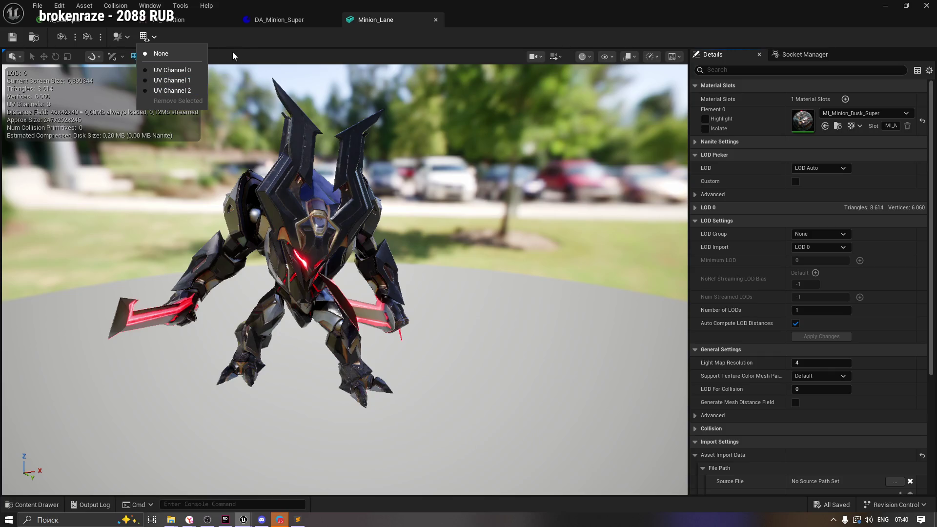
{"action": "left_click", "coordinate": [515, 113]}
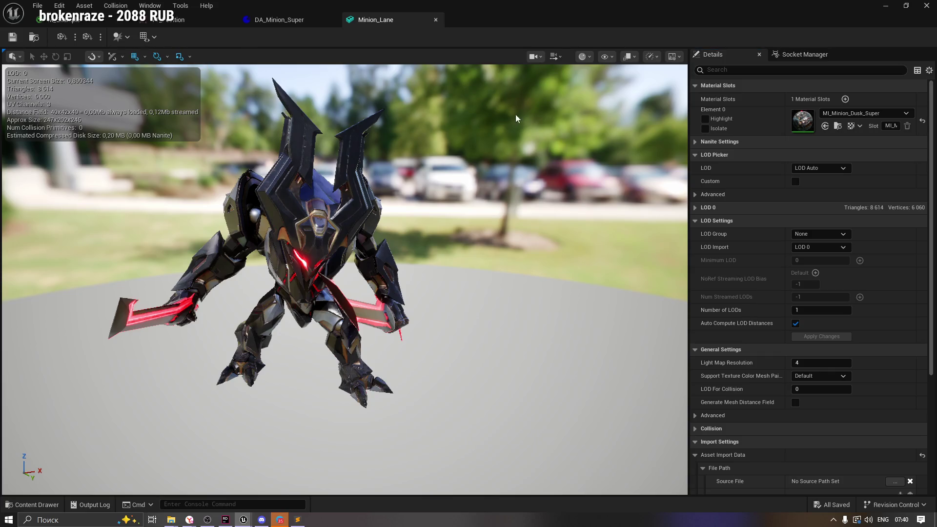
{"action": "left_click", "coordinate": [704, 120]}
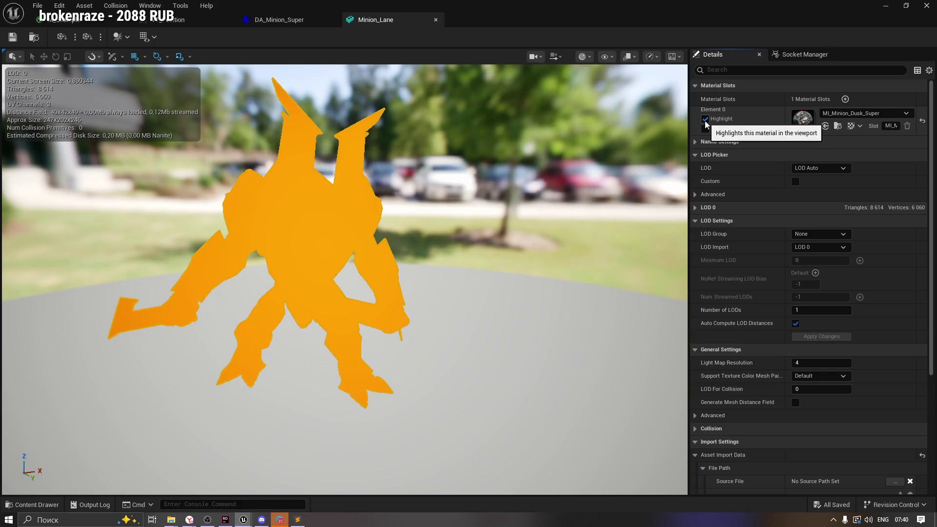
{"action": "left_click", "coordinate": [705, 119]}
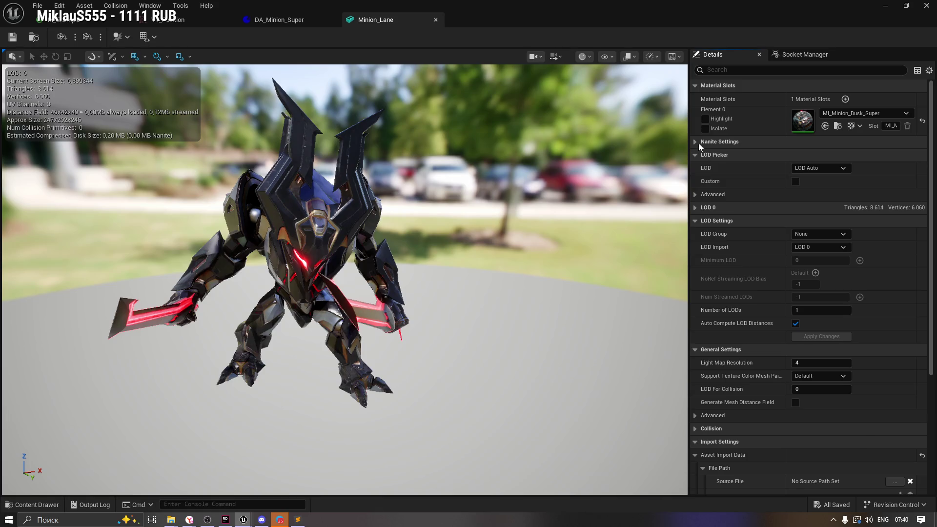
{"action": "left_click", "coordinate": [698, 142]}
{"action": "left_click", "coordinate": [698, 143]}
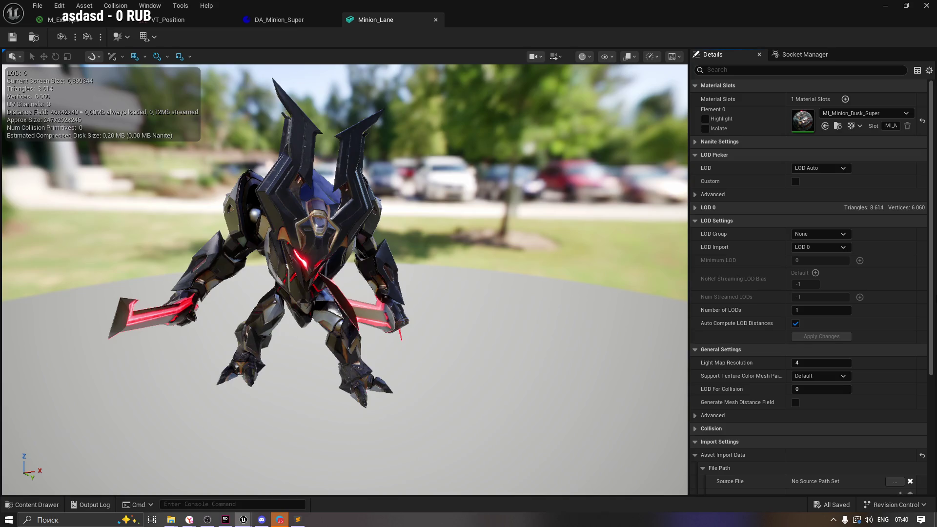
Step: Expand the Minion_Lane mesh's Advanced settings, then return to the DA_Minion_Super tab
{"action": "scroll", "coordinate": [935, 326], "scroll_direction": "down", "scroll_amount": 3}
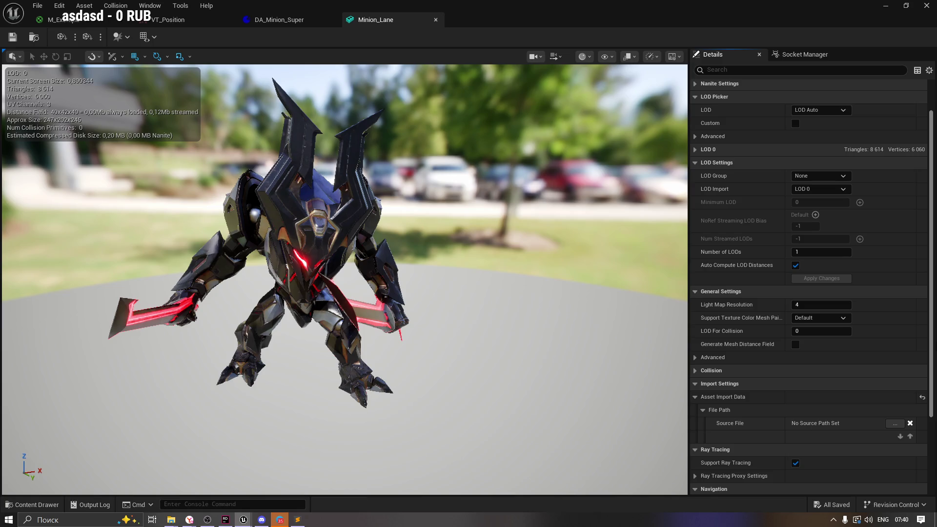
{"action": "scroll", "coordinate": [929, 432], "scroll_direction": "down", "scroll_amount": 5}
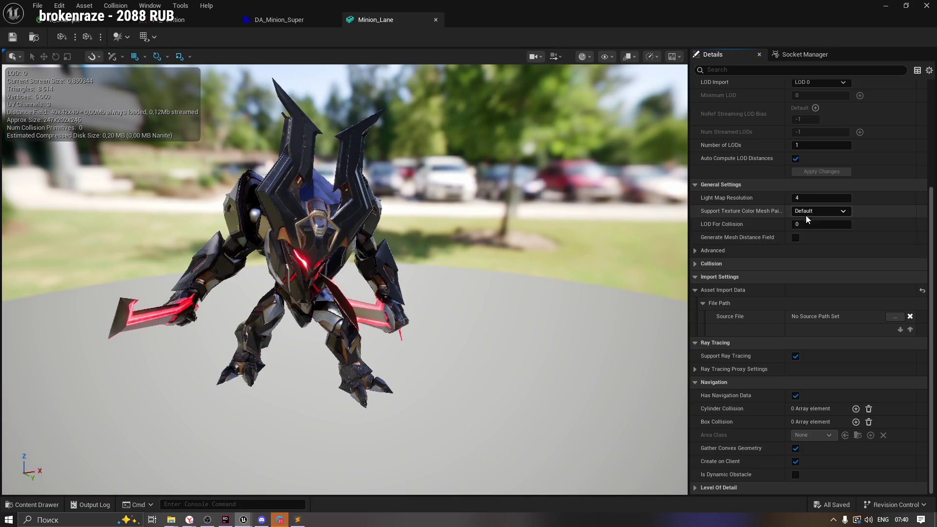
{"action": "left_click", "coordinate": [695, 251]}
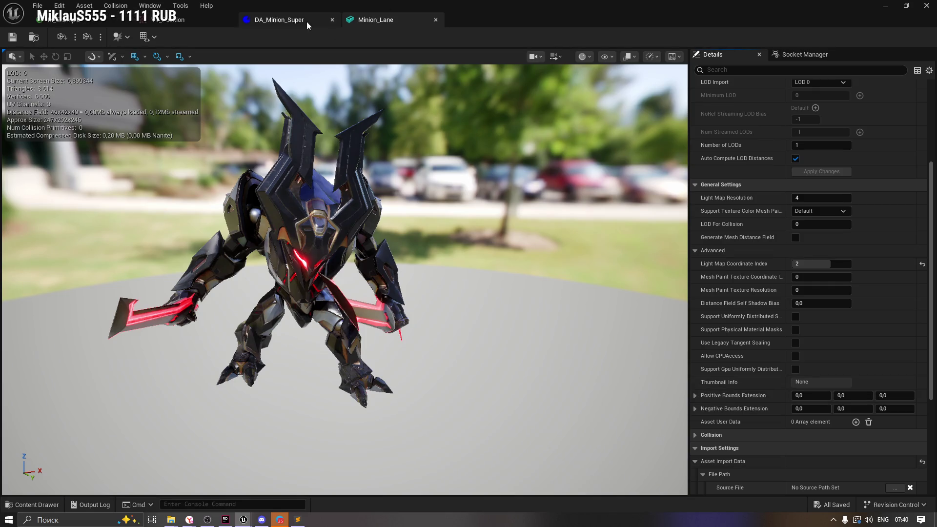
{"action": "left_click", "coordinate": [290, 22]}
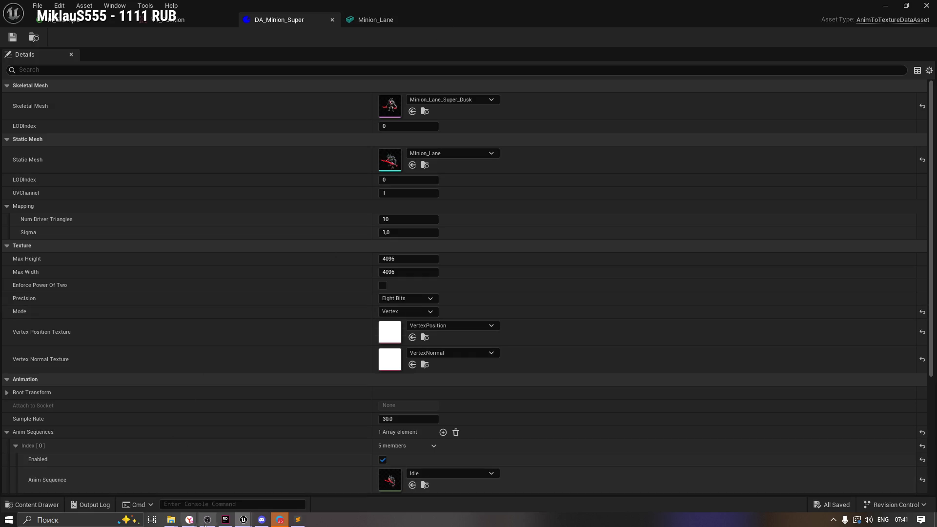
Step: Read the UV channel advice in step 10 of the ChatGPT baking guide
{"action": "mouse_move", "coordinate": [189, 518]}
{"action": "left_click", "coordinate": [166, 485]}
{"action": "mouse_move", "coordinate": [202, 260]}
{"action": "left_mouse_down"}
{"action": "mouse_move", "coordinate": [414, 260]}
{"action": "mouse_move", "coordinate": [208, 240]}
{"action": "left_mouse_up"}
{"action": "left_click", "coordinate": [219, 282]}
Step: Read the UV channel section, including the advice to add a separate UV channel
{"action": "left_click_drag", "start_coordinate": [57, 261], "coordinate": [163, 261]}
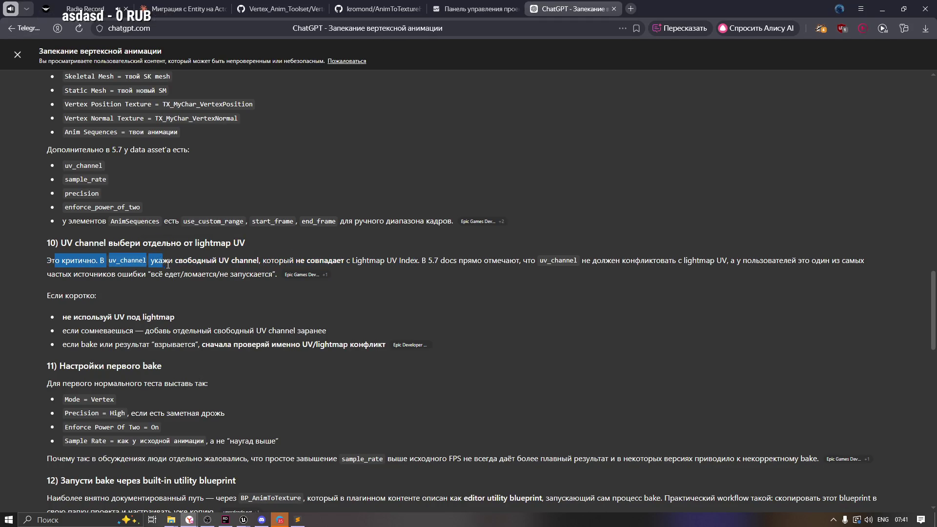
{"action": "left_click", "coordinate": [204, 278]}
{"action": "scroll", "coordinate": [183, 341], "scroll_direction": "down", "scroll_amount": 1}
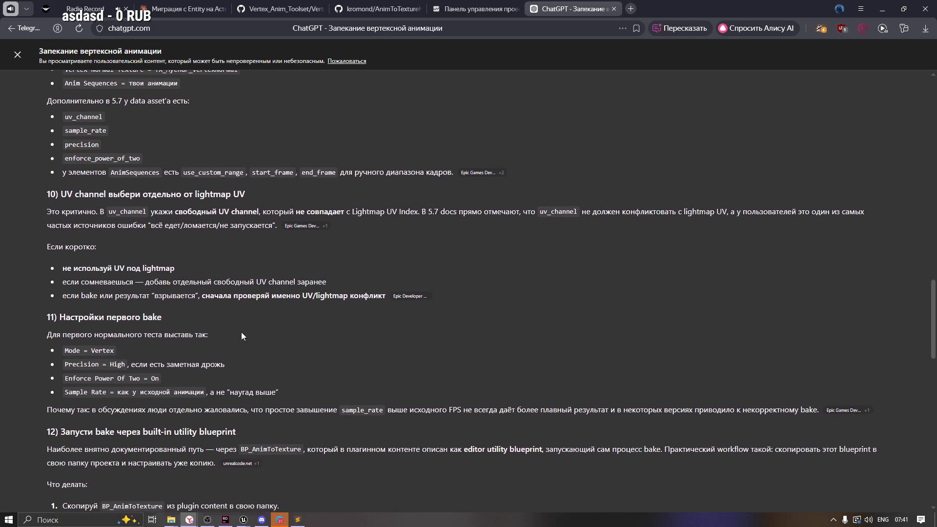
{"action": "scroll", "coordinate": [241, 332], "scroll_direction": "down", "scroll_amount": 1}
{"action": "left_click_drag", "start_coordinate": [43, 144], "coordinate": [246, 145]}
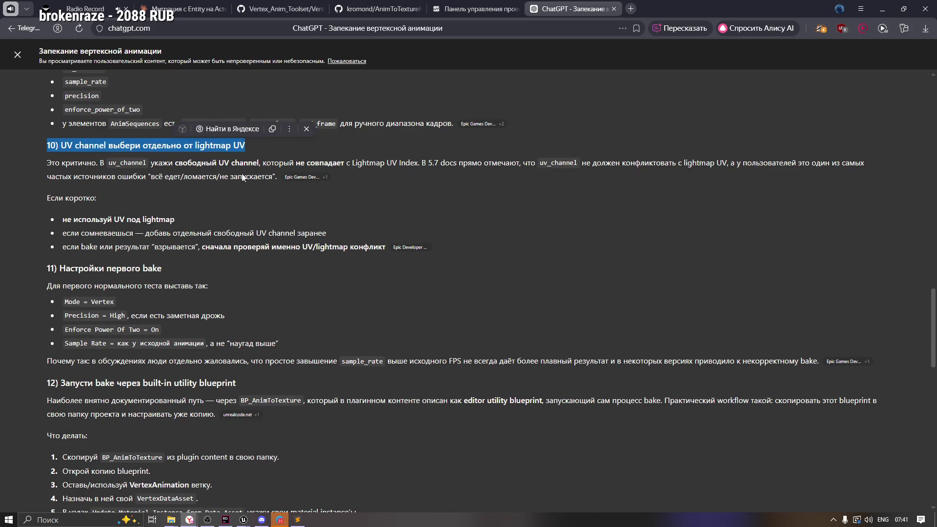
{"action": "left_click", "coordinate": [128, 215]}
{"action": "left_click_drag", "start_coordinate": [68, 220], "coordinate": [174, 220]}
{"action": "left_click", "coordinate": [70, 231]}
{"action": "left_click_drag", "start_coordinate": [64, 233], "coordinate": [326, 233]}
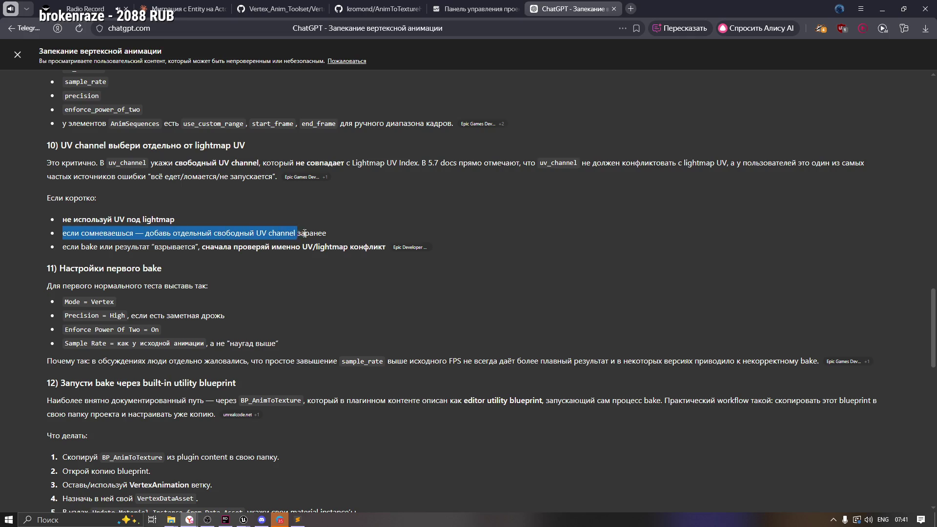
{"action": "left_click", "coordinate": [218, 281]}
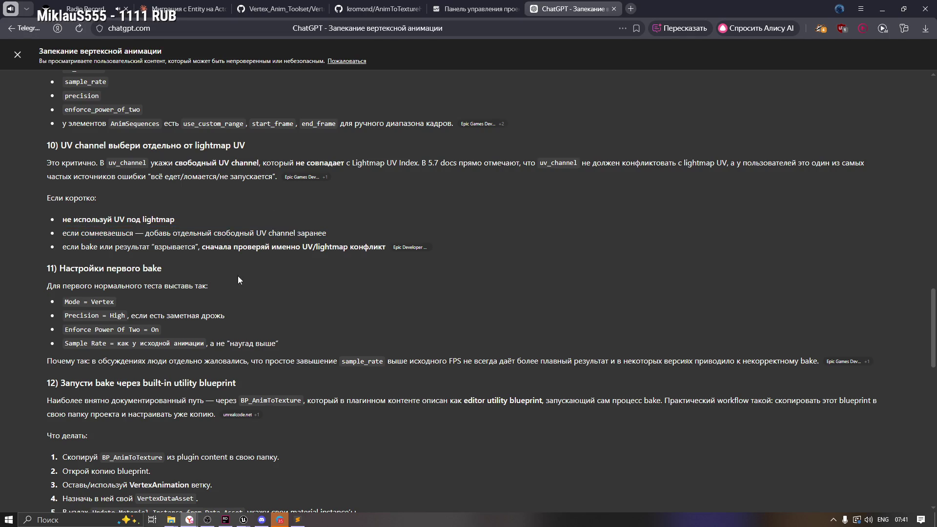
Step: Mark 'On' for Enforce Power Of Two in section 11, then return to Unreal
{"action": "scroll", "coordinate": [100, 267], "scroll_direction": "down", "scroll_amount": 1}
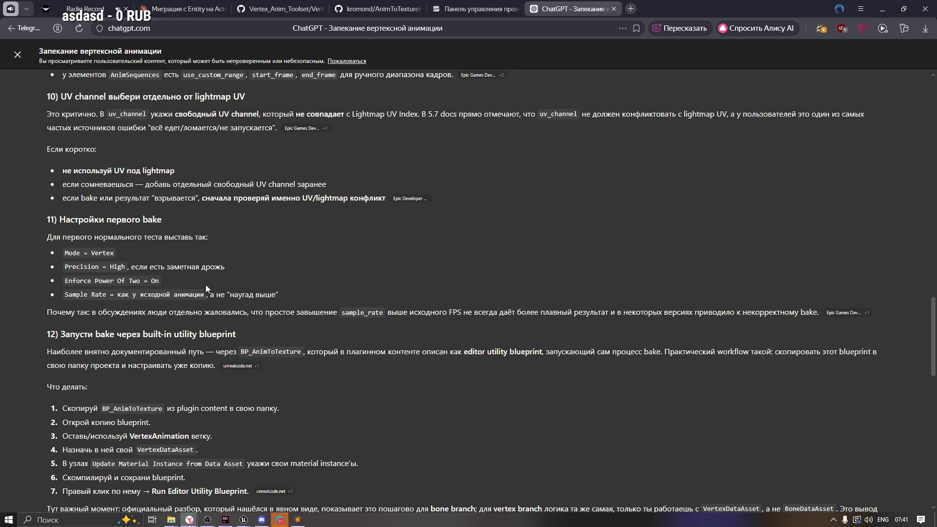
{"action": "double_click", "coordinate": [154, 281]}
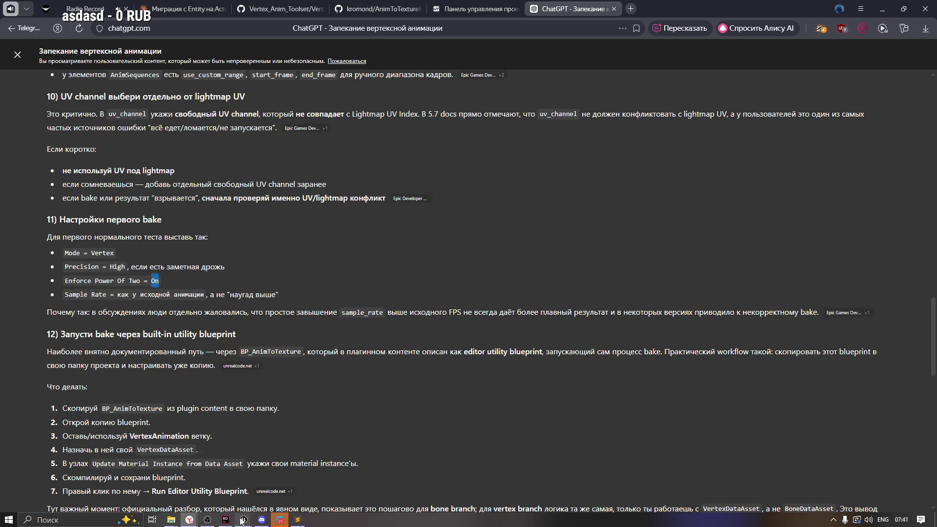
{"action": "mouse_move", "coordinate": [242, 521]}
{"action": "left_click", "coordinate": [272, 484]}
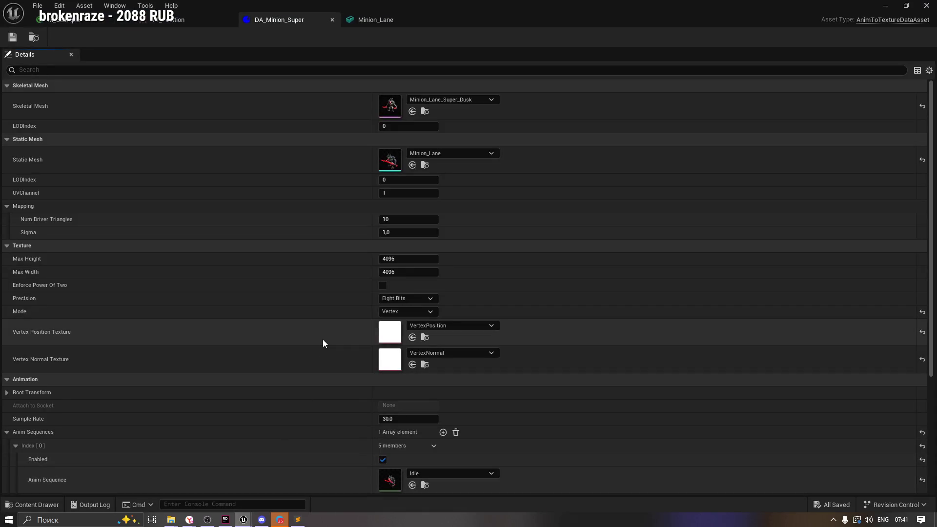
Step: Enable Enforce Power Of Two, keep Precision at Eight Bits, and save DA_Minion_Super
{"action": "left_click", "coordinate": [385, 286]}
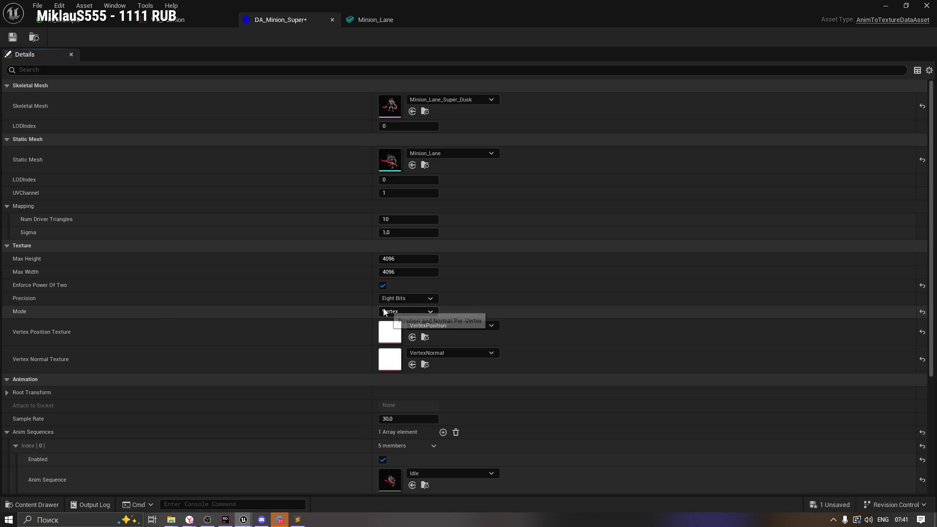
{"action": "left_click", "coordinate": [397, 299]}
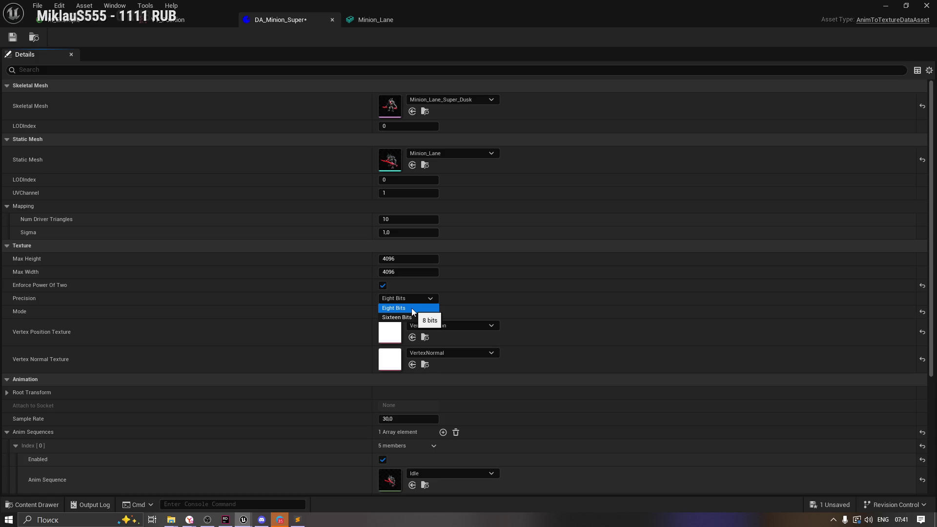
{"action": "left_click", "coordinate": [412, 308]}
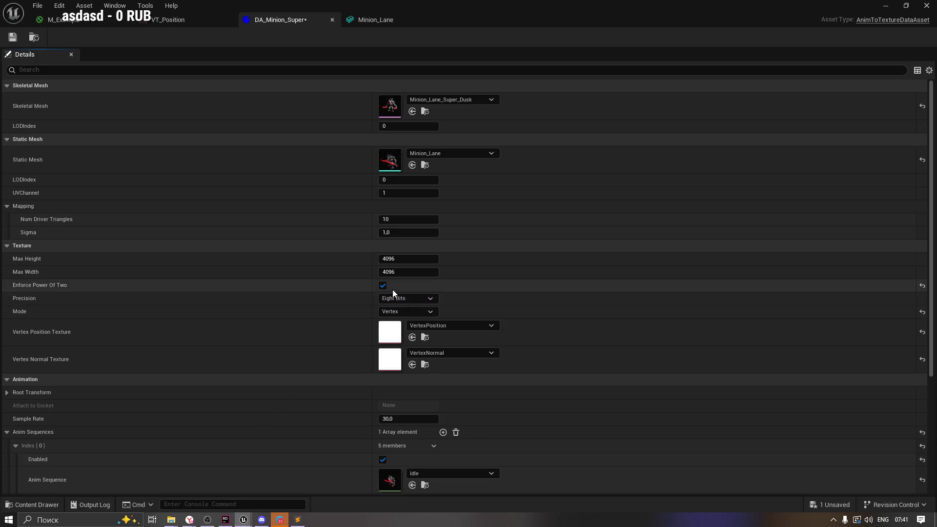
{"action": "left_click", "coordinate": [12, 37]}
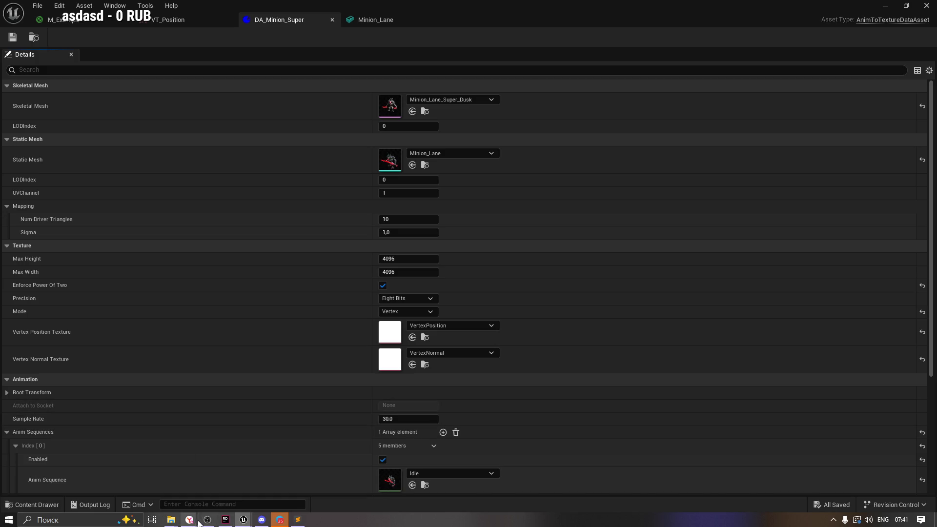
{"action": "mouse_move", "coordinate": [190, 520]}
{"action": "left_click", "coordinate": [170, 464]}
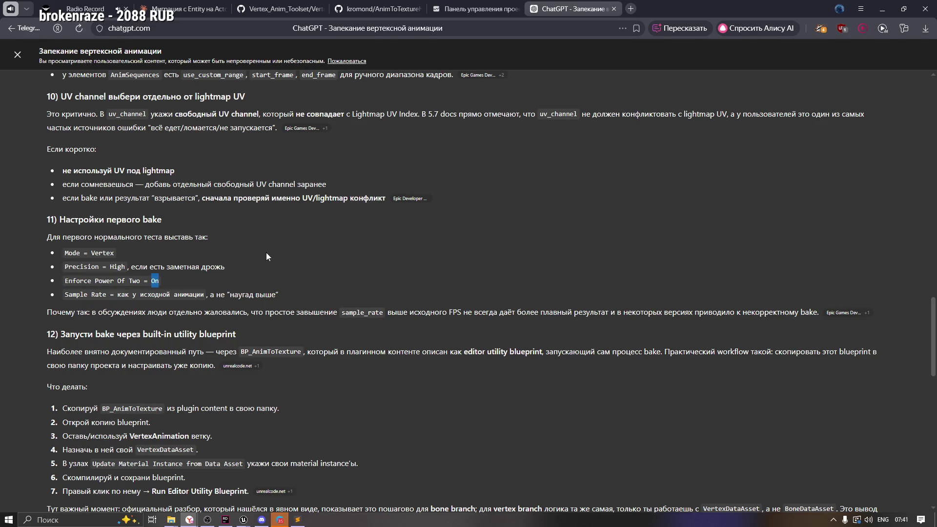
{"action": "left_click", "coordinate": [315, 241]}
{"action": "scroll", "coordinate": [241, 288], "scroll_direction": "down", "scroll_amount": 2}
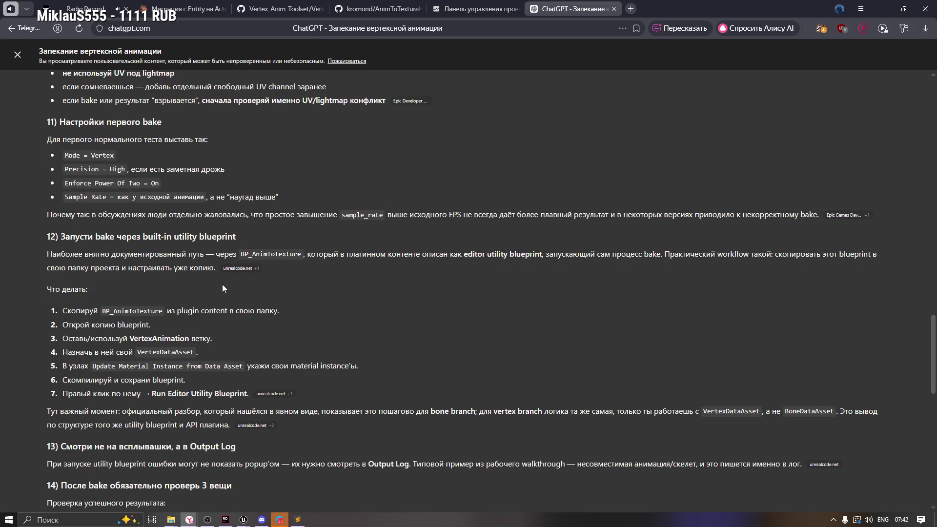
{"action": "scroll", "coordinate": [212, 287], "scroll_direction": "up", "scroll_amount": 1}
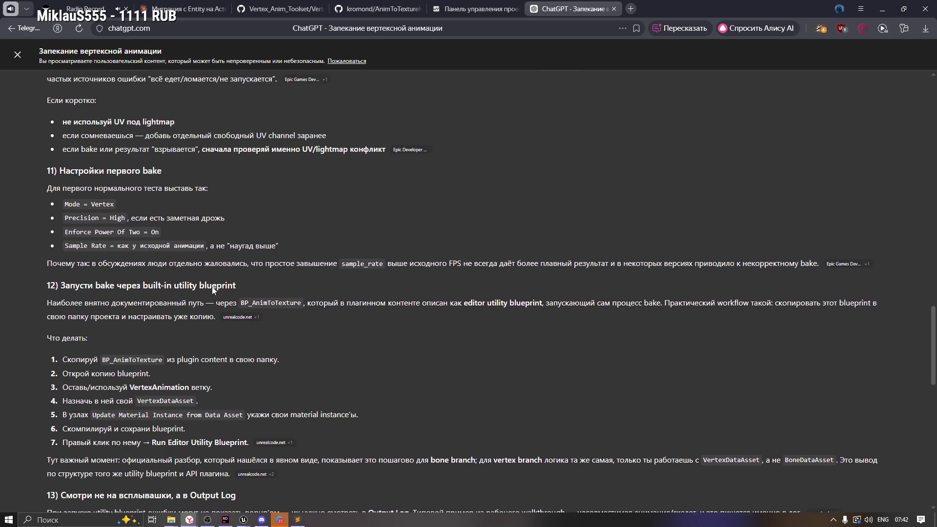
{"action": "scroll", "coordinate": [212, 287], "scroll_direction": "down", "scroll_amount": 2}
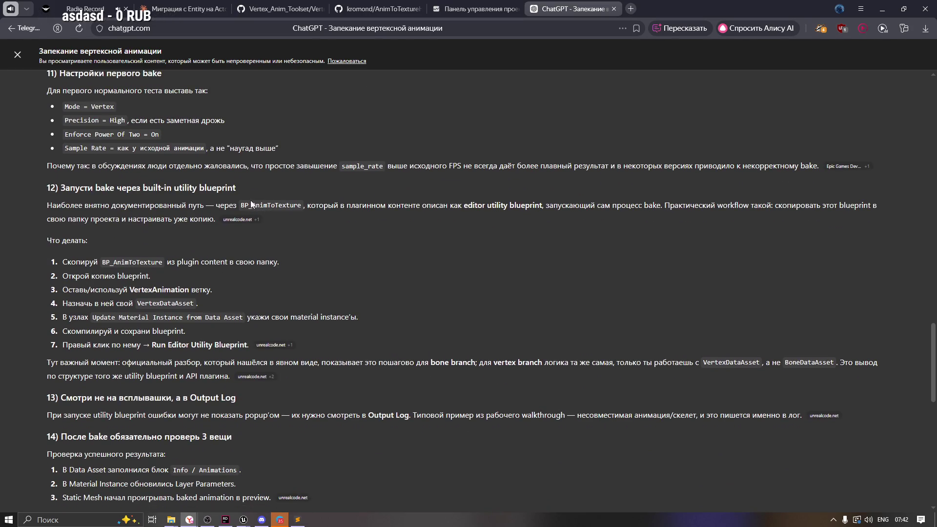
{"action": "left_click_drag", "start_coordinate": [45, 206], "coordinate": [362, 205]}
{"action": "left_click", "coordinate": [402, 209]}
{"action": "left_click_drag", "start_coordinate": [461, 206], "coordinate": [559, 206]}
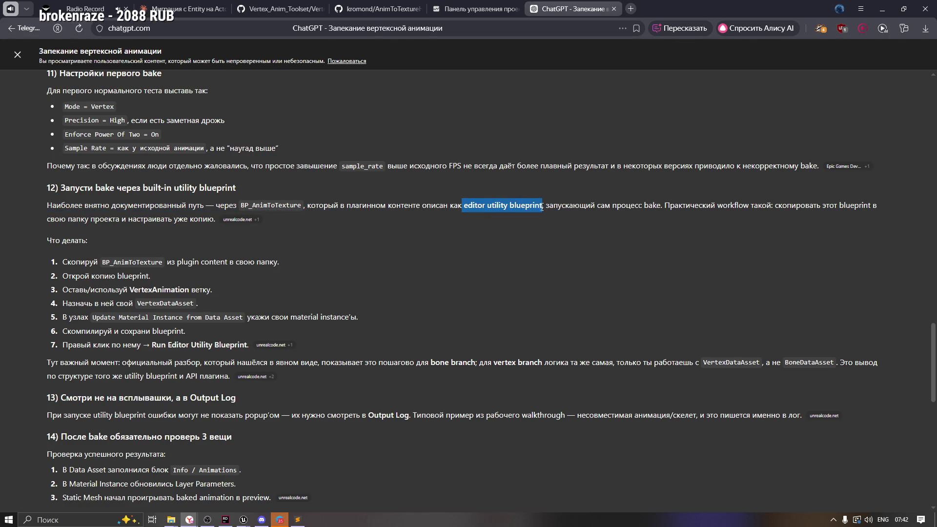
{"action": "left_click", "coordinate": [594, 209]}
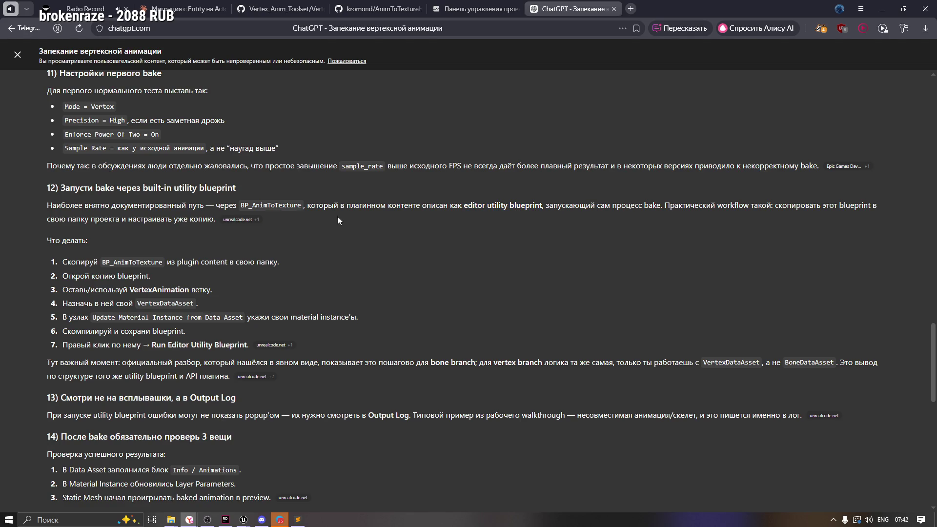
{"action": "left_click_drag", "start_coordinate": [91, 219], "coordinate": [183, 220]}
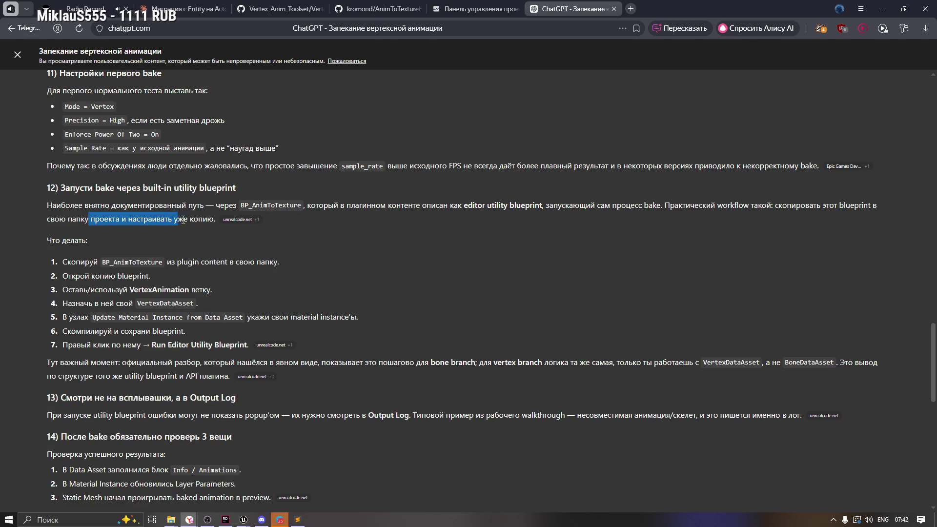
{"action": "left_click", "coordinate": [183, 225]}
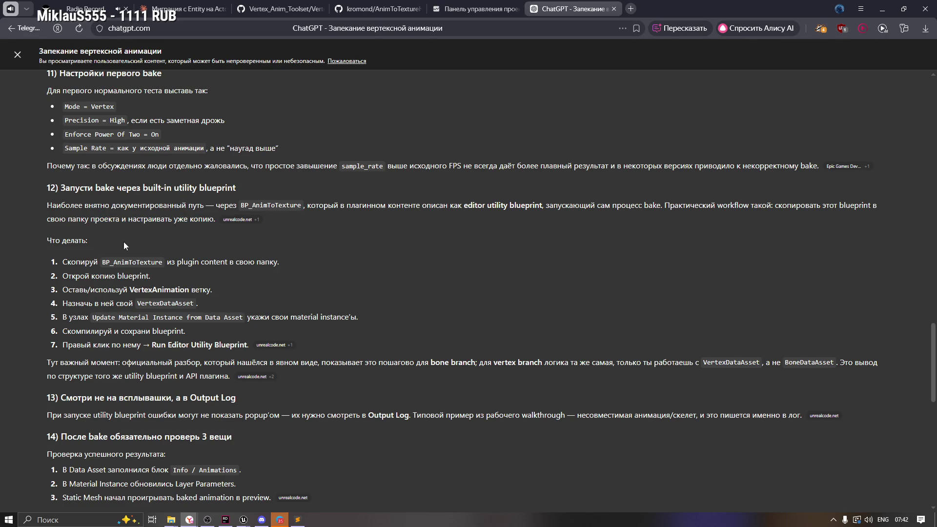
{"action": "scroll", "coordinate": [86, 247], "scroll_direction": "down", "scroll_amount": 2}
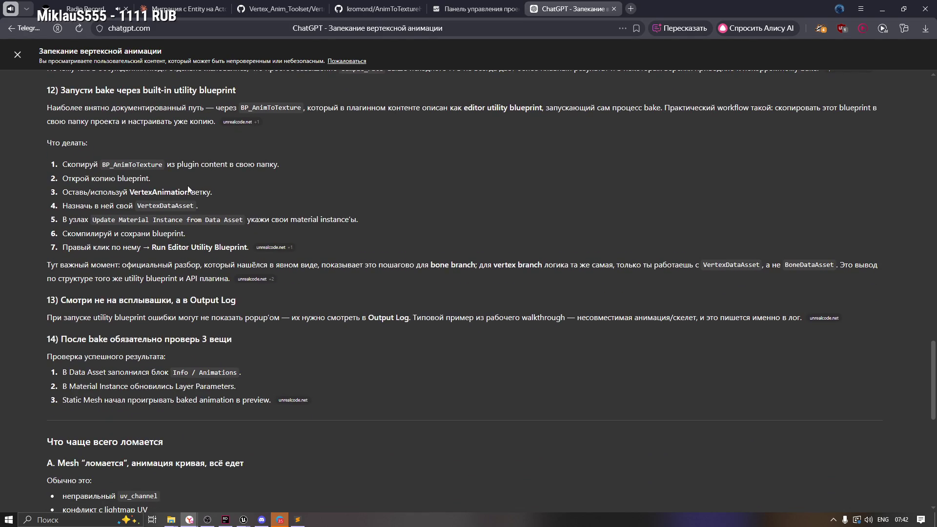
{"action": "double_click", "coordinate": [231, 165]}
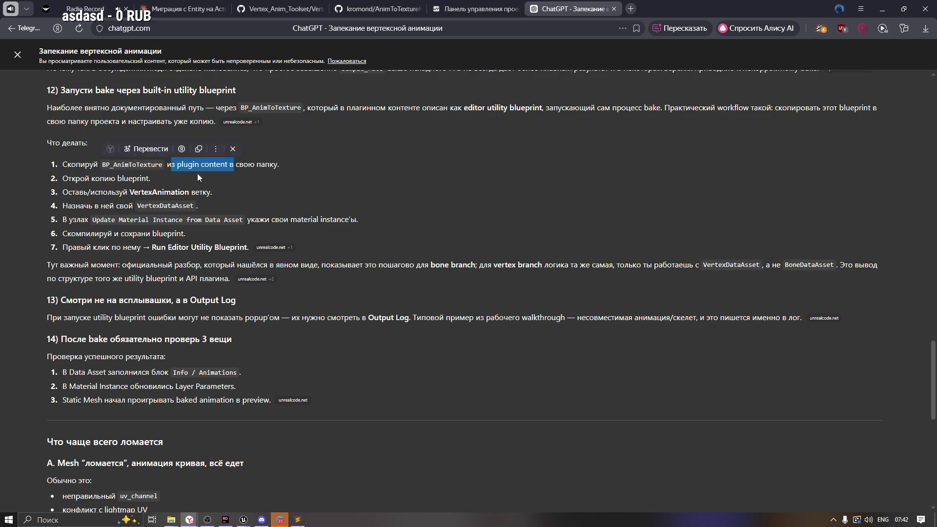
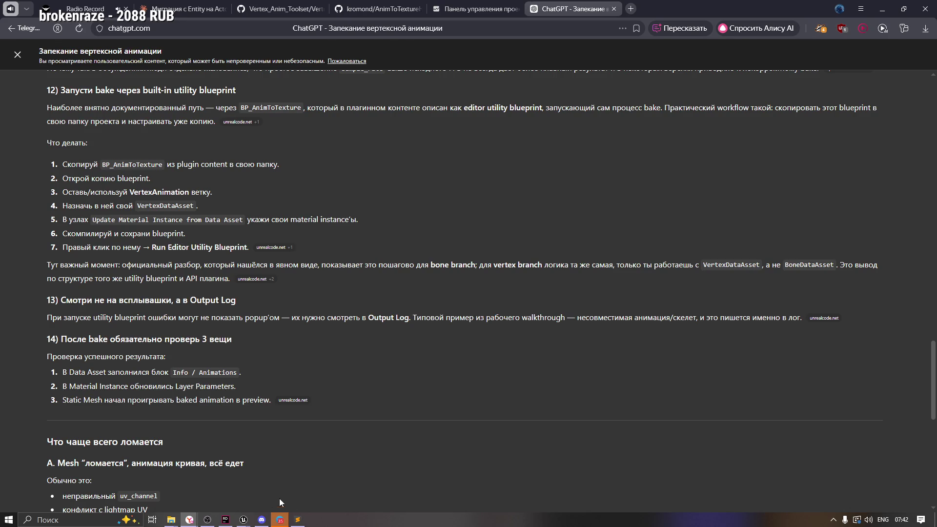
Step: Show the VertexAnimToolset folder of the Vertex_Anim_Toolset GitHub repo, then bring DA_Minion_Super forward
{"action": "left_click", "coordinate": [401, 8]}
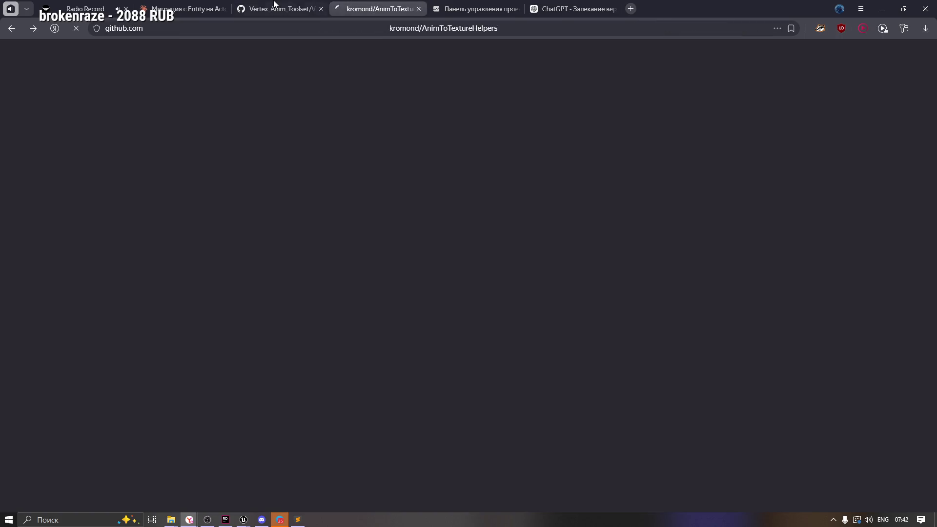
{"action": "left_click", "coordinate": [272, 6]}
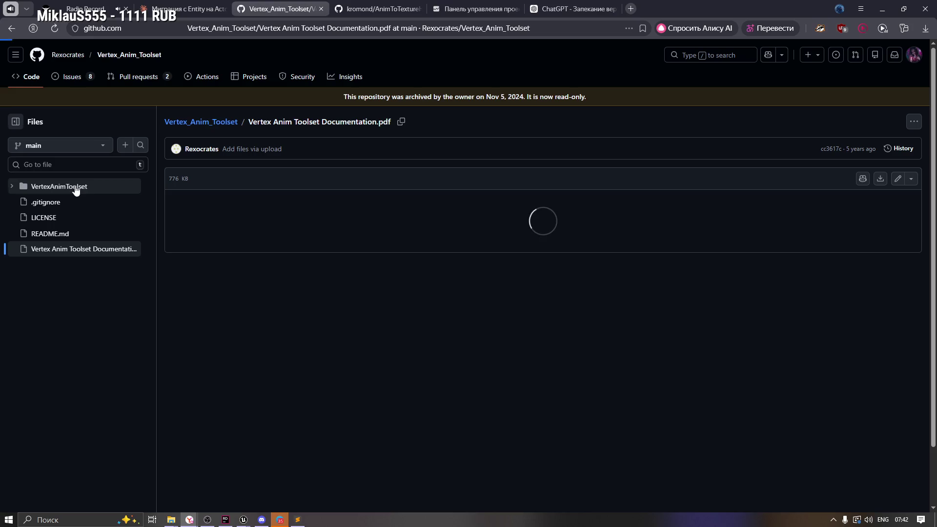
{"action": "left_click", "coordinate": [19, 187]}
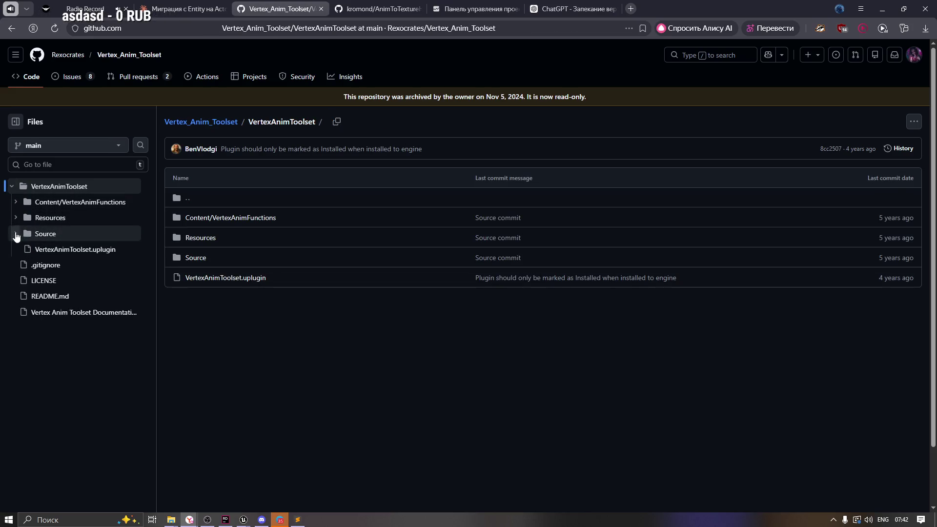
{"action": "mouse_move", "coordinate": [244, 521]}
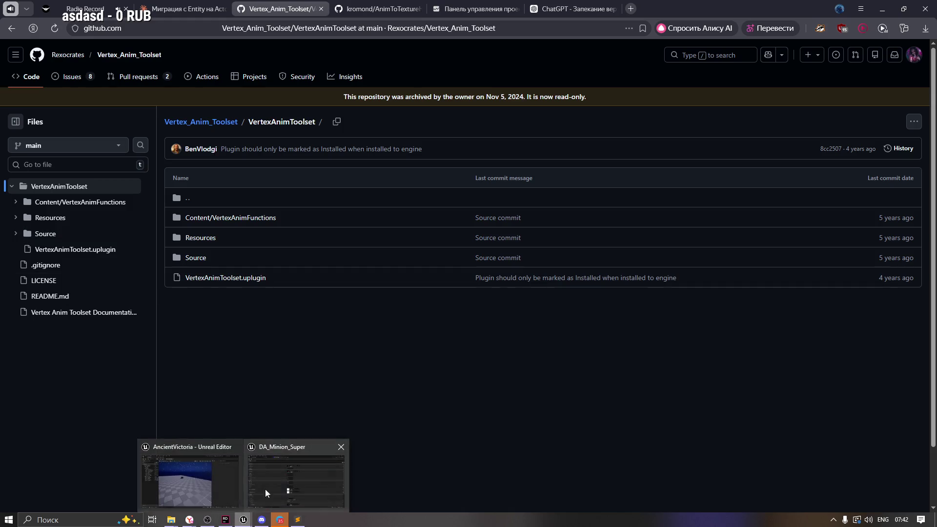
{"action": "left_click", "coordinate": [265, 489]}
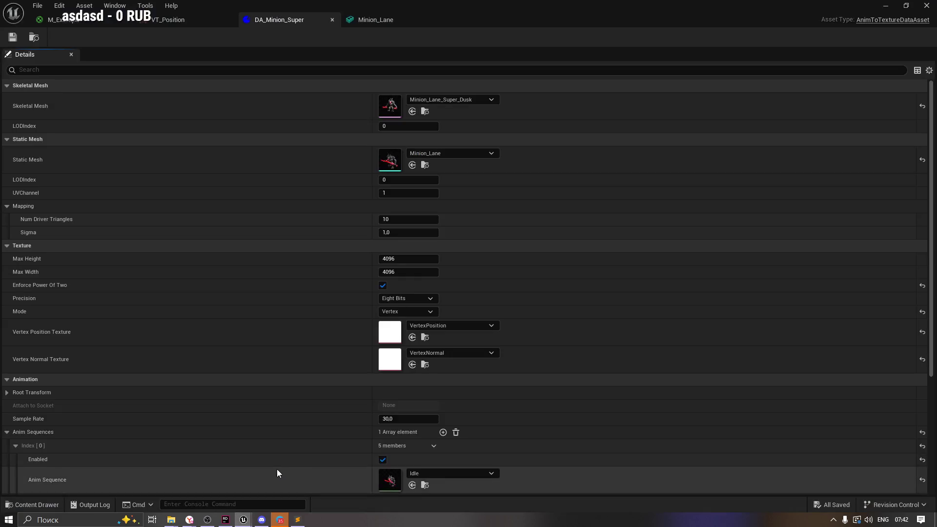
Step: Close the DA_Minion_Super tab and bring up the Content Drawer in the level editor
{"action": "left_click", "coordinate": [332, 19]}
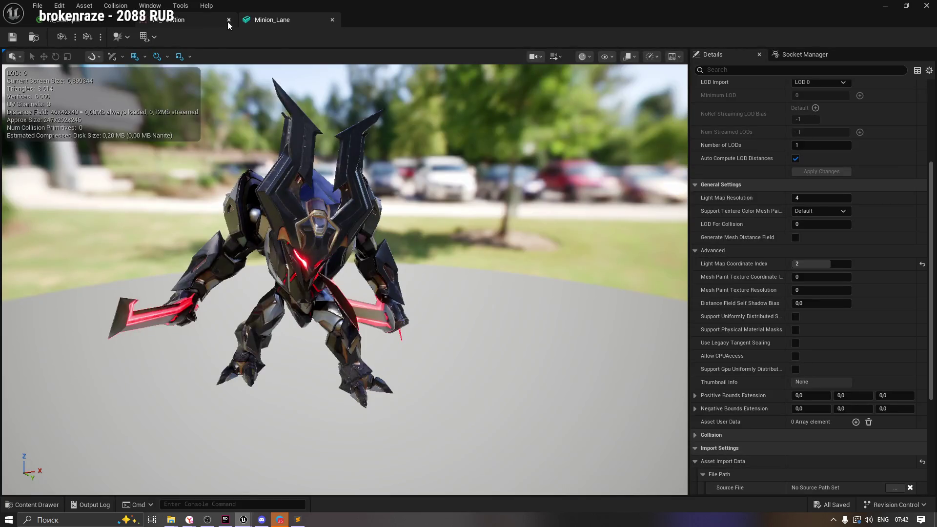
{"action": "left_click", "coordinate": [131, 24]}
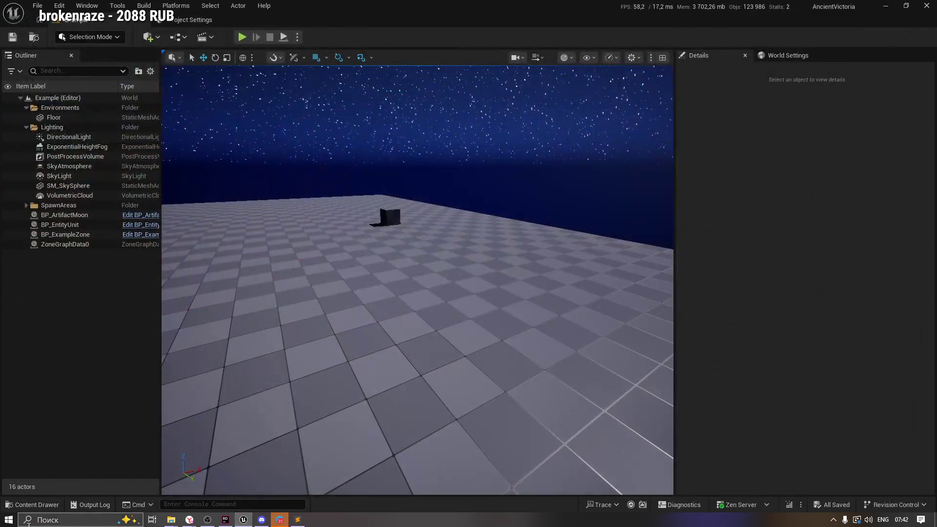
{"action": "left_click", "coordinate": [18, 508]}
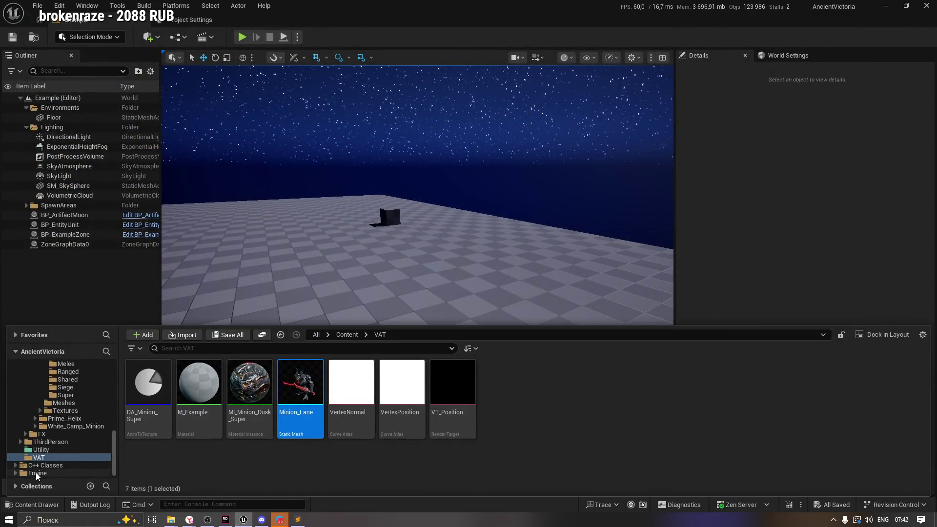
Step: Browse Engine > Plugins > AnimToTexture > Characters > Mannequin and select BP_AnimToTexture
{"action": "left_click", "coordinate": [15, 474]}
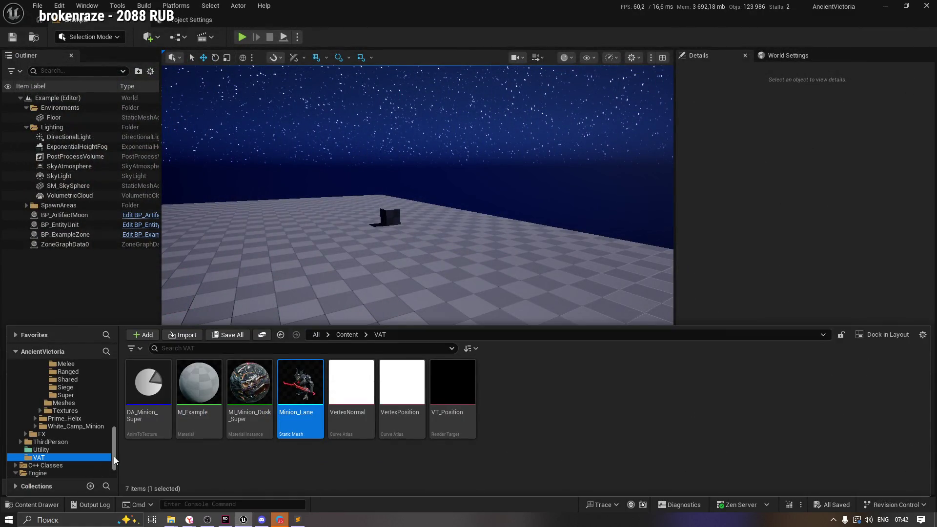
{"action": "scroll", "coordinate": [113, 456], "scroll_direction": "down", "scroll_amount": 1}
{"action": "left_click", "coordinate": [36, 473]}
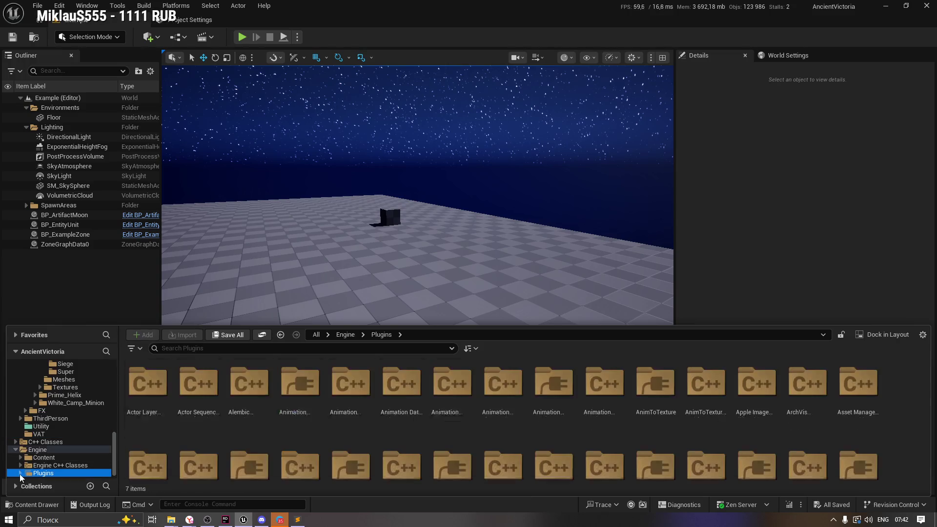
{"action": "left_click", "coordinate": [20, 473]}
{"action": "scroll", "coordinate": [114, 389], "scroll_direction": "down", "scroll_amount": 1}
{"action": "left_click_drag", "start_coordinate": [114, 390], "coordinate": [187, 395]}
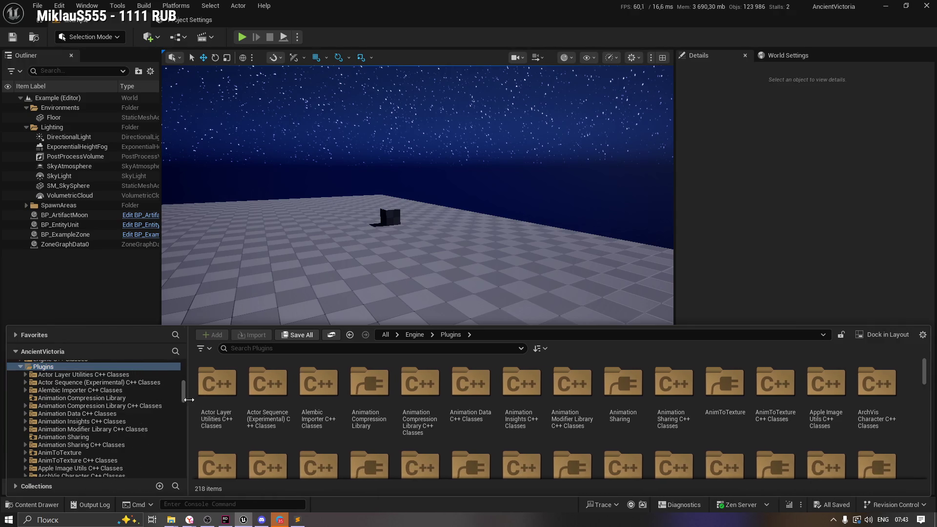
{"action": "left_click", "coordinate": [70, 454]}
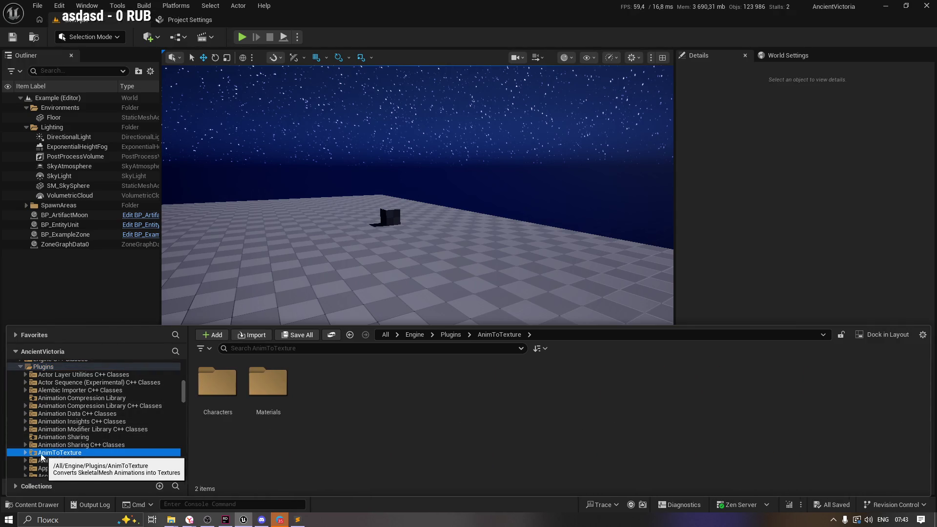
{"action": "double_click", "coordinate": [218, 383]}
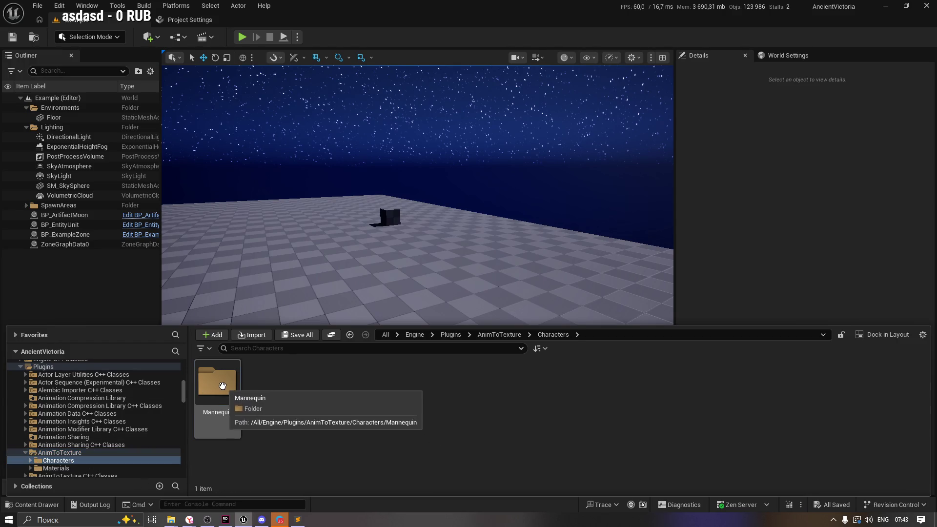
{"action": "double_click", "coordinate": [224, 387]}
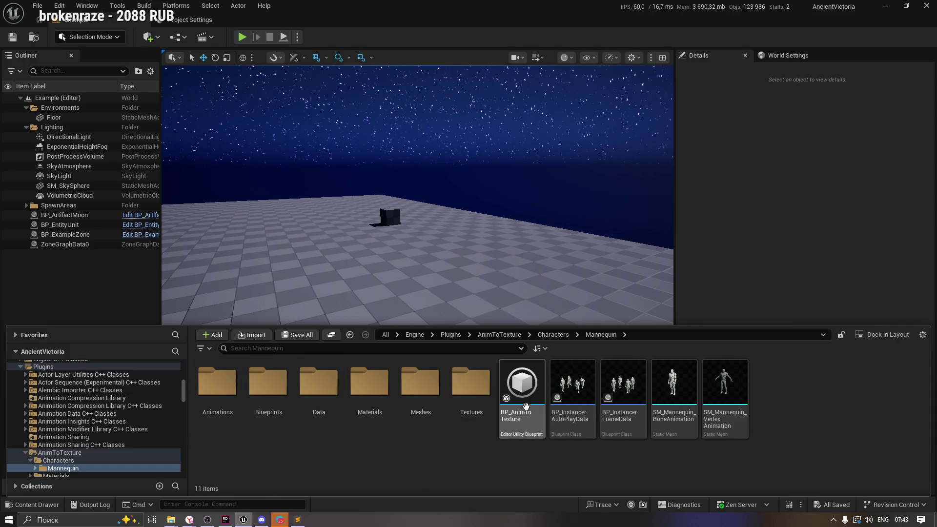
{"action": "left_click", "coordinate": [527, 427]}
{"action": "right_click", "coordinate": [522, 388]}
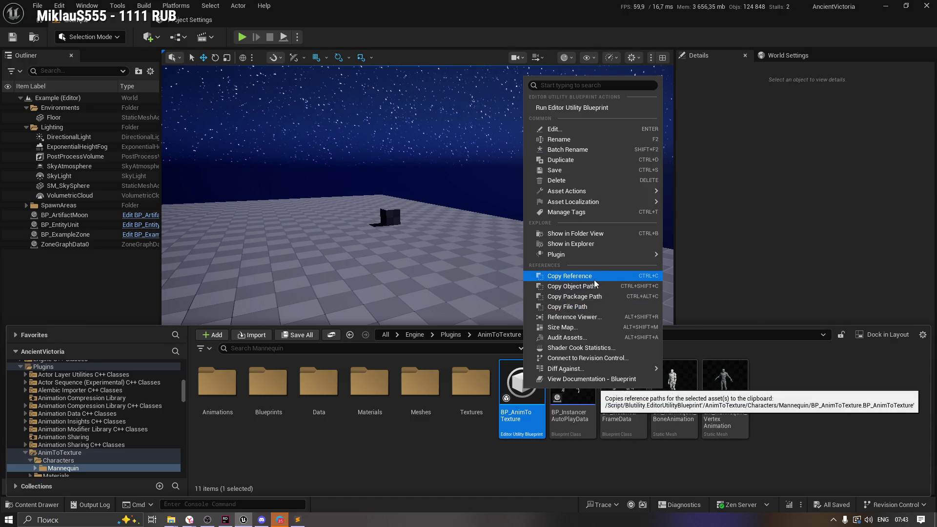
{"action": "mouse_move", "coordinate": [603, 190]}
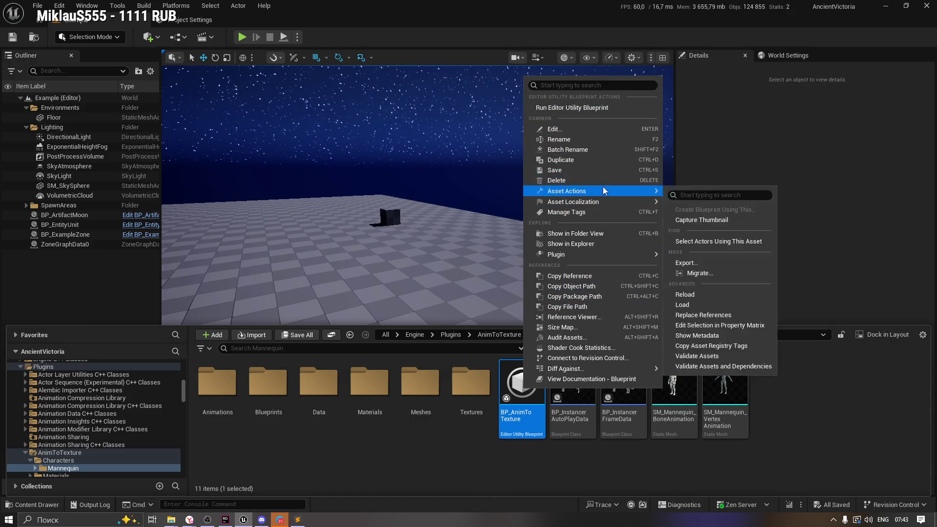
{"action": "mouse_move", "coordinate": [580, 254]}
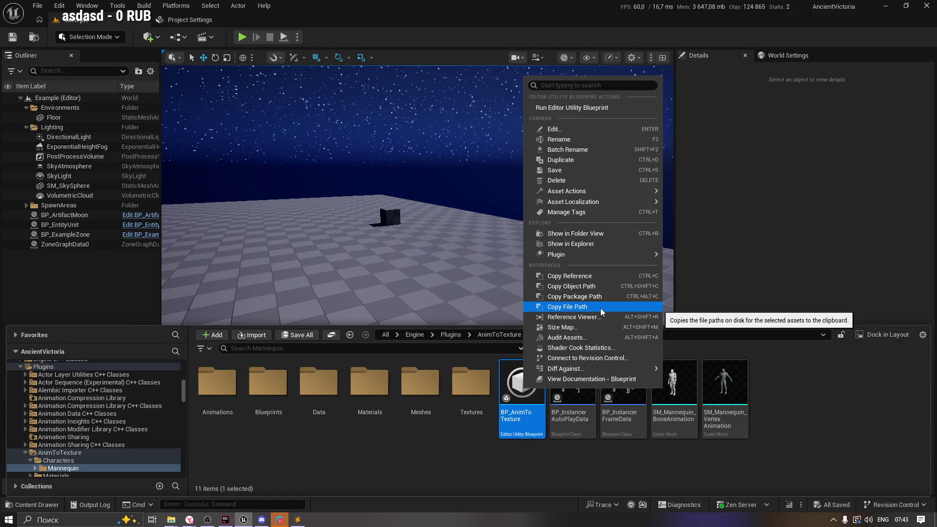
{"action": "left_click", "coordinate": [598, 279]}
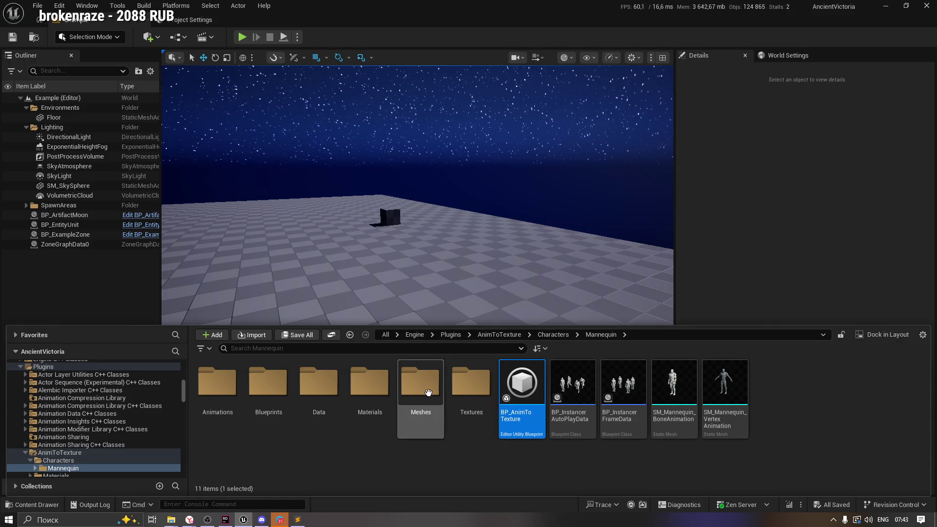
Step: Browse the Mannequin folders and open the DA_BoneAnimation data asset from the Data folder
{"action": "left_click", "coordinate": [725, 391]}
{"action": "left_click", "coordinate": [662, 390]}
{"action": "left_click", "coordinate": [626, 383]}
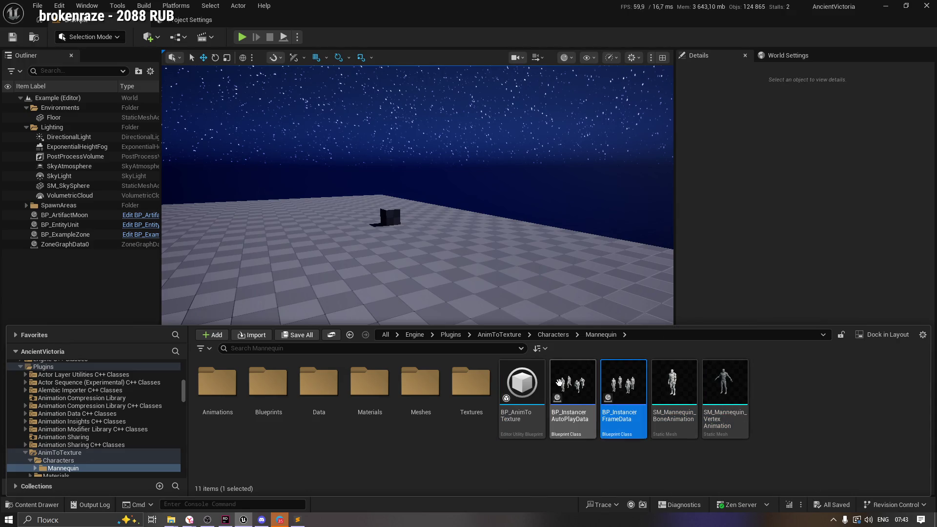
{"action": "left_click", "coordinate": [520, 385]}
{"action": "left_click", "coordinate": [369, 385]}
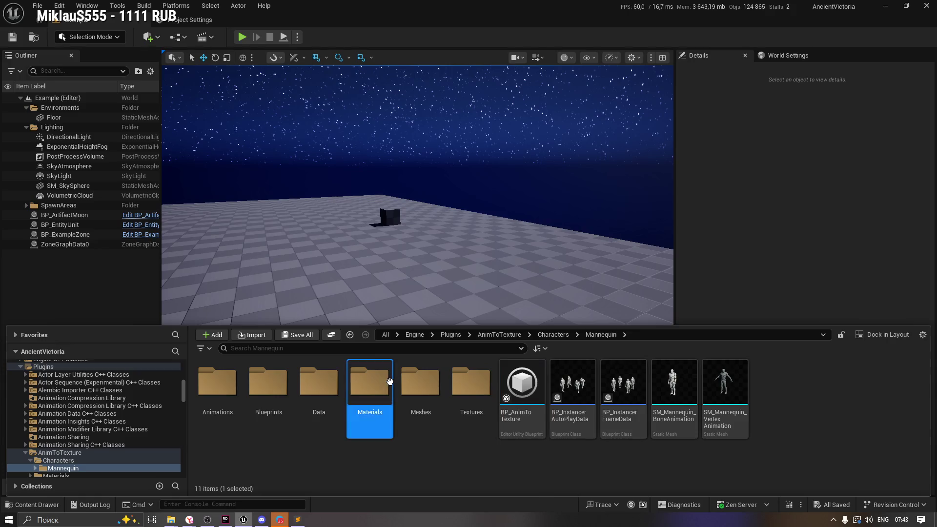
{"action": "double_click", "coordinate": [327, 390]}
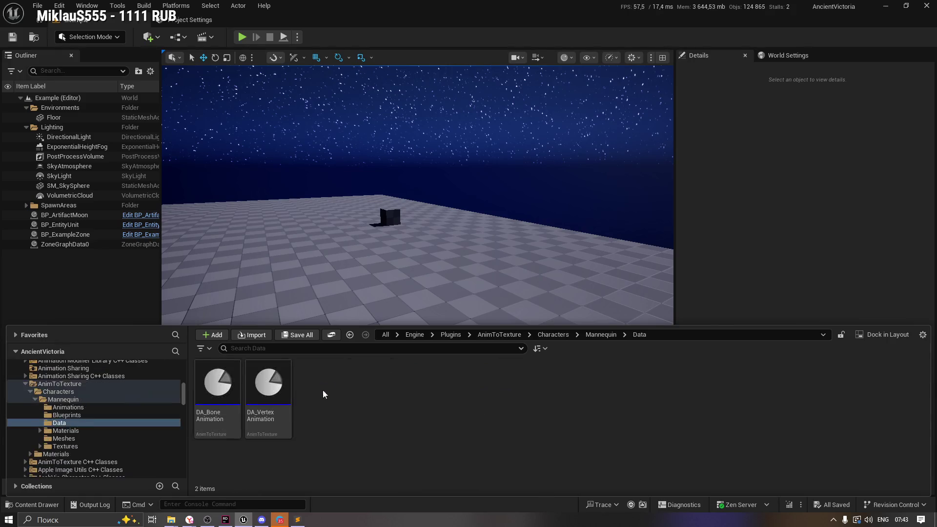
{"action": "left_click", "coordinate": [273, 386]}
{"action": "left_click", "coordinate": [222, 380]}
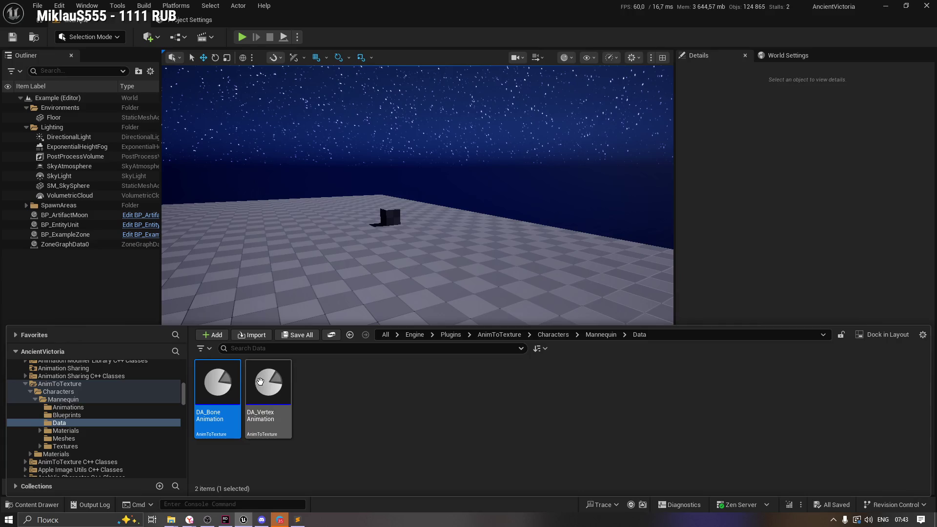
{"action": "double_click", "coordinate": [221, 381]}
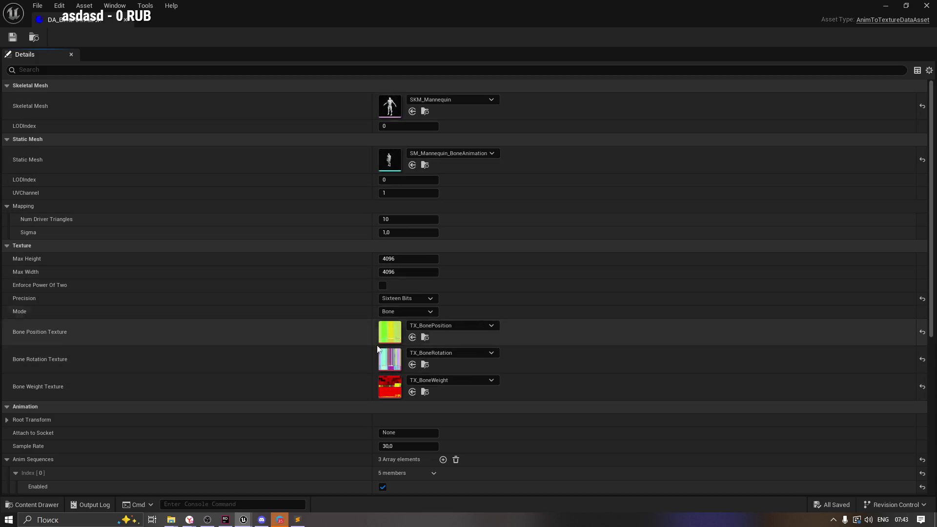
Step: Browse the Mannequin Blueprints, Animations and Materials folders, selecting M_Body_VertexAnimation
{"action": "left_click", "coordinate": [126, 20]}
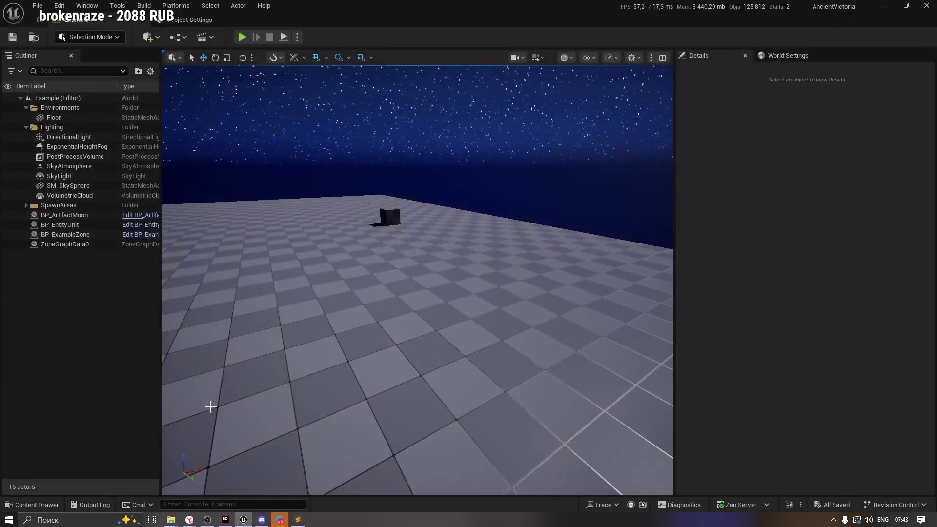
{"action": "left_click", "coordinate": [7, 505]}
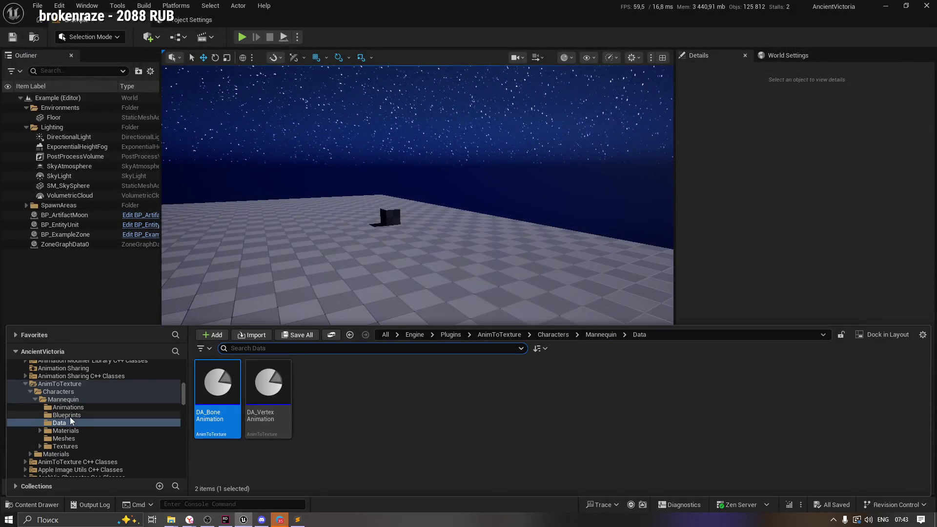
{"action": "left_click", "coordinate": [104, 414]}
{"action": "left_click", "coordinate": [81, 406]}
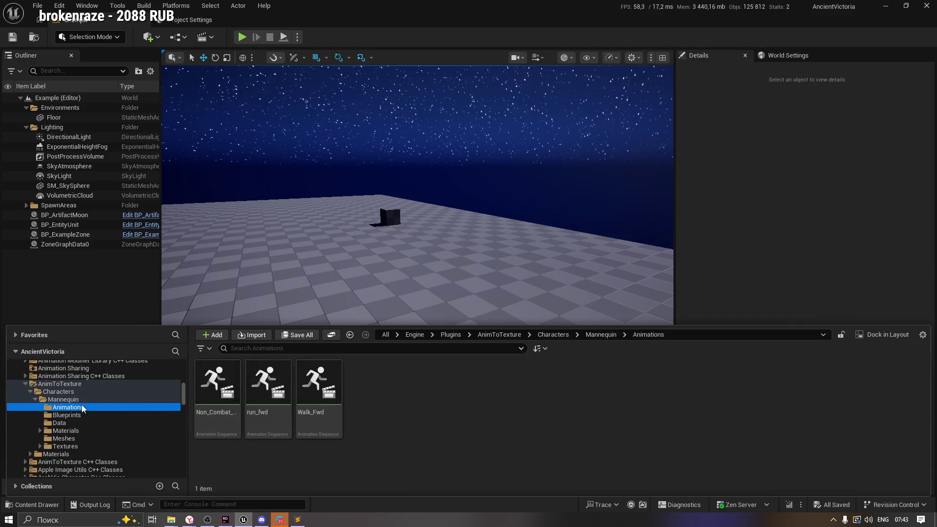
{"action": "left_click", "coordinate": [91, 430]}
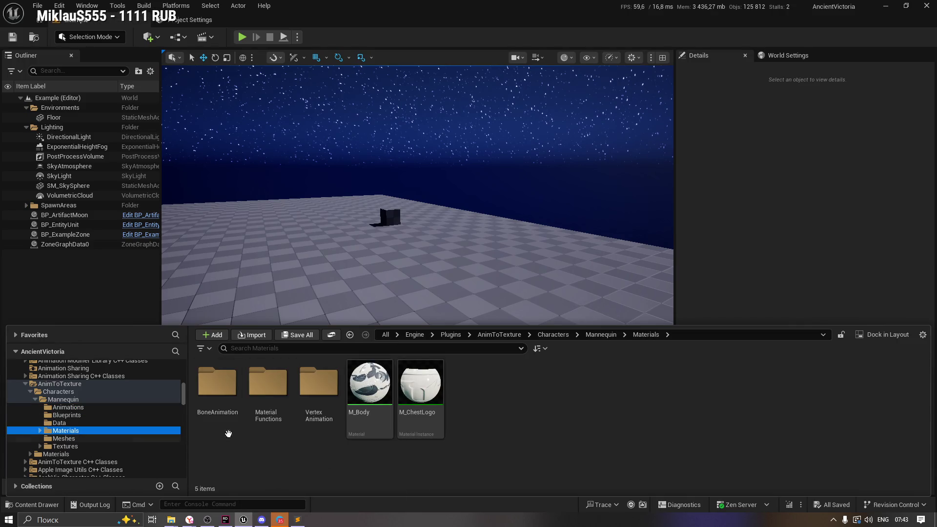
{"action": "left_click", "coordinate": [420, 390]}
{"action": "left_click", "coordinate": [357, 390]}
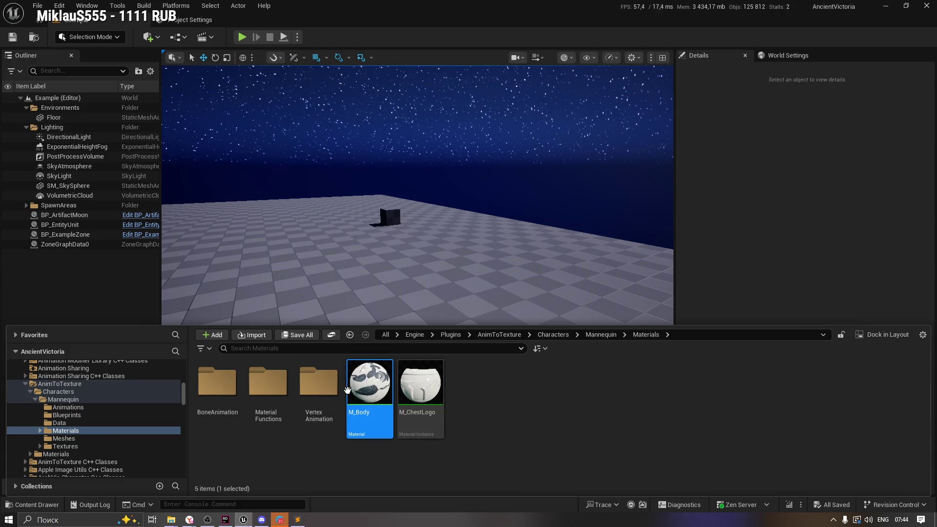
{"action": "double_click", "coordinate": [321, 392]}
{"action": "left_click", "coordinate": [327, 390]}
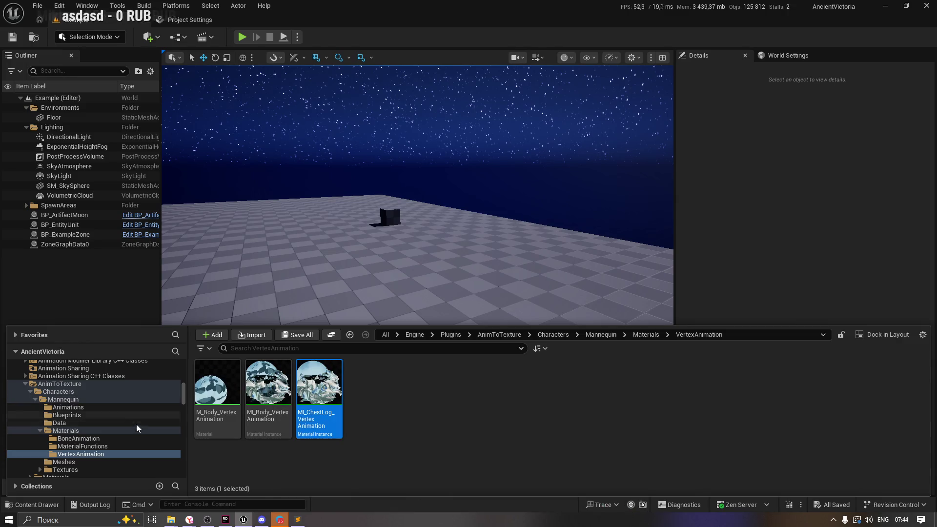
{"action": "left_click", "coordinate": [217, 388]}
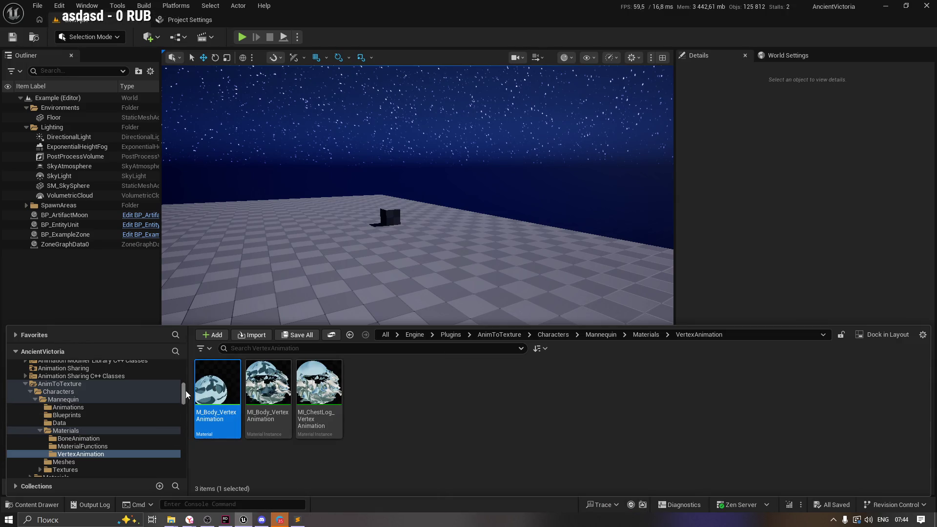
Step: Select the project's VAT folder to list its assets, including DA_Minion_Super and Minion_Lane
{"action": "scroll", "coordinate": [188, 386], "scroll_direction": "up", "scroll_amount": 5}
{"action": "scroll", "coordinate": [188, 379], "scroll_direction": "up", "scroll_amount": 5}
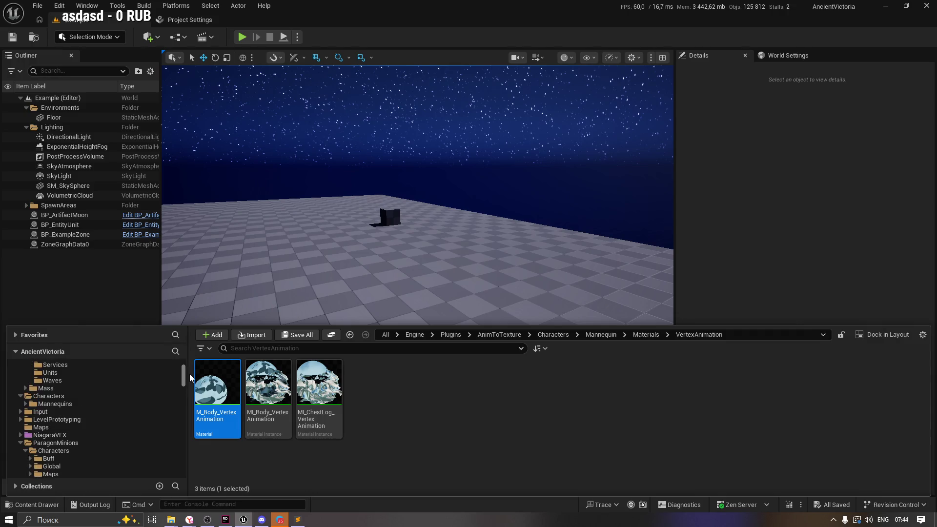
{"action": "left_click", "coordinate": [32, 427]}
{"action": "left_click", "coordinate": [20, 442]}
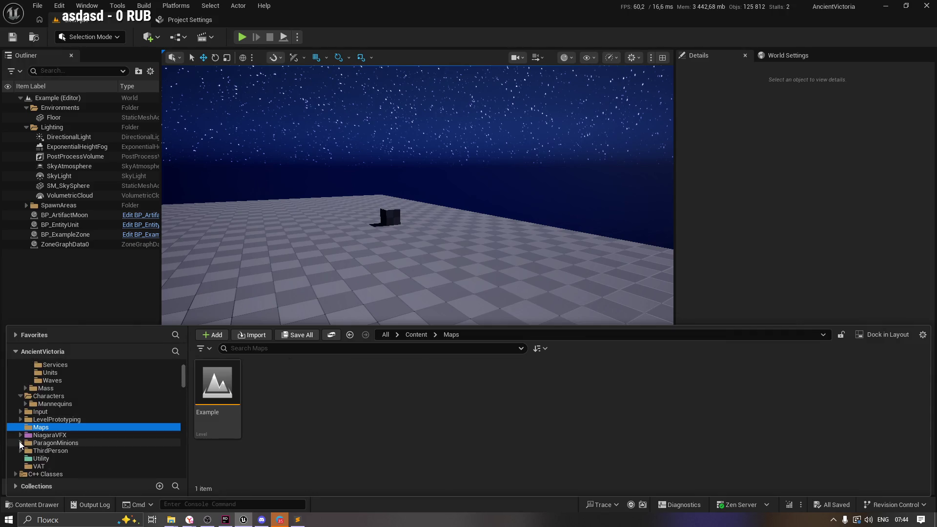
{"action": "left_click", "coordinate": [40, 466]}
{"action": "right_click", "coordinate": [622, 396]}
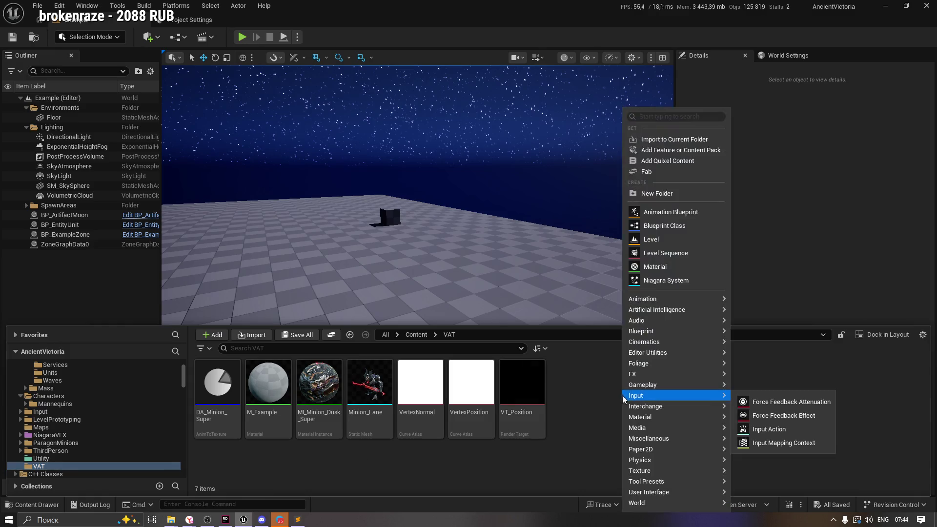
Step: Paste BP_AnimToTexture into the VAT folder and save only that copy
{"action": "left_click", "coordinate": [583, 420]}
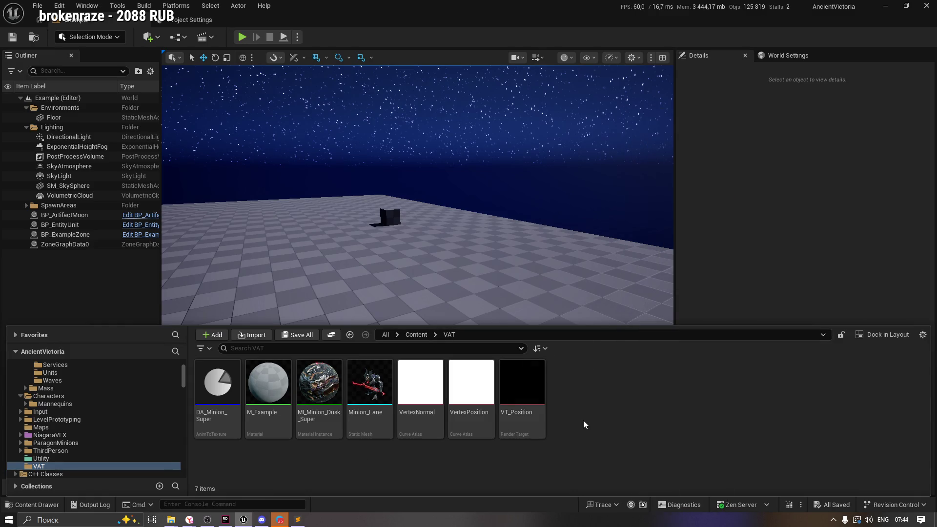
{"action": "key", "text": "ctrl+v"}
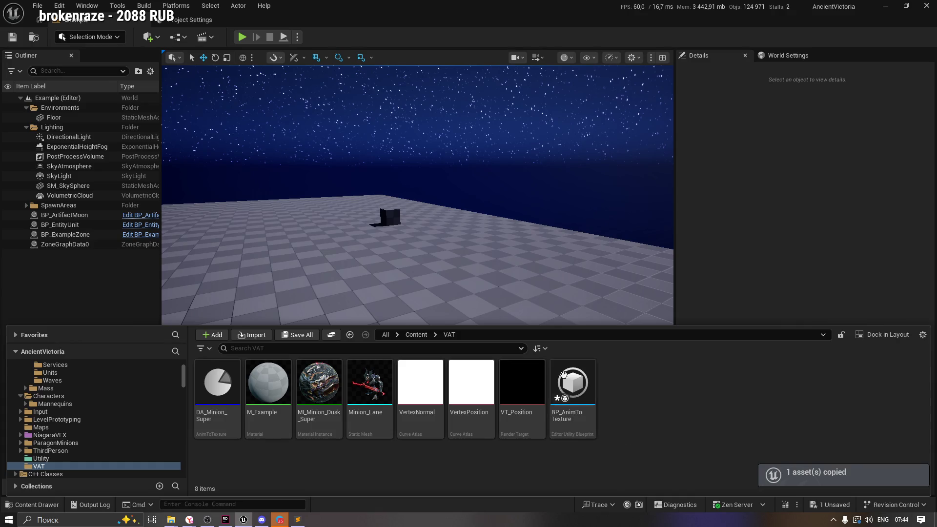
{"action": "left_click", "coordinate": [298, 335]}
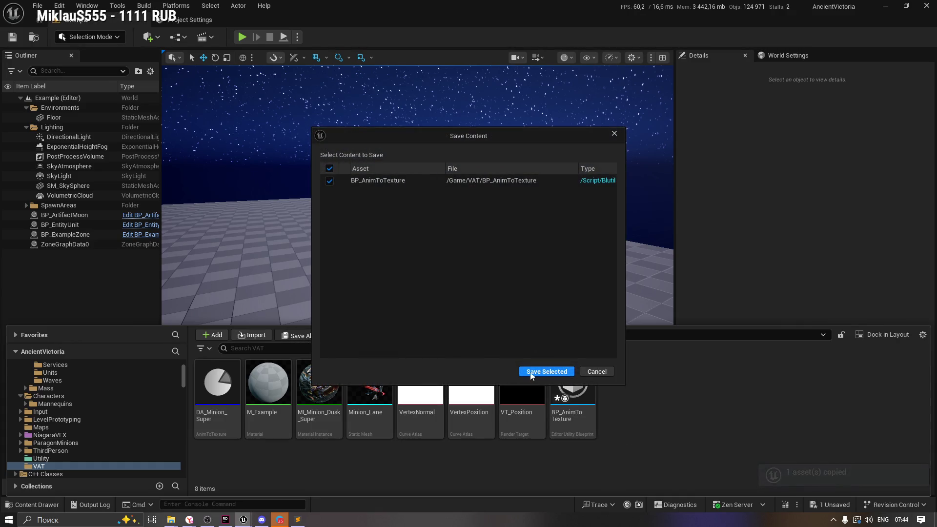
{"action": "left_click", "coordinate": [531, 372]}
Step: Edit the BP_AnimToTexture copy, panning its EventGraph to the Set Light Map Index nodes
{"action": "double_click", "coordinate": [573, 377]}
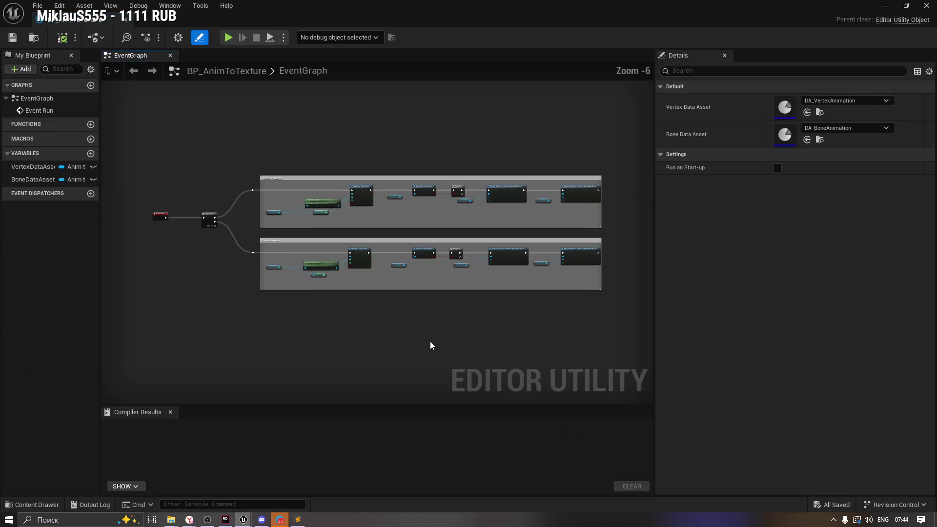
{"action": "mouse_move", "coordinate": [278, 182]}
{"action": "left_mouse_down"}
{"action": "mouse_move", "coordinate": [353, 190]}
{"action": "mouse_move", "coordinate": [408, 226]}
{"action": "left_mouse_up"}
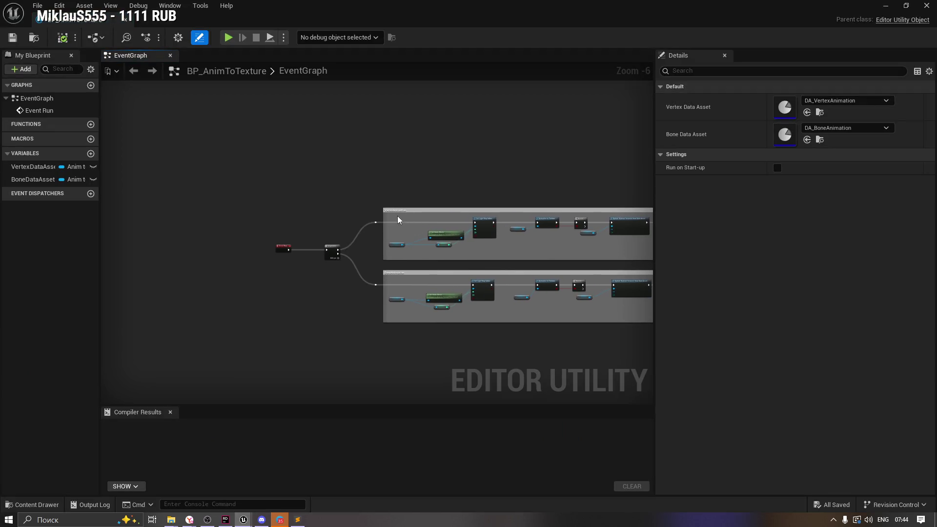
{"action": "scroll", "coordinate": [398, 220], "scroll_direction": "down", "scroll_amount": 1}
{"action": "scroll", "coordinate": [316, 232], "scroll_direction": "up", "scroll_amount": 4}
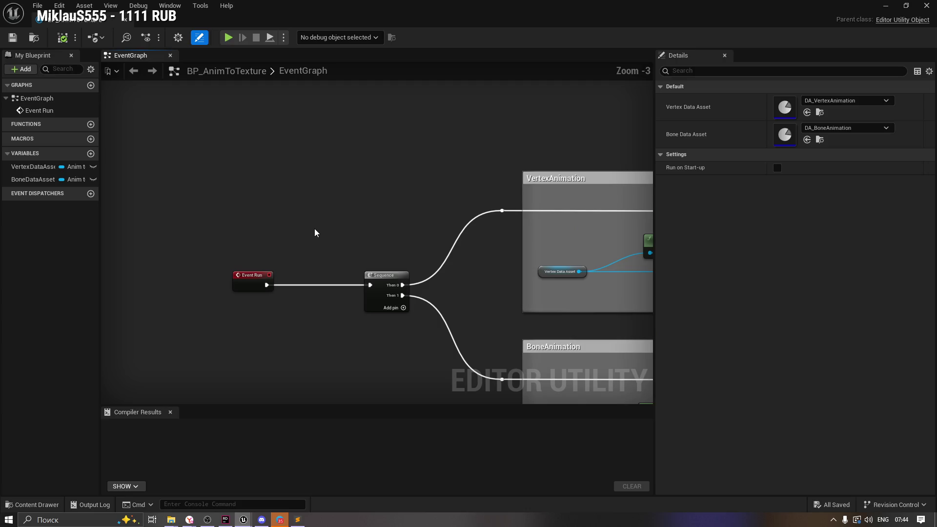
{"action": "left_click_drag", "start_coordinate": [308, 196], "coordinate": [165, 122]}
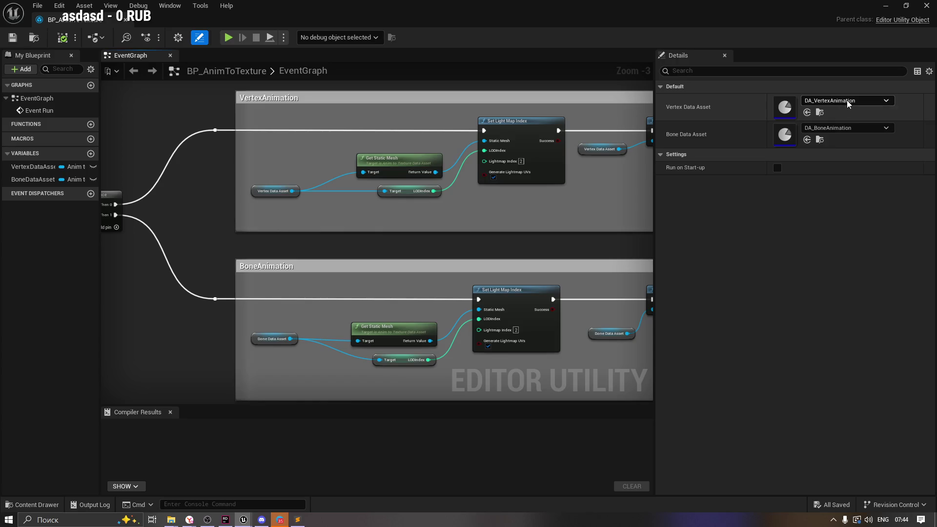
Step: Change the blueprint's Vertex Data Asset default from DA_VertexAnimation to DA_Minion_Super
{"action": "left_click", "coordinate": [849, 101]}
{"action": "left_click", "coordinate": [874, 232]}
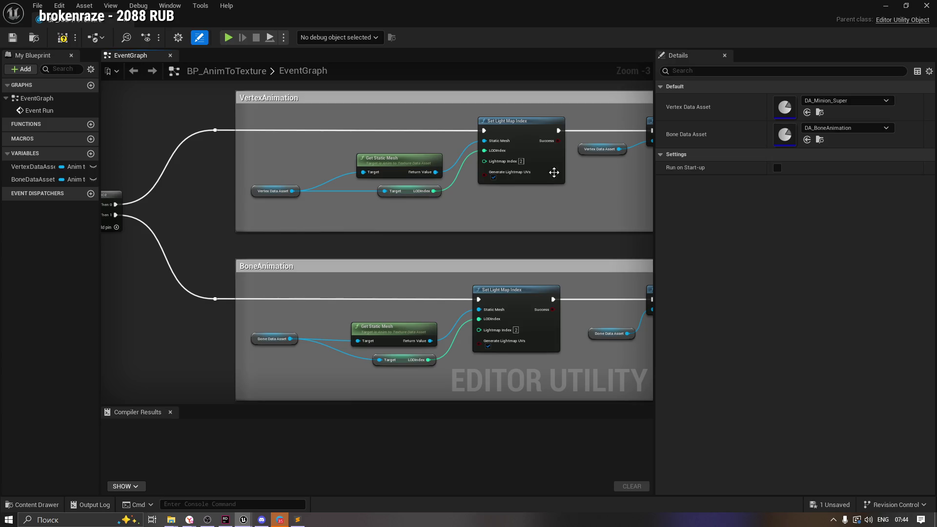
{"action": "scroll", "coordinate": [287, 205], "scroll_direction": "down", "scroll_amount": 1}
{"action": "mouse_move", "coordinate": [289, 209]}
{"action": "left_mouse_down"}
{"action": "mouse_move", "coordinate": [533, 241]}
{"action": "mouse_move", "coordinate": [335, 262]}
{"action": "mouse_move", "coordinate": [391, 265]}
{"action": "mouse_move", "coordinate": [368, 207]}
{"action": "mouse_move", "coordinate": [370, 223]}
{"action": "left_mouse_up"}
{"action": "scroll", "coordinate": [251, 246], "scroll_direction": "up", "scroll_amount": 4}
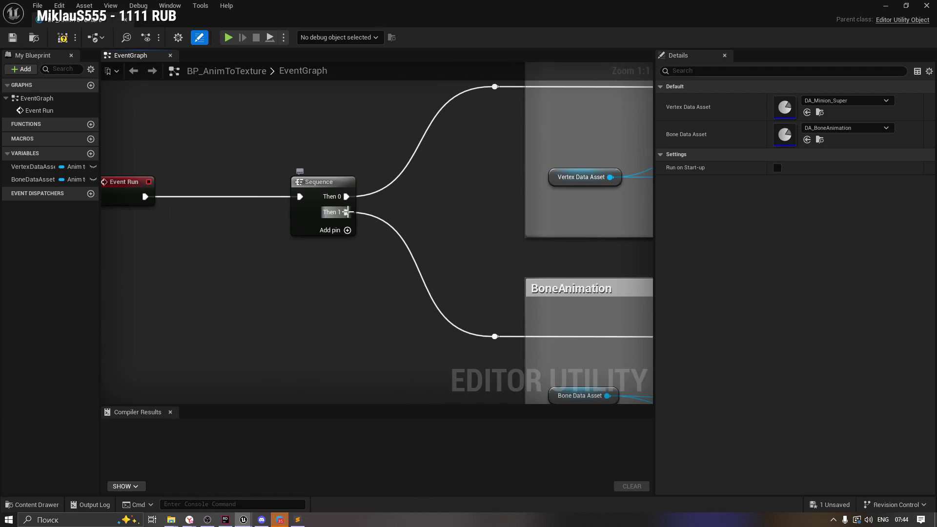
Step: Break the Sequence node's Then 1 link and confirm Update Material Instance targets MI_Body_VertexAnimation
{"action": "left_click", "coordinate": [346, 212], "text": "alt"}
{"action": "mouse_move", "coordinate": [472, 229]}
{"action": "left_mouse_down"}
{"action": "mouse_move", "coordinate": [355, 240]}
{"action": "mouse_move", "coordinate": [209, 305]}
{"action": "left_mouse_up"}
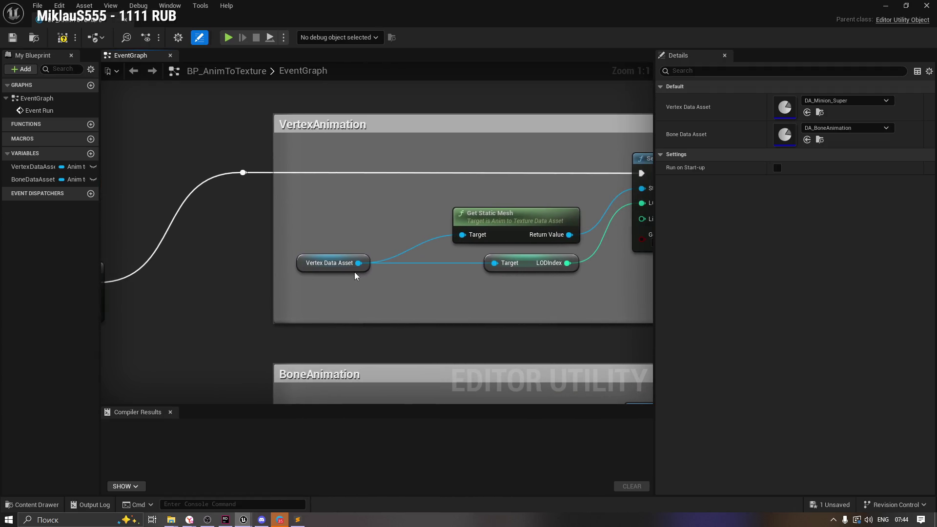
{"action": "left_click_drag", "start_coordinate": [575, 194], "coordinate": [287, 207]}
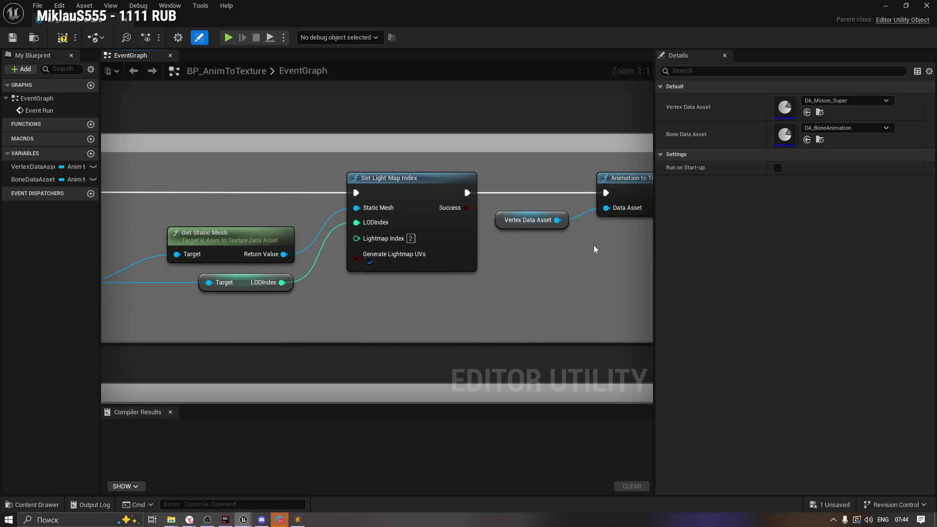
{"action": "left_click_drag", "start_coordinate": [595, 249], "coordinate": [287, 256]}
{"action": "left_click_drag", "start_coordinate": [471, 262], "coordinate": [272, 253]}
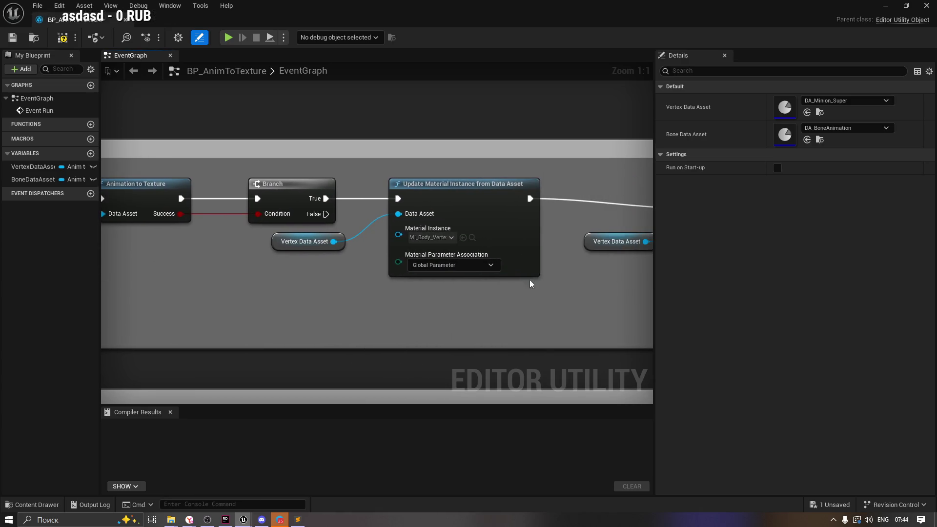
{"action": "left_click", "coordinate": [443, 240]}
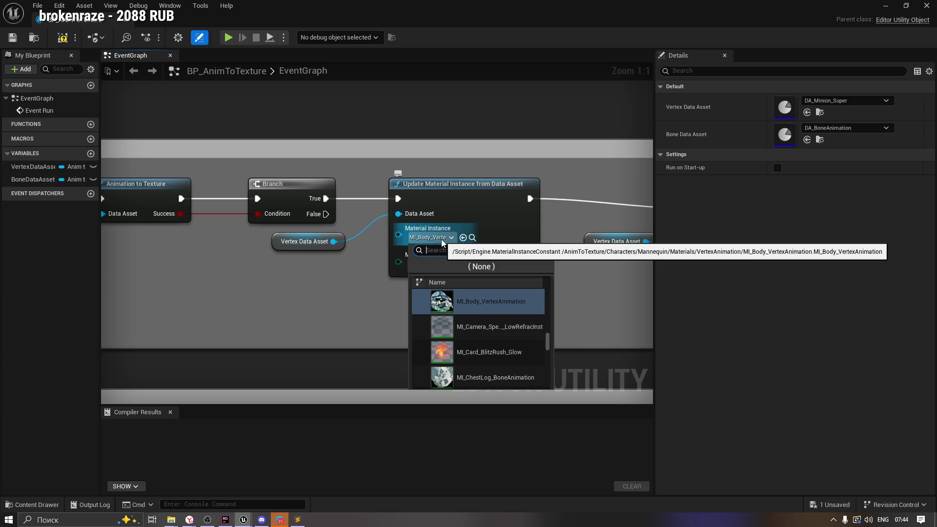
{"action": "left_click", "coordinate": [29, 269]}
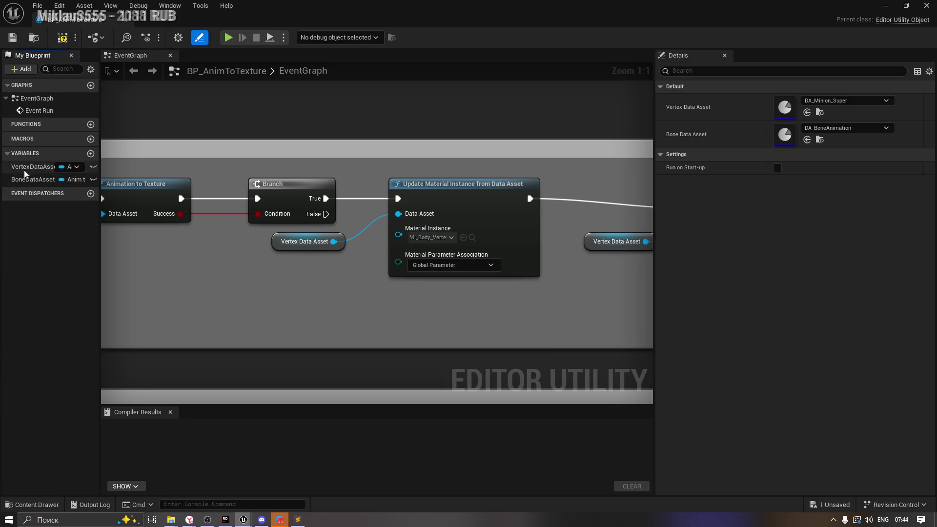
Step: Select the VertexDataAsset variable to check its default and pan back to the Sequence node
{"action": "left_click", "coordinate": [31, 181]}
{"action": "key", "text": "Up"}
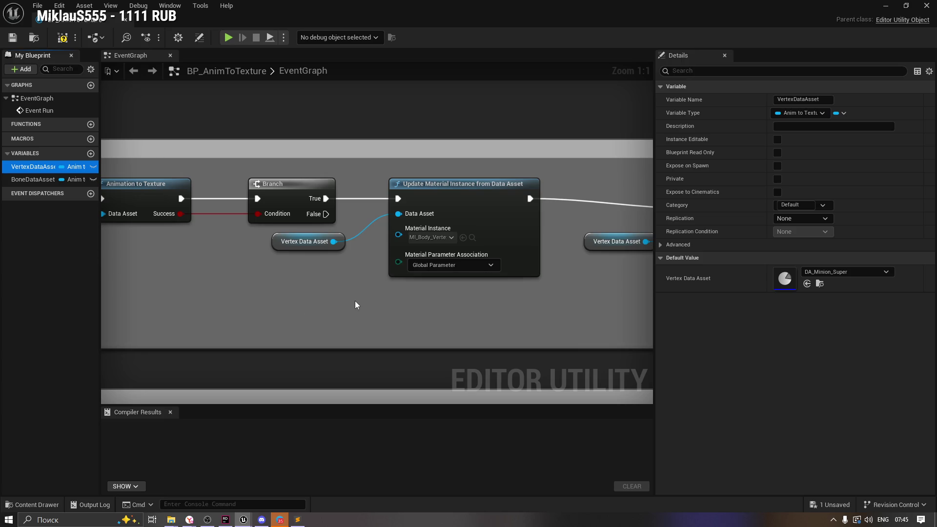
{"action": "left_click_drag", "start_coordinate": [311, 285], "coordinate": [98, 287]}
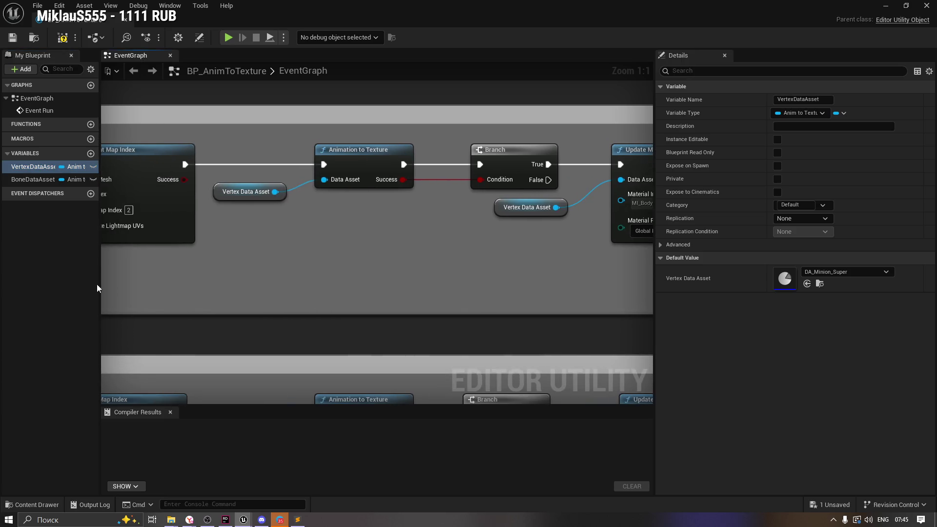
{"action": "left_click_drag", "start_coordinate": [313, 284], "coordinate": [491, 288]}
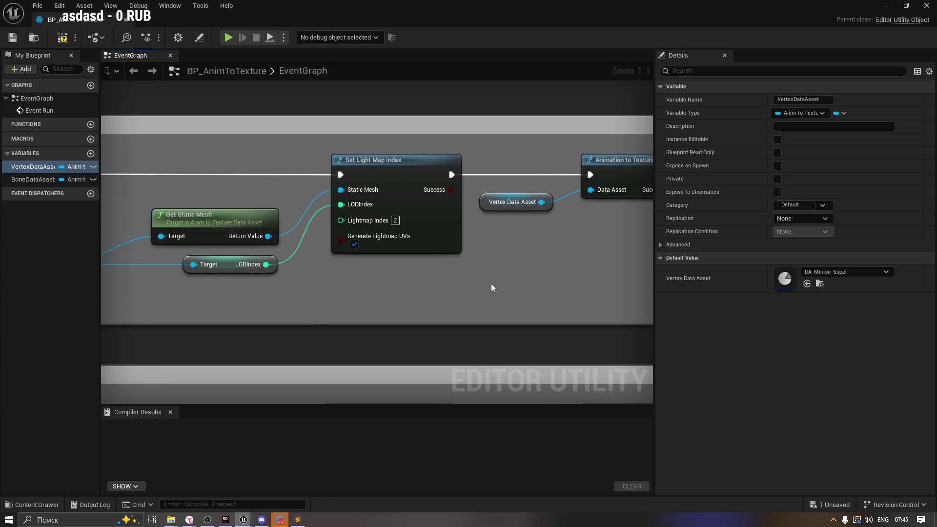
{"action": "scroll", "coordinate": [134, 304], "scroll_direction": "down", "scroll_amount": 2}
{"action": "scroll", "coordinate": [298, 253], "scroll_direction": "up", "scroll_amount": 2}
{"action": "left_click_drag", "start_coordinate": [298, 253], "coordinate": [420, 199]}
Step: Add a reroute node on the BoneAnimation execution wire and select it
{"action": "left_click_drag", "start_coordinate": [481, 311], "coordinate": [313, 299]}
{"action": "left_click", "coordinate": [405, 206]}
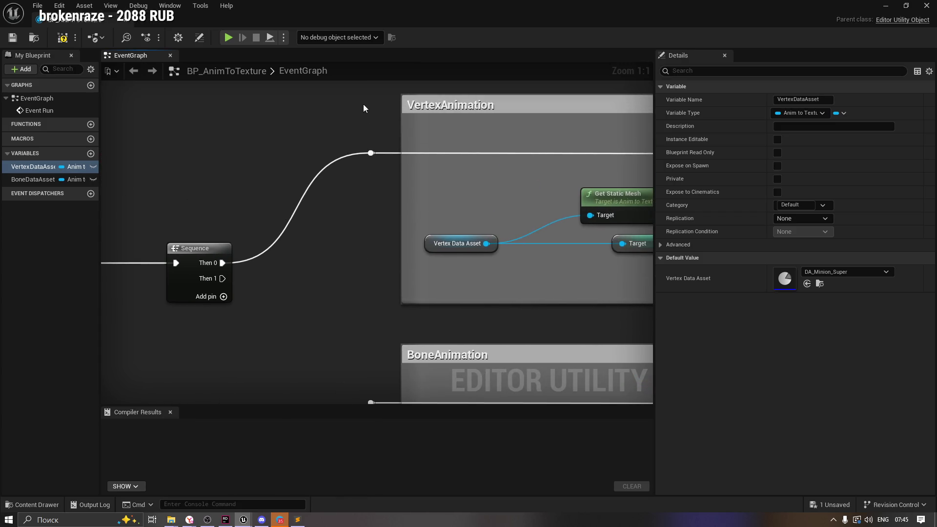
{"action": "left_click_drag", "start_coordinate": [363, 104], "coordinate": [539, 257]}
{"action": "left_click_drag", "start_coordinate": [318, 226], "coordinate": [382, 276]}
{"action": "left_click", "coordinate": [345, 299]}
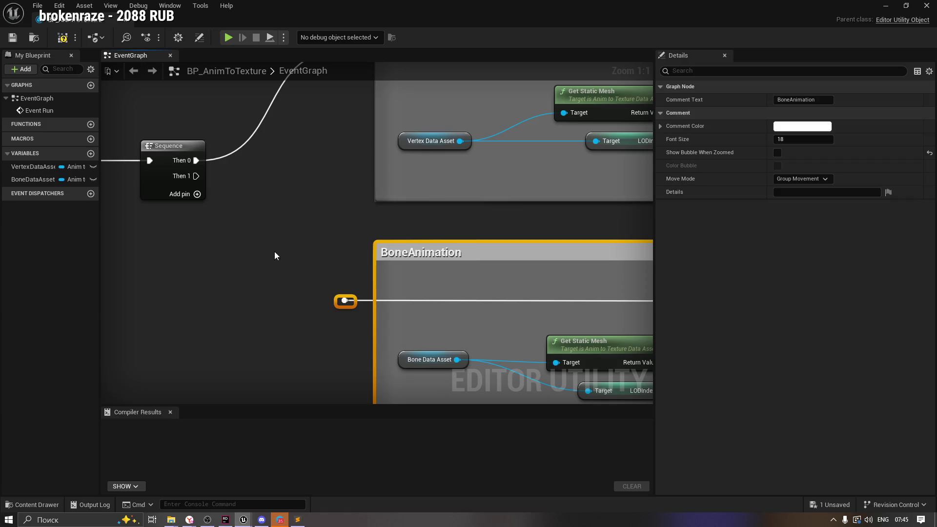
{"action": "mouse_move", "coordinate": [369, 334]}
{"action": "left_mouse_down"}
{"action": "mouse_move", "coordinate": [274, 267]}
{"action": "mouse_move", "coordinate": [460, 275]}
{"action": "mouse_move", "coordinate": [599, 300]}
{"action": "mouse_move", "coordinate": [609, 282]}
{"action": "mouse_move", "coordinate": [563, 265]}
{"action": "mouse_move", "coordinate": [573, 264]}
{"action": "mouse_move", "coordinate": [440, 271]}
{"action": "mouse_move", "coordinate": [509, 268]}
{"action": "mouse_move", "coordinate": [394, 259]}
{"action": "left_mouse_up"}
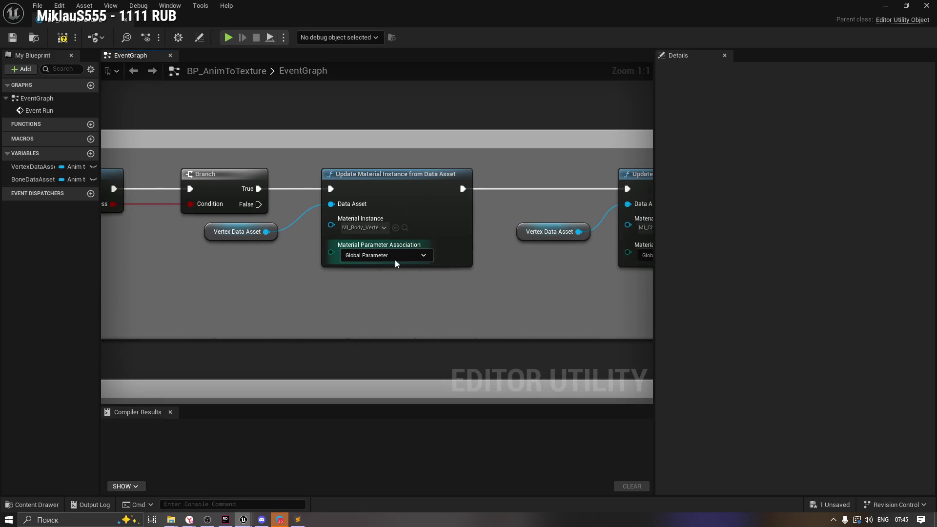
Step: Check the first update node's material instance and the VertexDataAsset default, DA_Minion_Super
{"action": "left_click", "coordinate": [370, 228]}
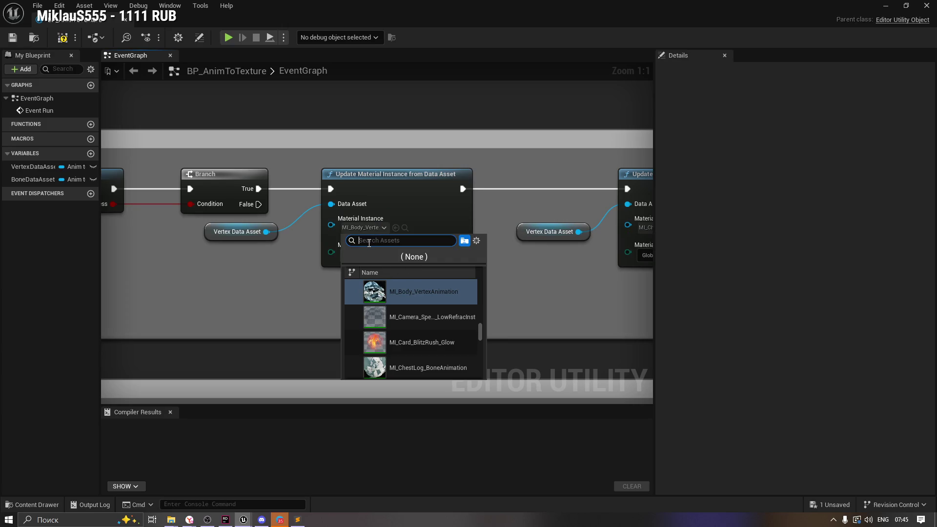
{"action": "left_click", "coordinate": [313, 305]}
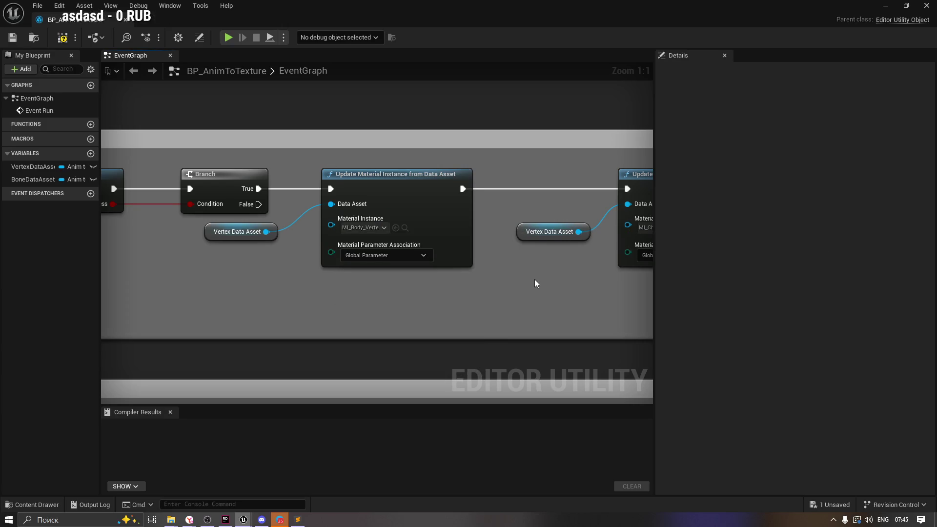
{"action": "left_click_drag", "start_coordinate": [537, 282], "coordinate": [337, 289]}
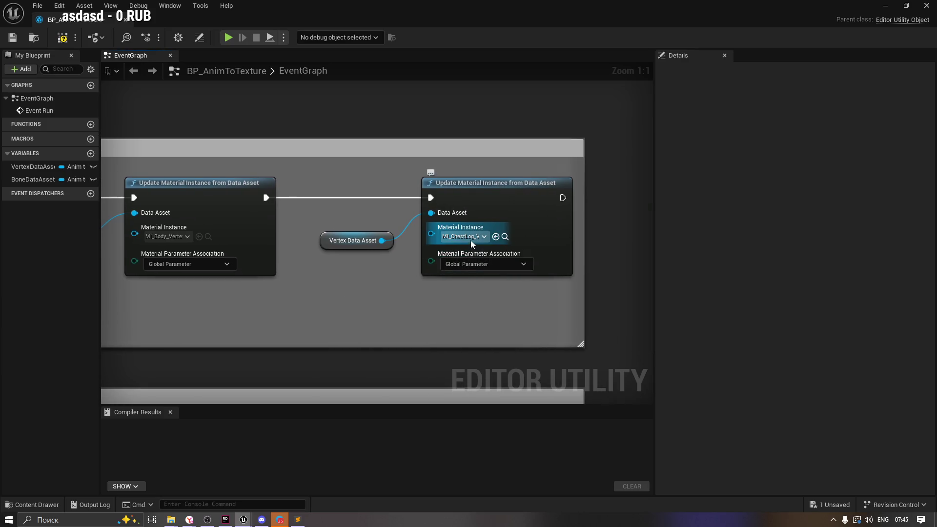
{"action": "left_click", "coordinate": [27, 167]}
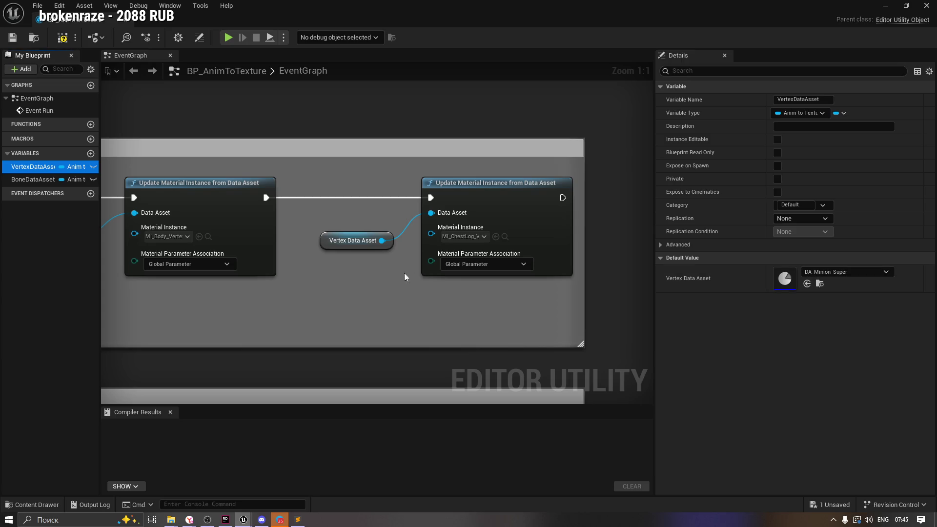
Step: Search 'MI_' in the Material Instance picker and close it, keeping MI_Body_VertexAnimation
{"action": "left_click_drag", "start_coordinate": [317, 288], "coordinate": [542, 285]}
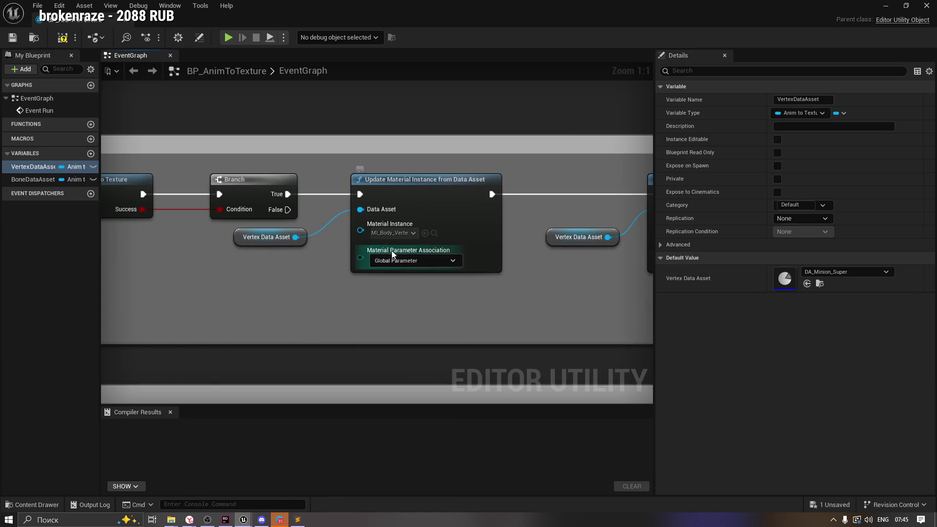
{"action": "left_click", "coordinate": [390, 234]}
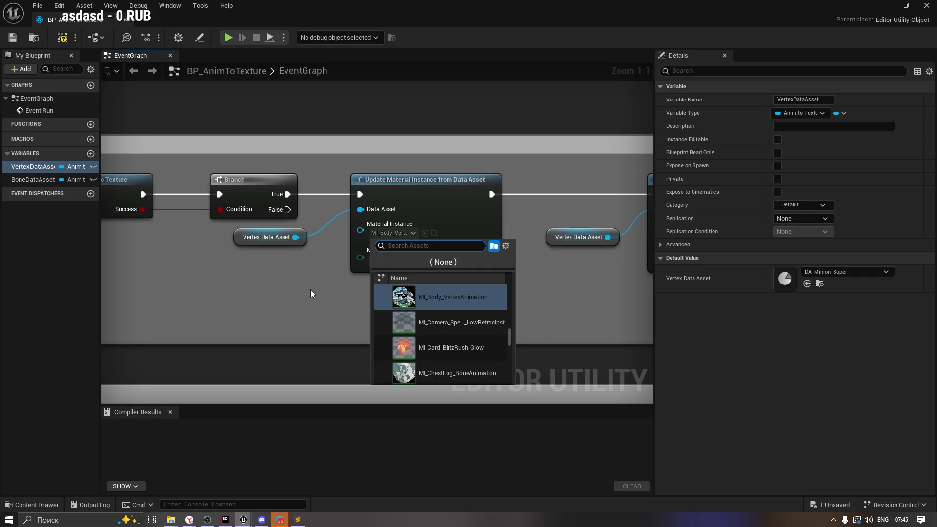
{"action": "type", "text": "MI_"}
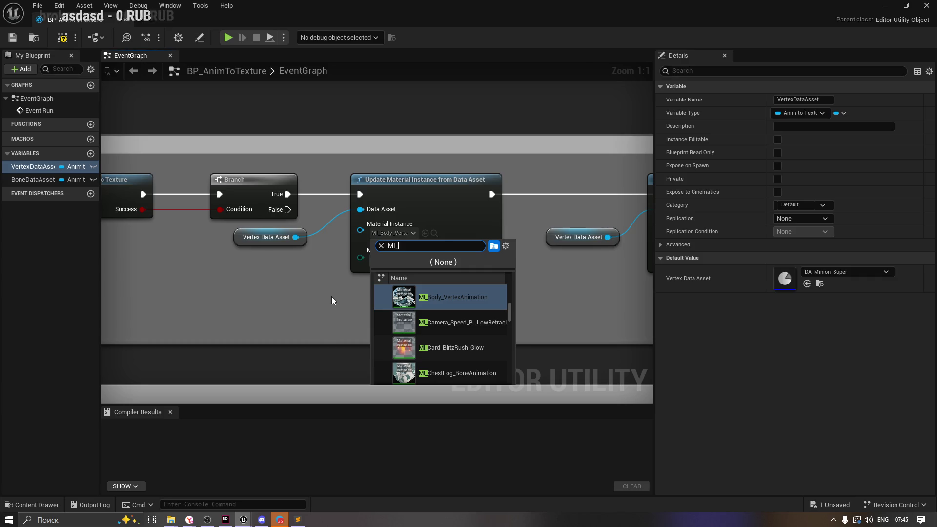
{"action": "left_click", "coordinate": [332, 297]}
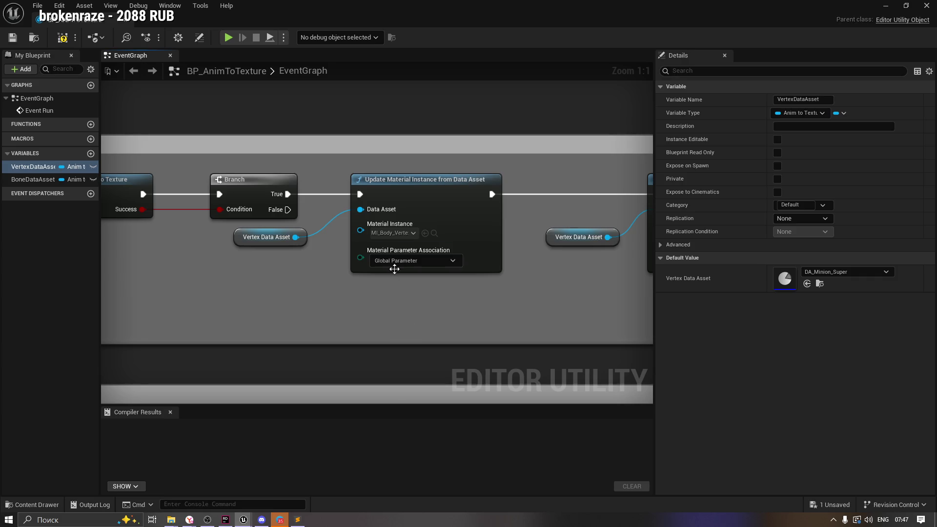
Step: Review the first update node's Material Instance list unchanged, then select the Vertex Data Asset getter
{"action": "left_click", "coordinate": [406, 234]}
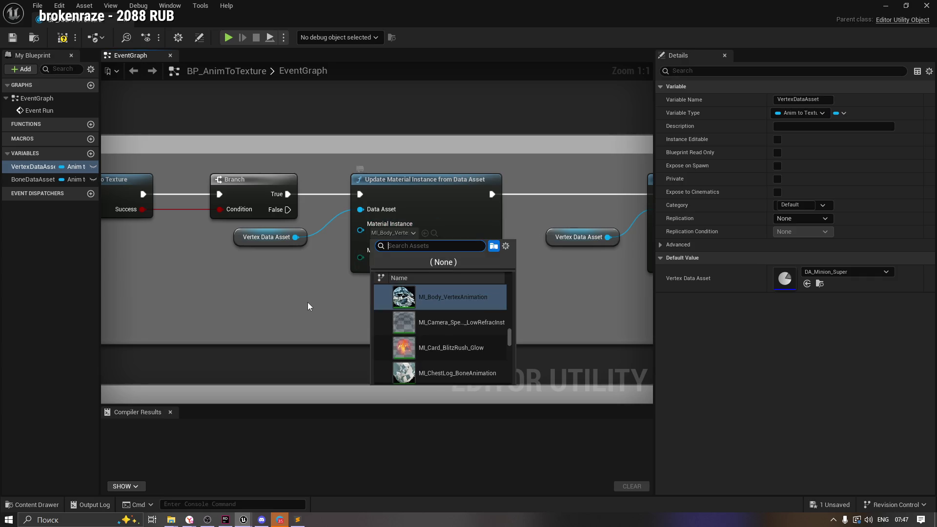
{"action": "mouse_move", "coordinate": [409, 302]}
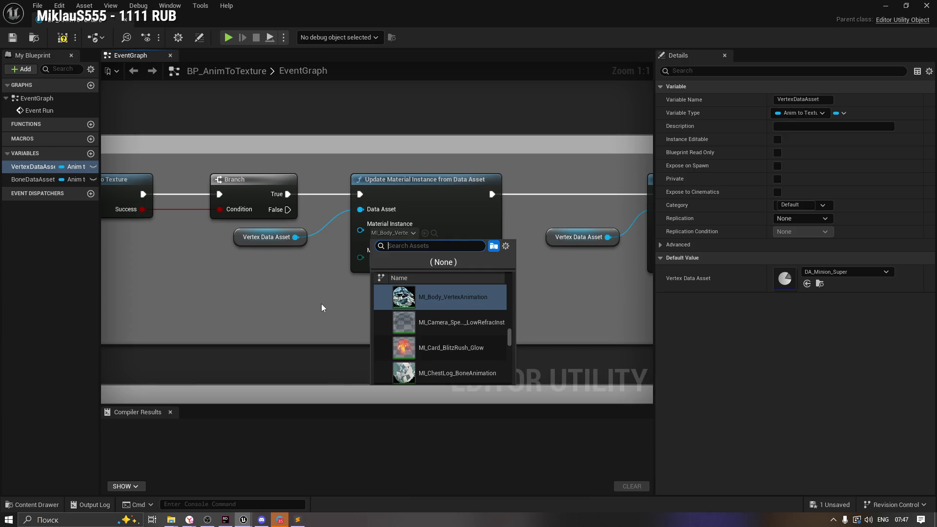
{"action": "left_click", "coordinate": [321, 303]}
{"action": "left_click", "coordinate": [241, 236]}
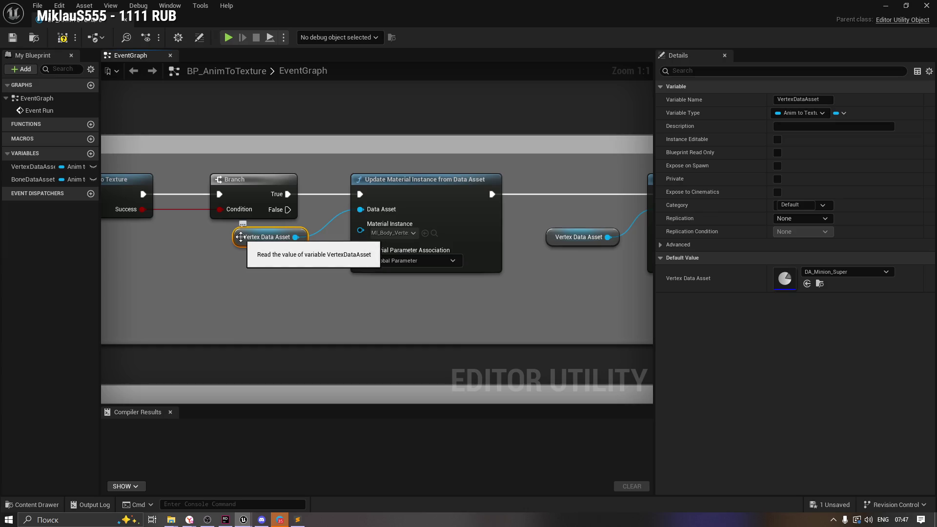
{"action": "mouse_move", "coordinate": [529, 286]}
{"action": "left_mouse_down"}
{"action": "mouse_move", "coordinate": [387, 294]}
{"action": "mouse_move", "coordinate": [418, 304]}
{"action": "mouse_move", "coordinate": [598, 276]}
{"action": "mouse_move", "coordinate": [515, 278]}
{"action": "left_mouse_up"}
{"action": "mouse_move", "coordinate": [342, 270]}
{"action": "left_mouse_down"}
{"action": "mouse_move", "coordinate": [428, 269]}
{"action": "mouse_move", "coordinate": [410, 268]}
{"action": "left_mouse_up"}
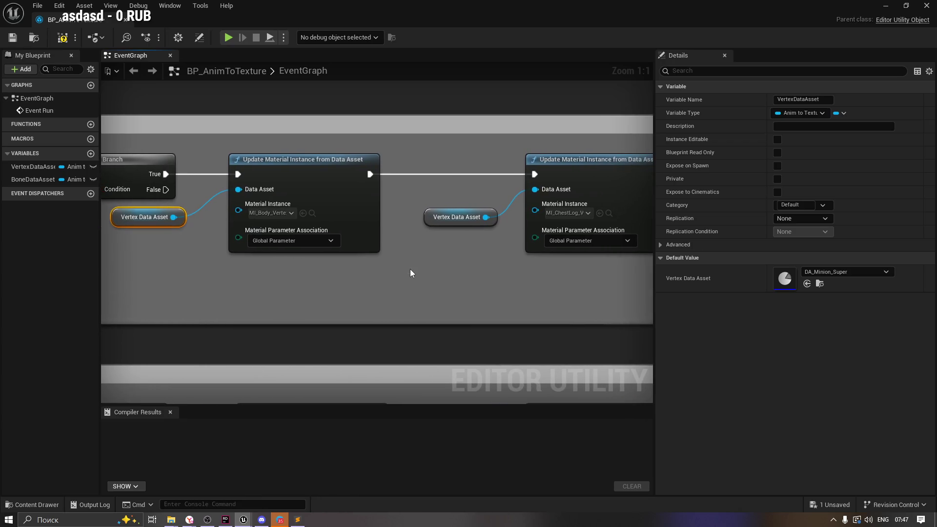
Step: Search 'MI_' in the Material Instance picker without choosing, then show the VAT folder's assets
{"action": "left_click", "coordinate": [275, 217]}
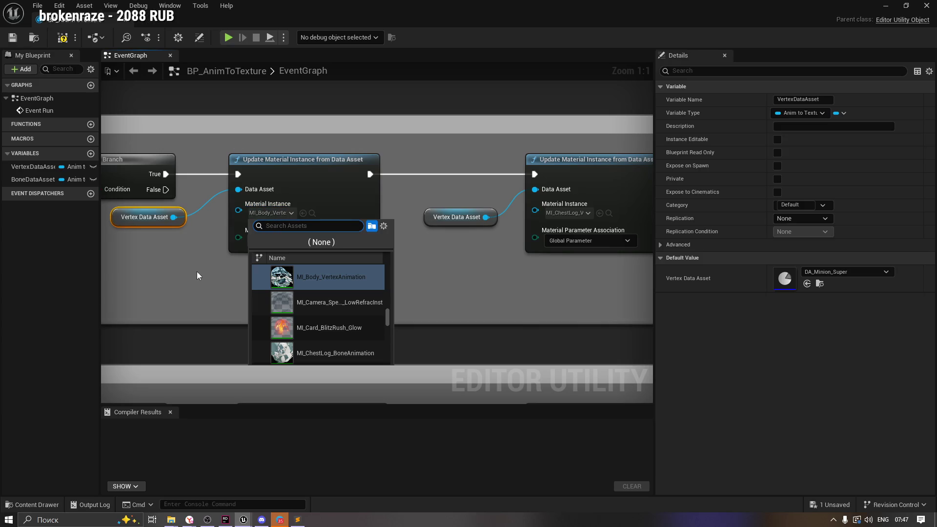
{"action": "type", "text": "MI_"}
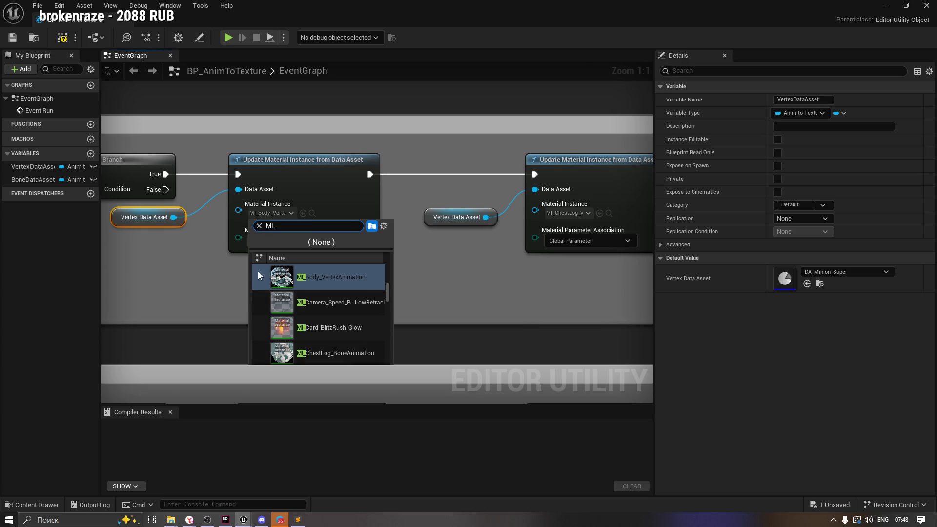
{"action": "mouse_move", "coordinate": [265, 271]}
{"action": "scroll", "coordinate": [389, 291], "scroll_direction": "down", "scroll_amount": 5}
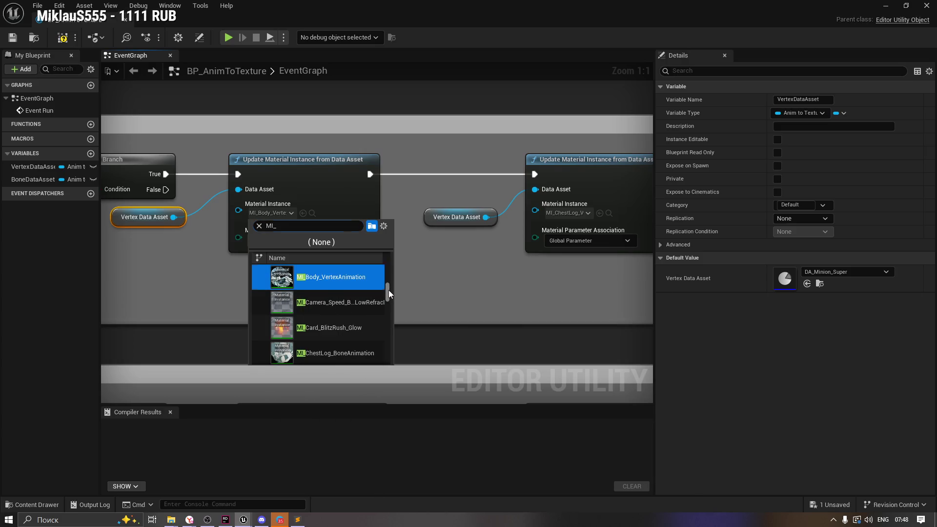
{"action": "scroll", "coordinate": [391, 294], "scroll_direction": "up", "scroll_amount": 8}
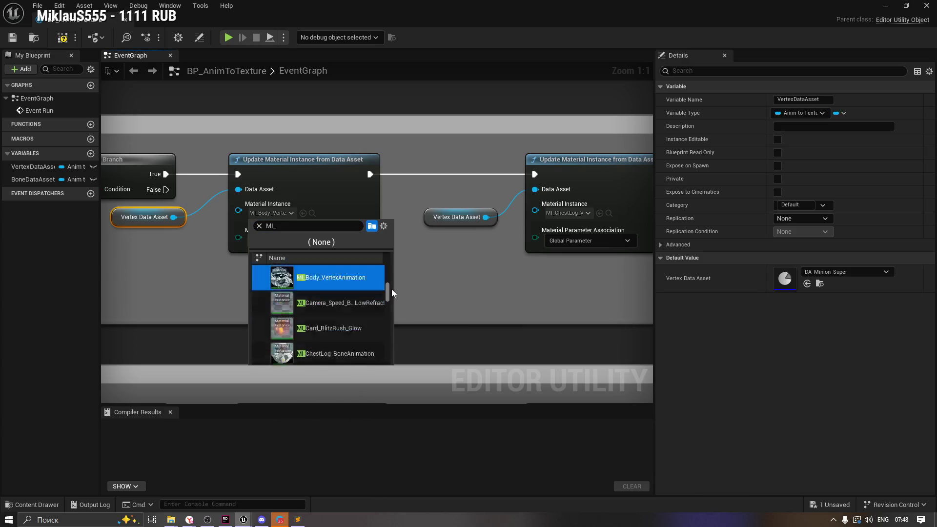
{"action": "left_click", "coordinate": [341, 199]}
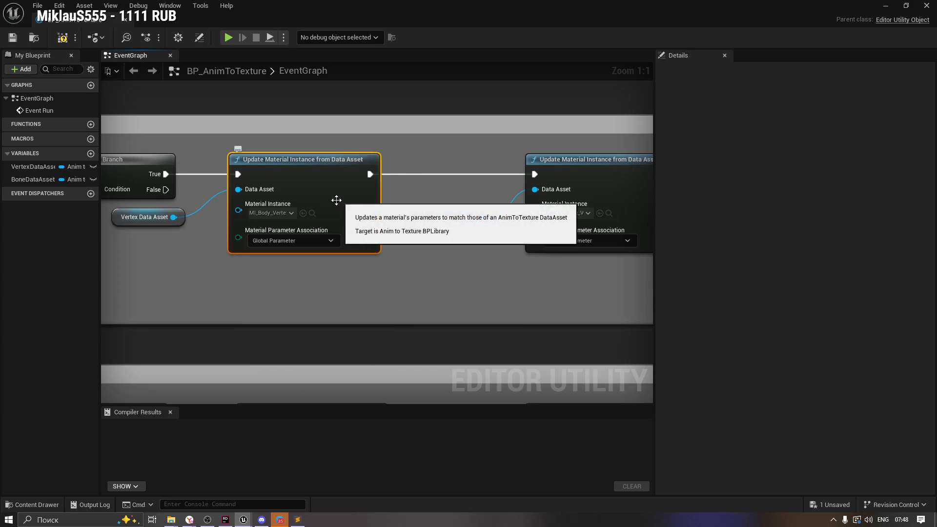
{"action": "left_click", "coordinate": [28, 504]}
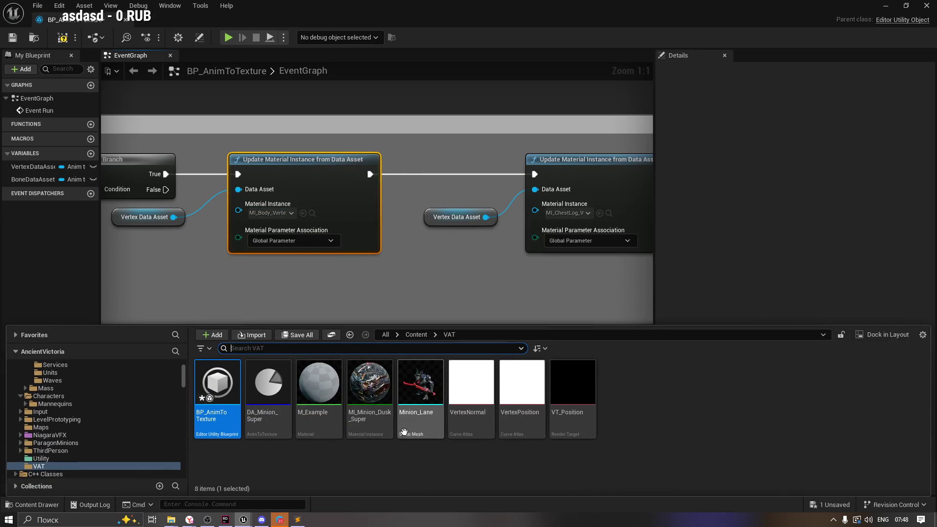
{"action": "left_click", "coordinate": [370, 386]}
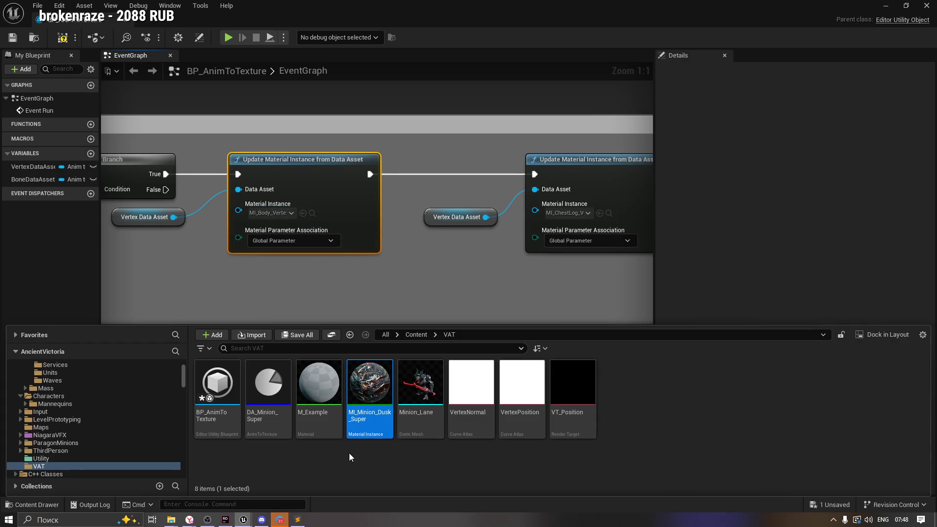
{"action": "left_click", "coordinate": [400, 459]}
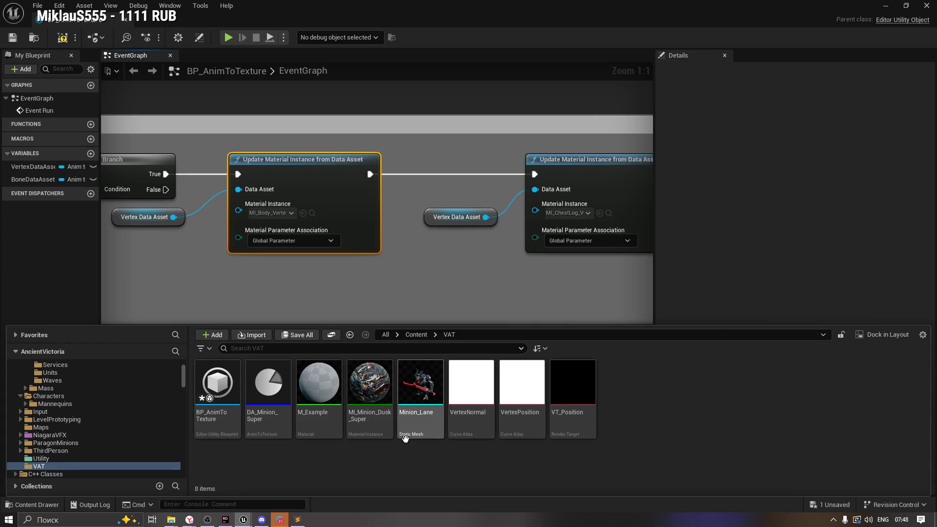
{"action": "mouse_move", "coordinate": [375, 392]}
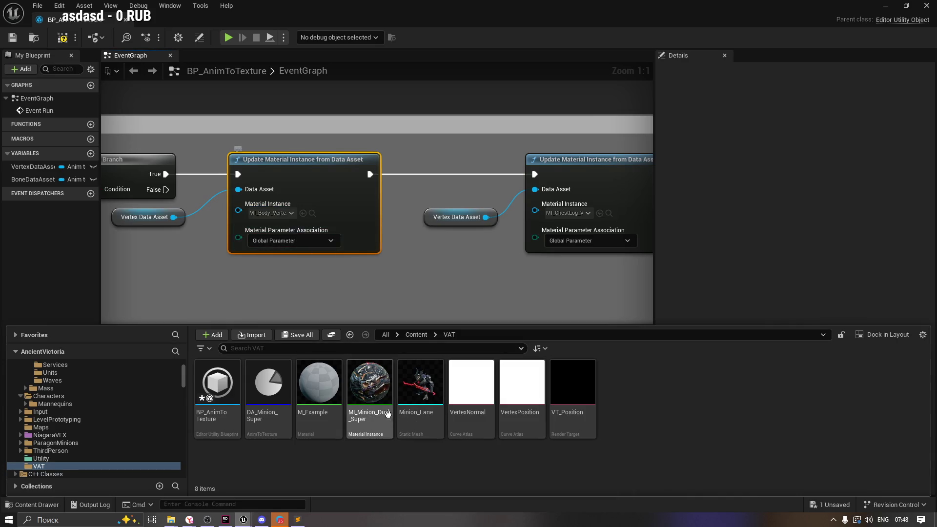
{"action": "right_click", "coordinate": [360, 391]}
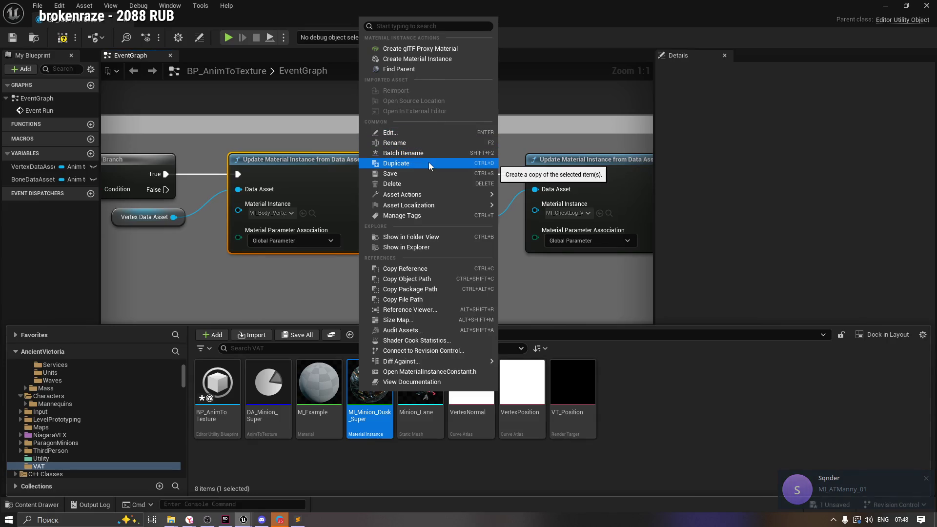
Step: Search 'MI_Man' in the Material Instance picker, leave it unchanged, and show the VAT folder's assets
{"action": "mouse_move", "coordinate": [415, 195]}
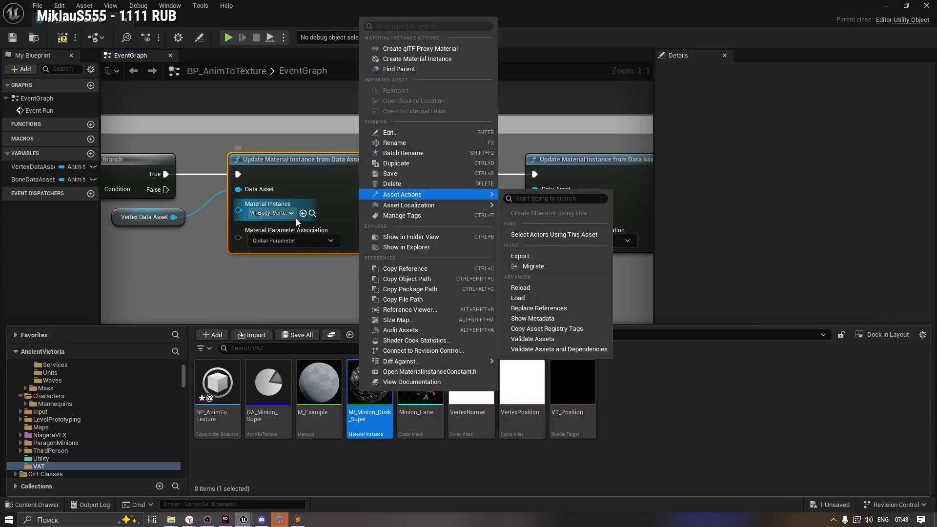
{"action": "left_click", "coordinate": [288, 214]}
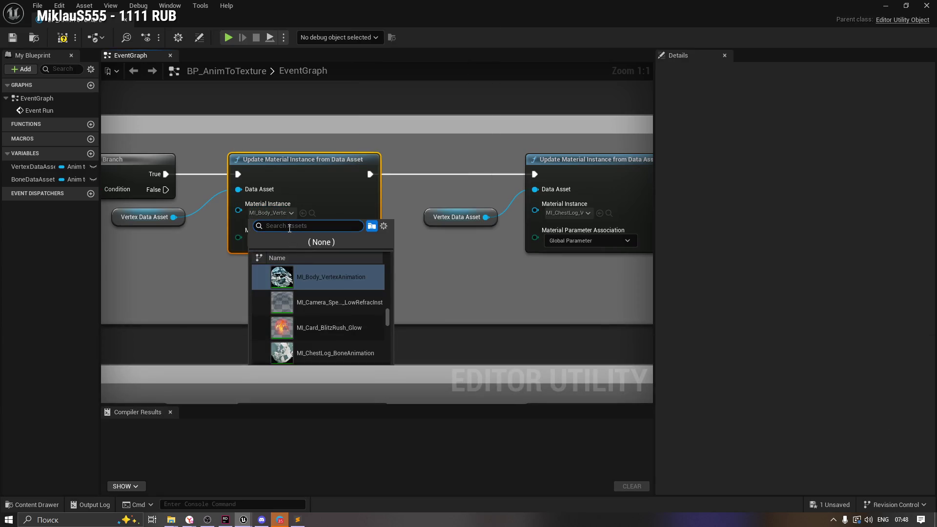
{"action": "type", "text": "MI_A"}
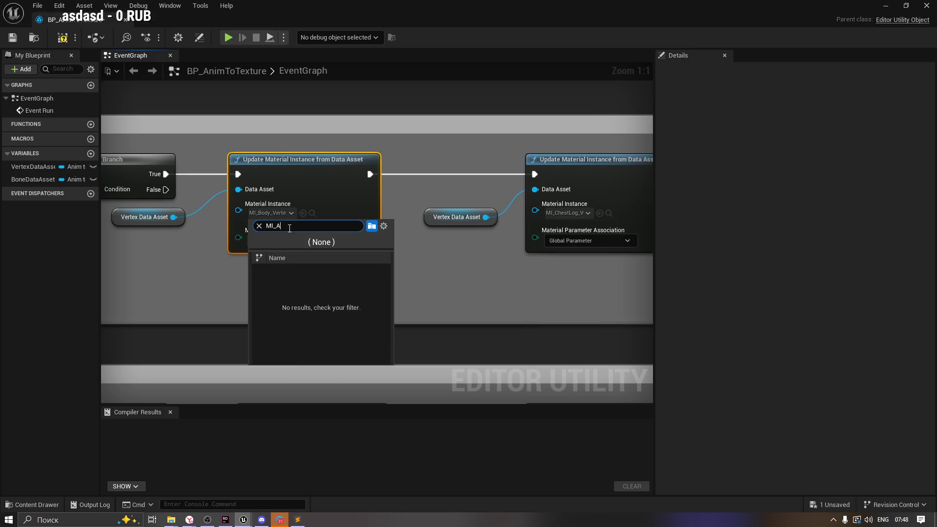
{"action": "key", "text": "BackSpace"}
{"action": "type", "text": "T"}
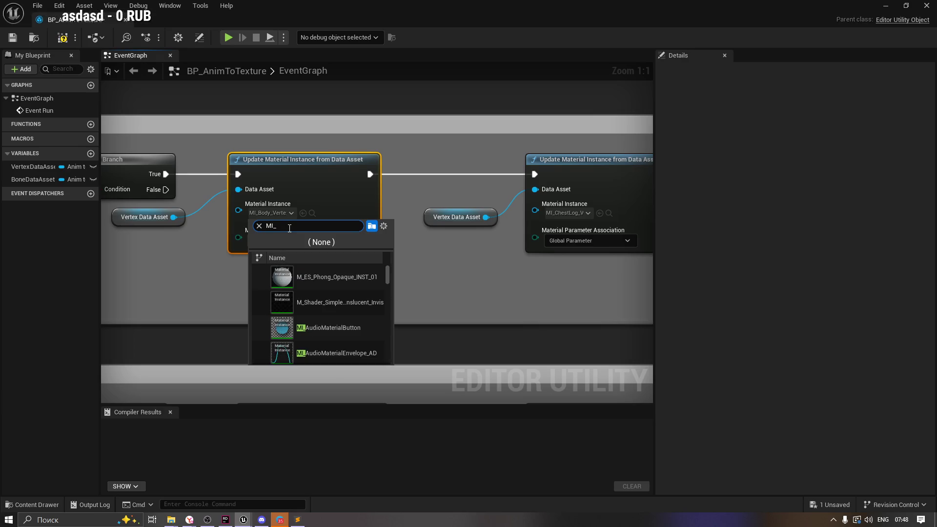
{"action": "type", "text": "na"}
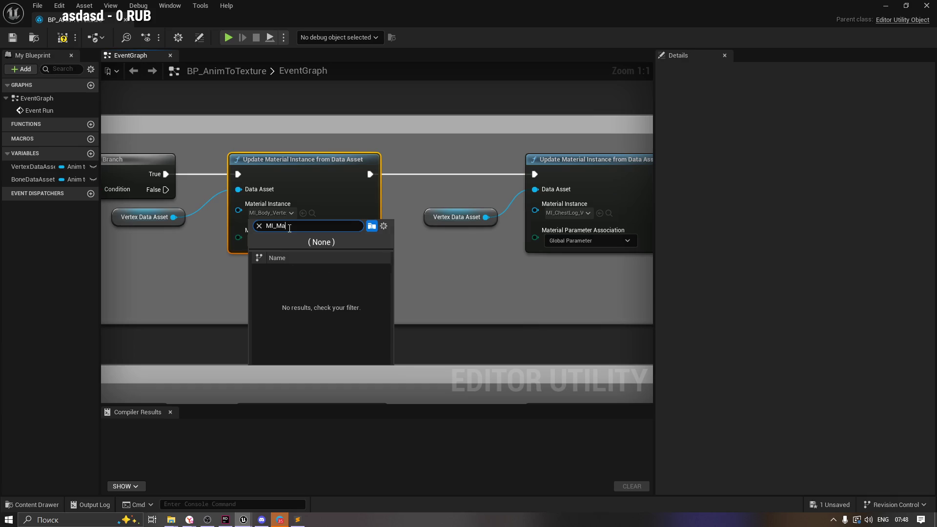
{"action": "type", "text": "n"}
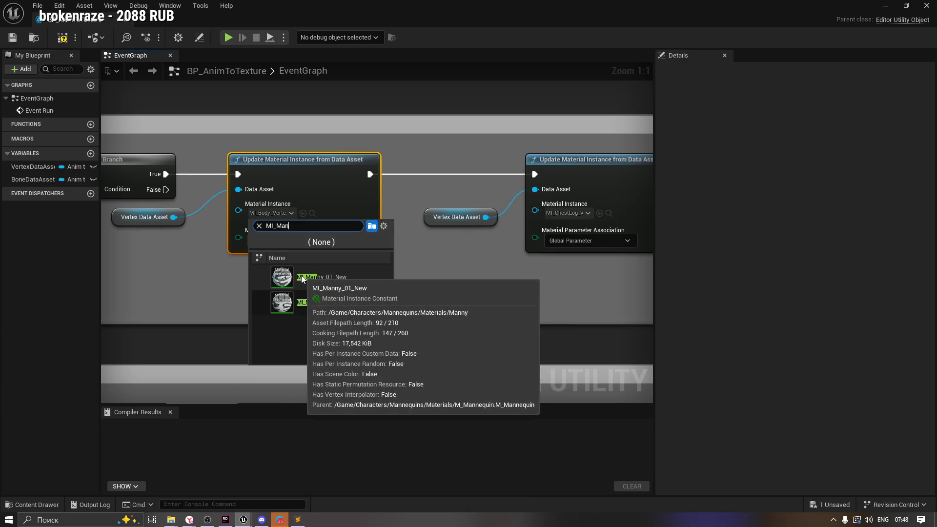
{"action": "left_click", "coordinate": [315, 193]}
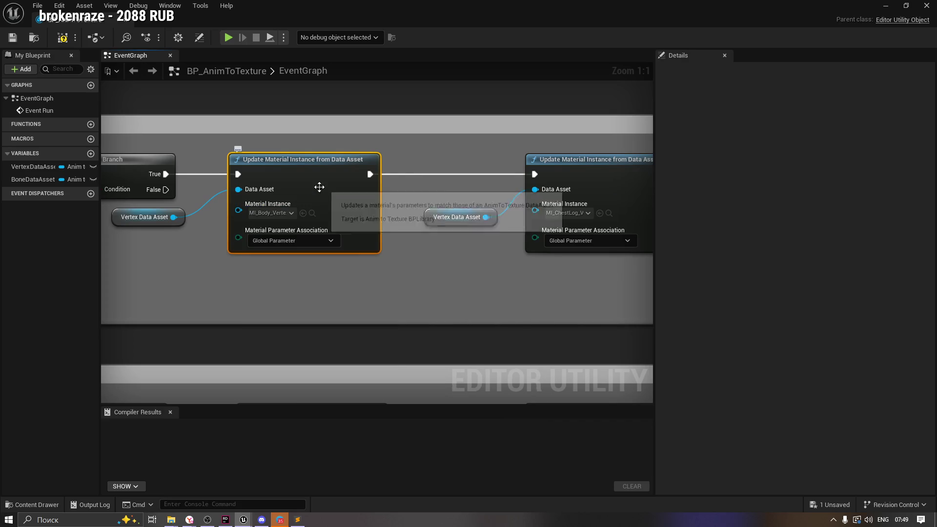
{"action": "left_click", "coordinate": [34, 505]}
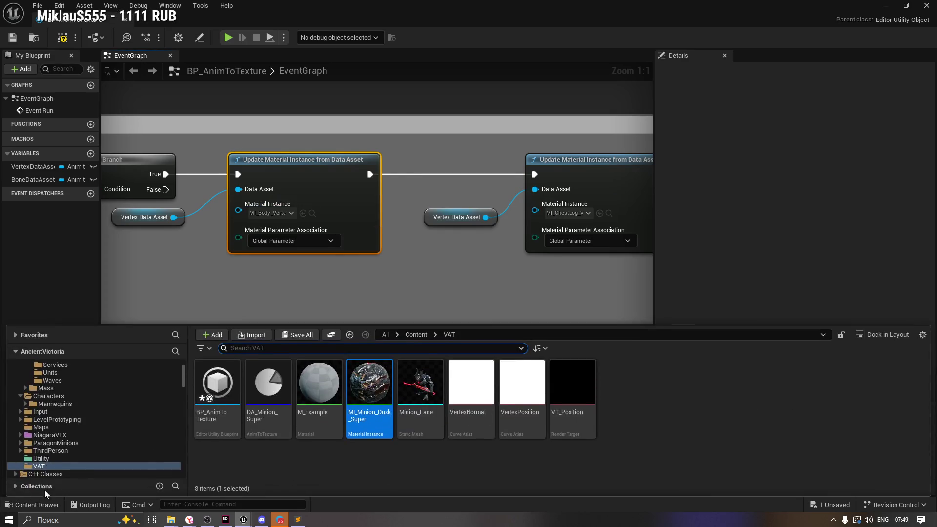
Step: Duplicate MI_Minion_Dusk_Super as MI_Minion_Vertex and assign it to the first update node
{"action": "left_click", "coordinate": [696, 400]}
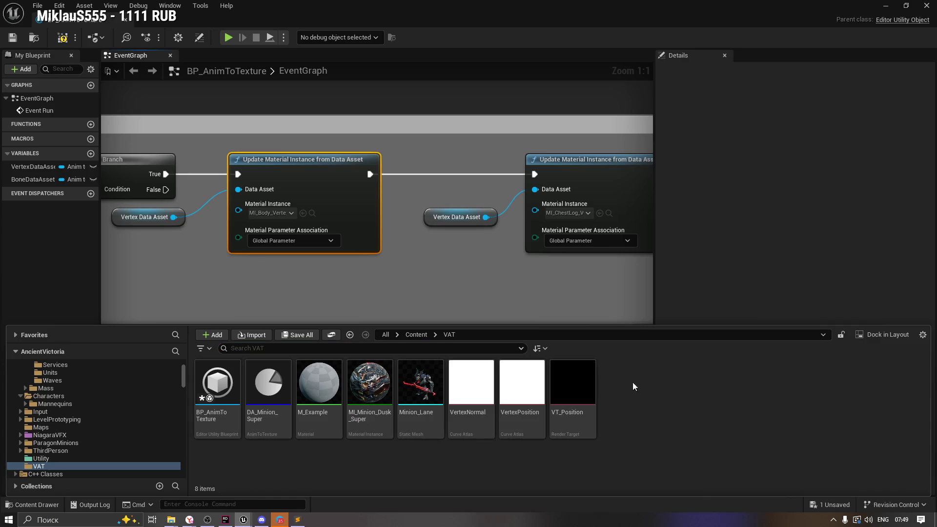
{"action": "right_click", "coordinate": [371, 386]}
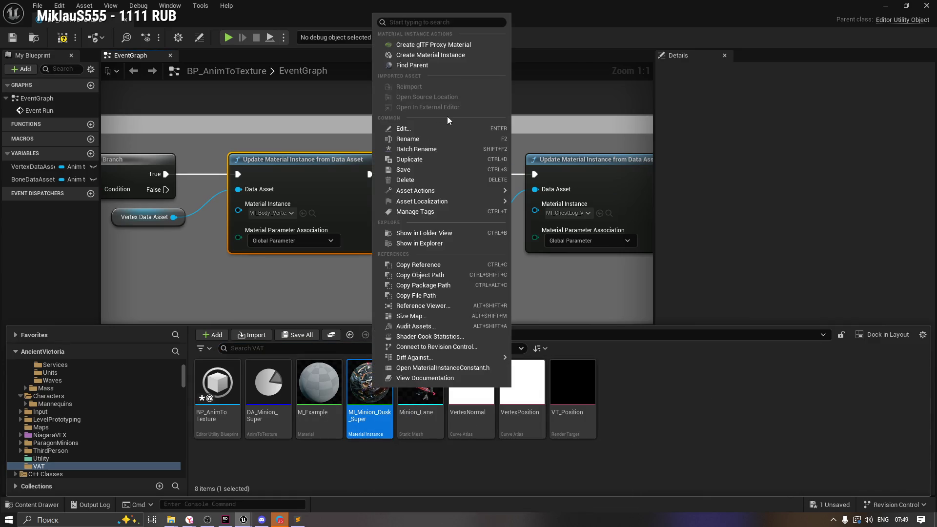
{"action": "left_click", "coordinate": [444, 159]}
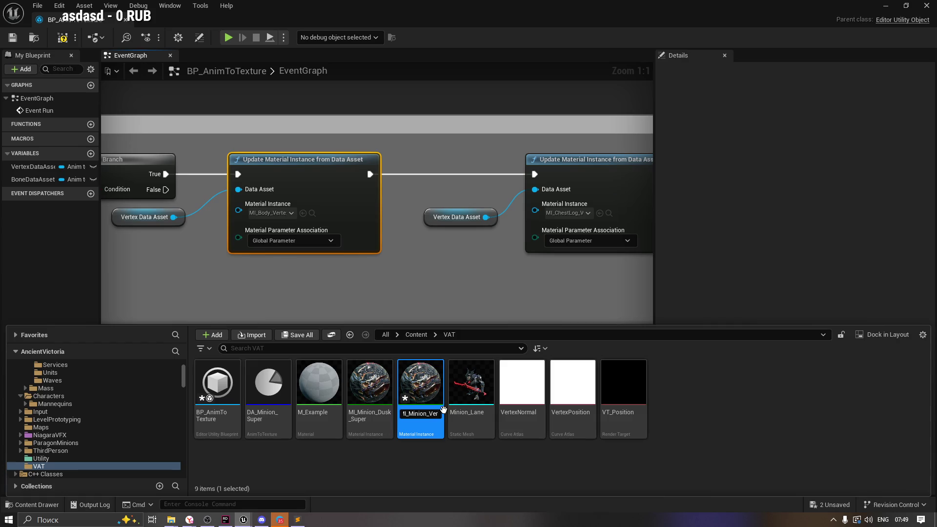
{"action": "key", "text": "Return"}
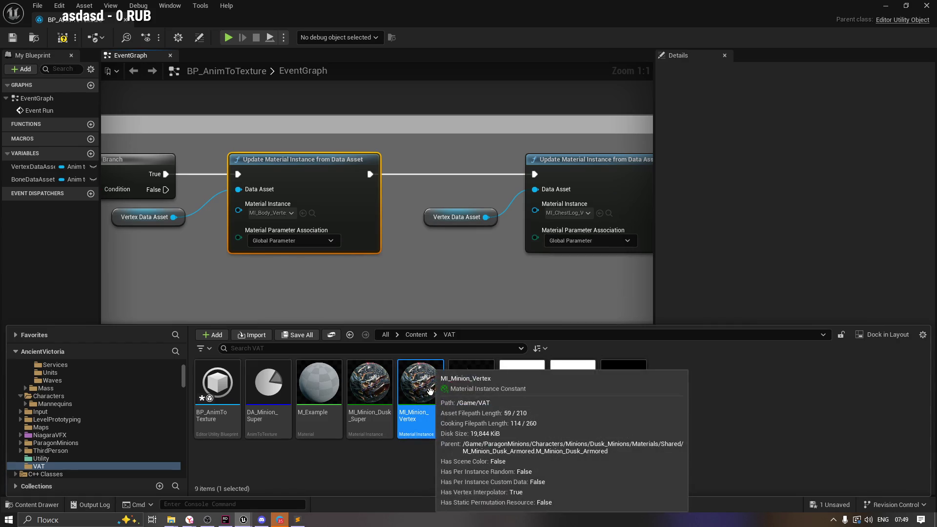
{"action": "left_click", "coordinate": [304, 214]}
Step: Pan the graph, select the update nodes and Vertex Data Asset, and list the second node's material instances
{"action": "left_click_drag", "start_coordinate": [481, 288], "coordinate": [346, 305]}
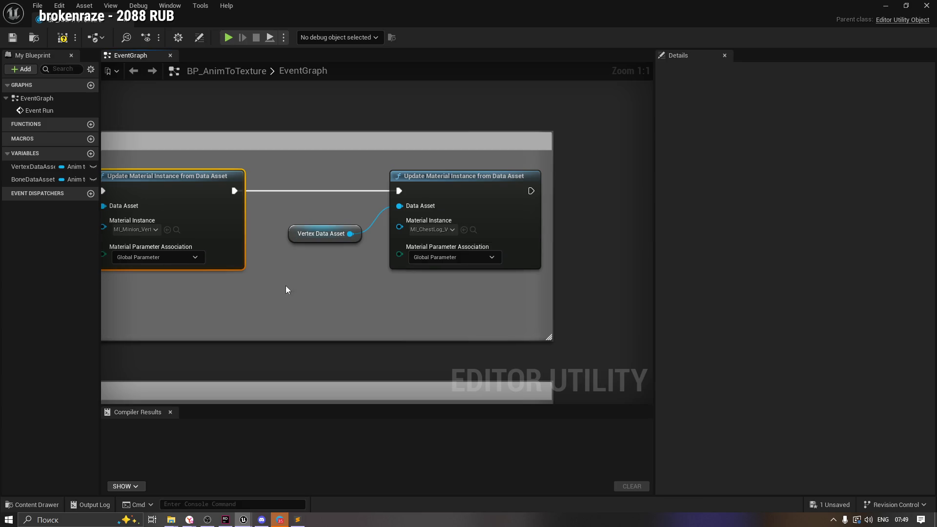
{"action": "mouse_move", "coordinate": [286, 288]}
{"action": "left_mouse_down"}
{"action": "mouse_move", "coordinate": [483, 274]}
{"action": "mouse_move", "coordinate": [417, 279]}
{"action": "left_mouse_up"}
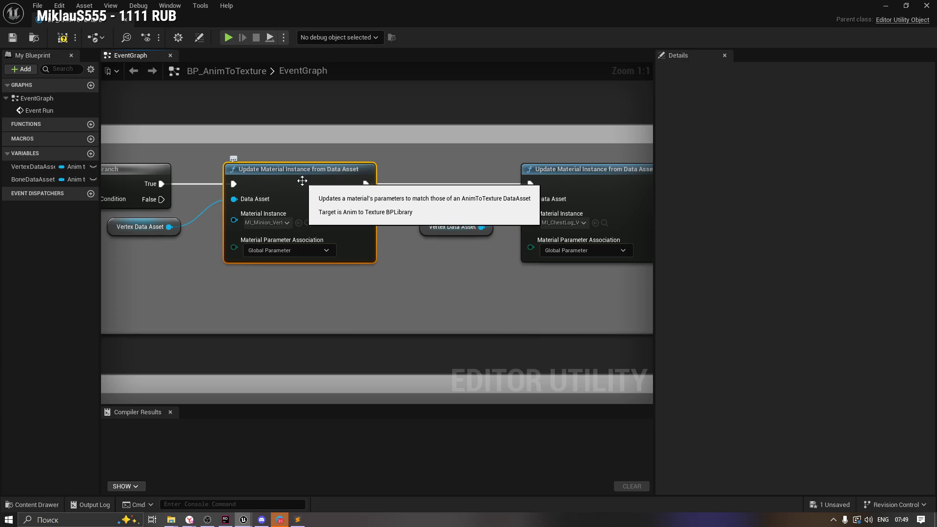
{"action": "mouse_move", "coordinate": [459, 154]}
{"action": "left_mouse_down"}
{"action": "mouse_move", "coordinate": [387, 161]}
{"action": "mouse_move", "coordinate": [439, 184]}
{"action": "left_mouse_up"}
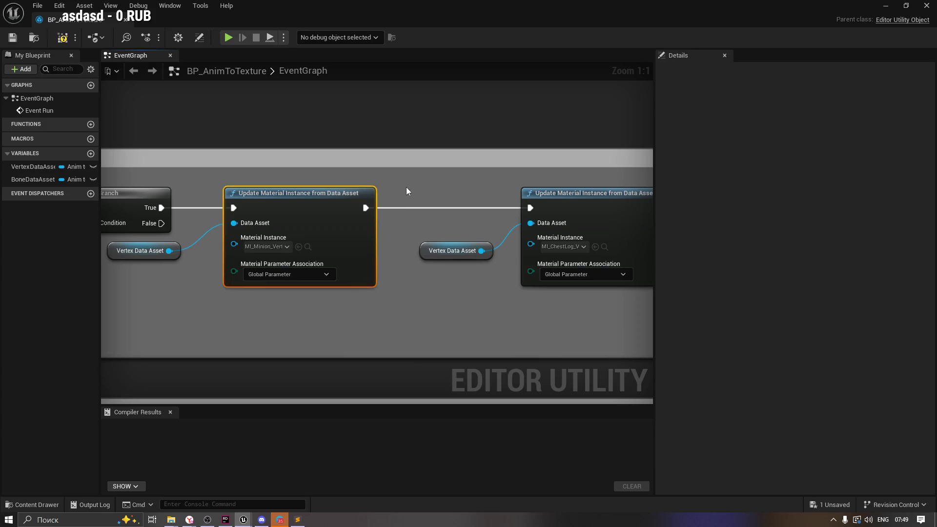
{"action": "left_click_drag", "start_coordinate": [406, 186], "coordinate": [172, 300]}
{"action": "mouse_move", "coordinate": [436, 177]}
{"action": "left_mouse_down"}
{"action": "mouse_move", "coordinate": [599, 312]}
{"action": "mouse_move", "coordinate": [552, 303]}
{"action": "left_mouse_up"}
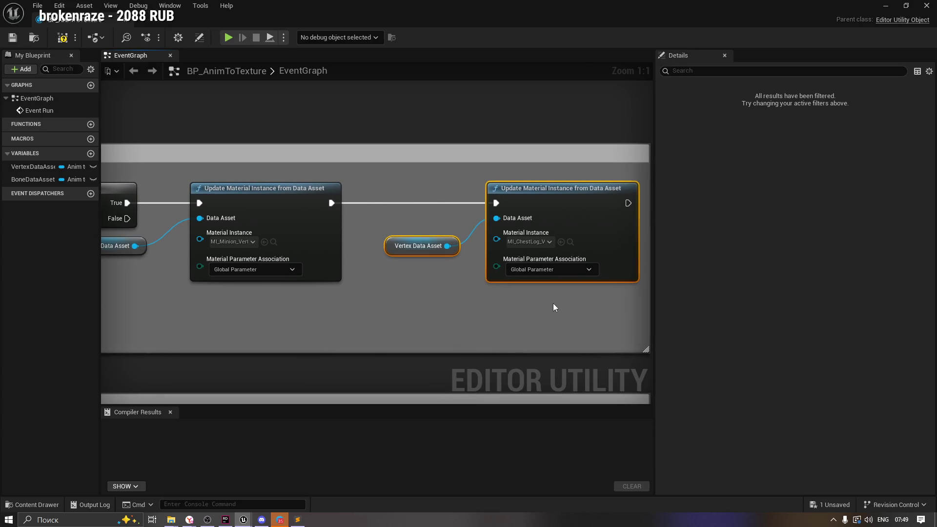
{"action": "left_click", "coordinate": [531, 241]}
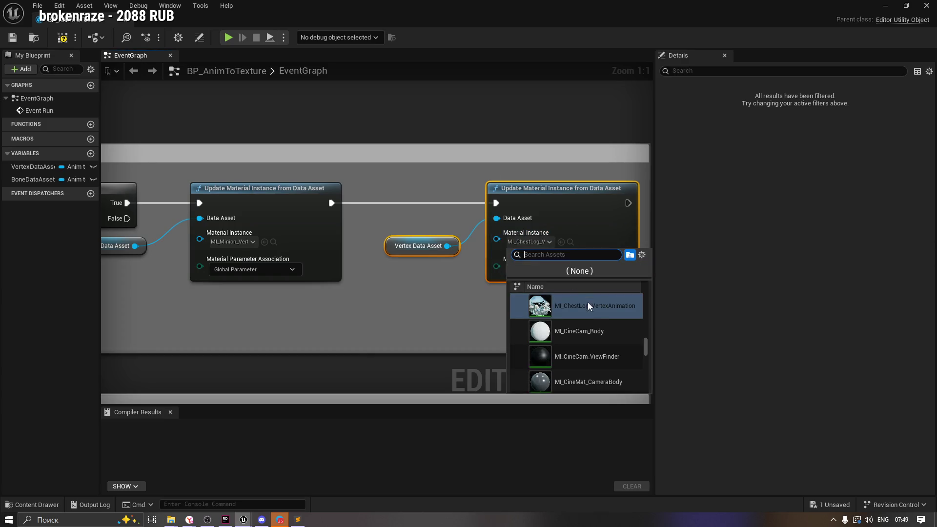
Step: Duplicate MI_Minion_Dusk_Super as MI_Minion_VertexLog in VAT and assign it to the second update node
{"action": "mouse_move", "coordinate": [593, 311]}
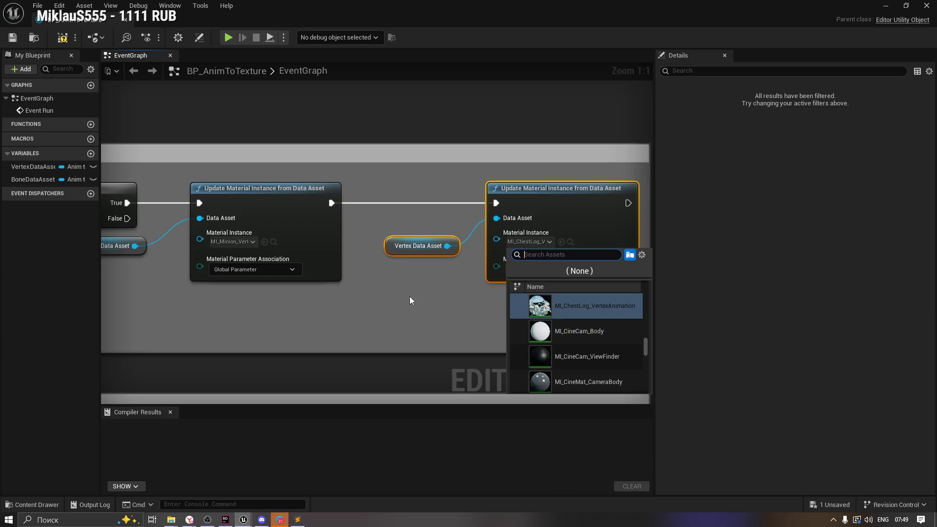
{"action": "left_click", "coordinate": [409, 297]}
{"action": "left_click", "coordinate": [32, 505]}
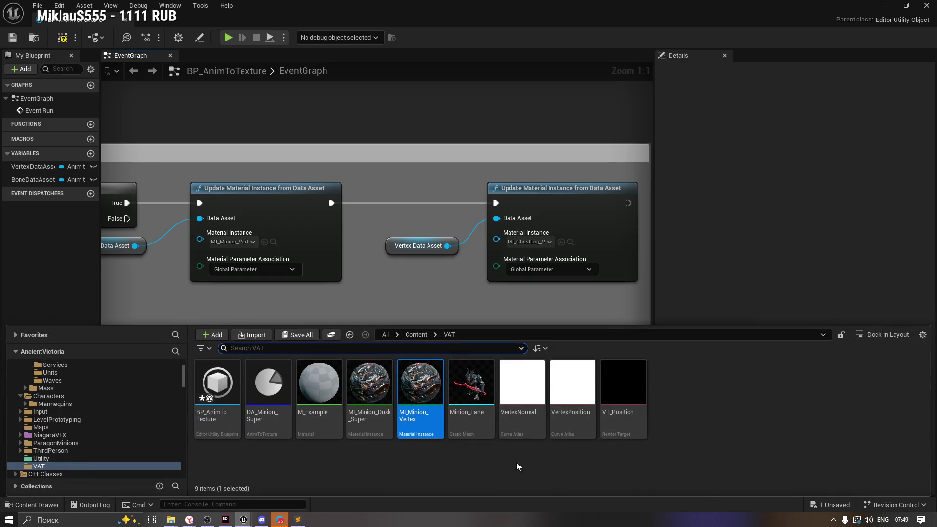
{"action": "right_click", "coordinate": [386, 398]}
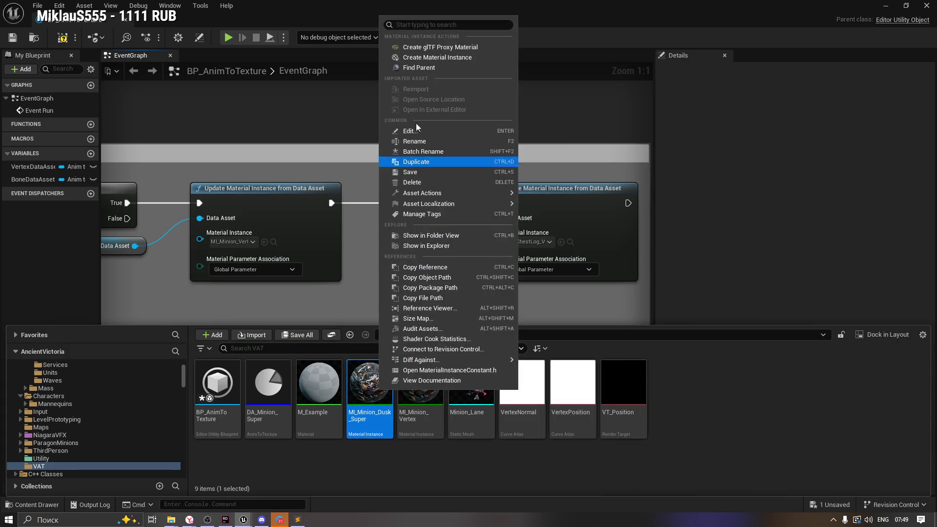
{"action": "left_click", "coordinate": [442, 161]}
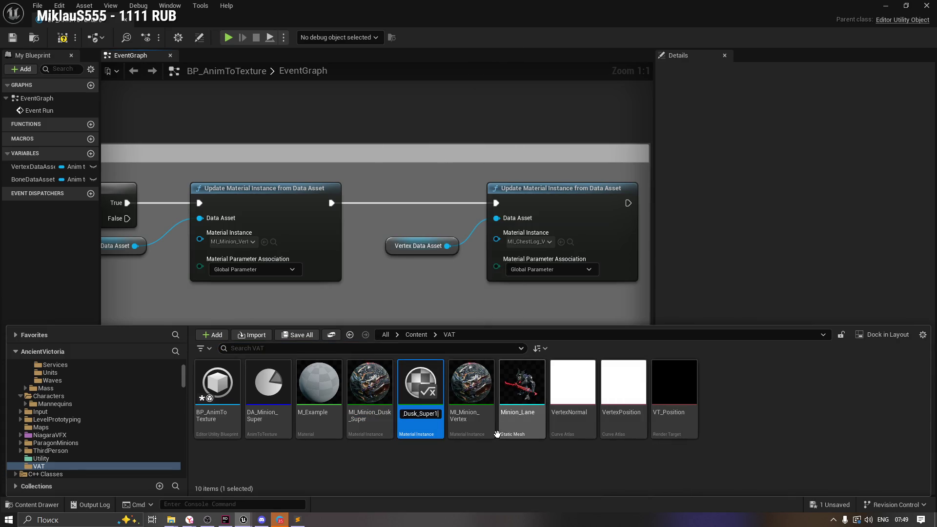
{"action": "key", "text": "BackSpace"}
{"action": "key", "text": "BackSpace"}
{"action": "key", "text": "BackSpace"}
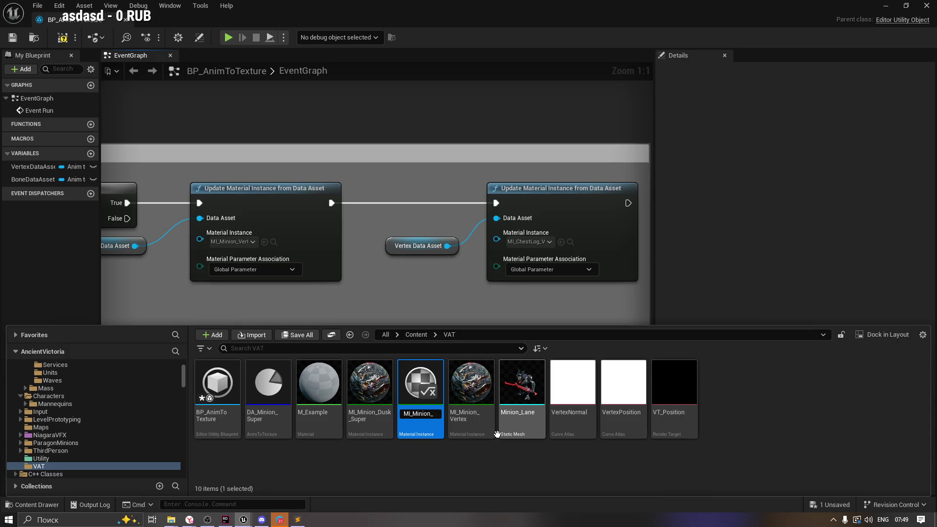
{"action": "type", "text": "x"}
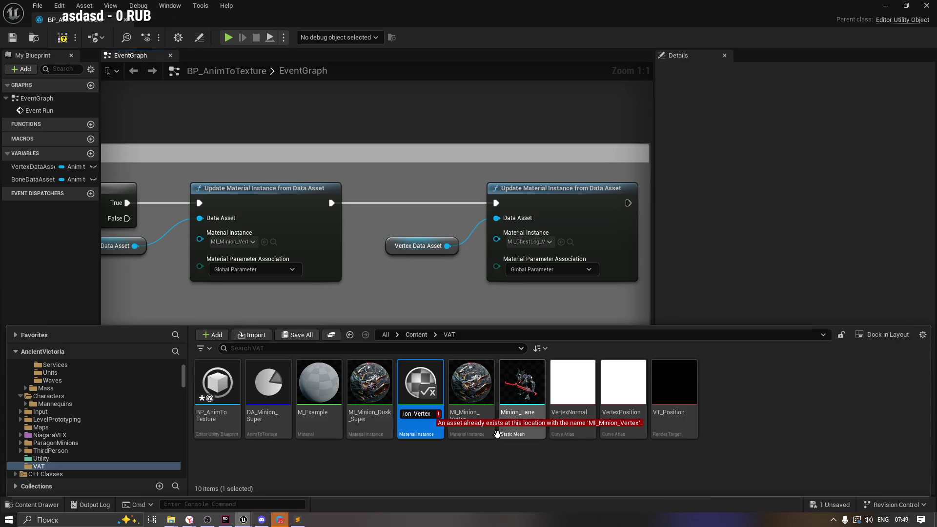
{"action": "type", "text": "Log"}
{"action": "key", "text": "Return"}
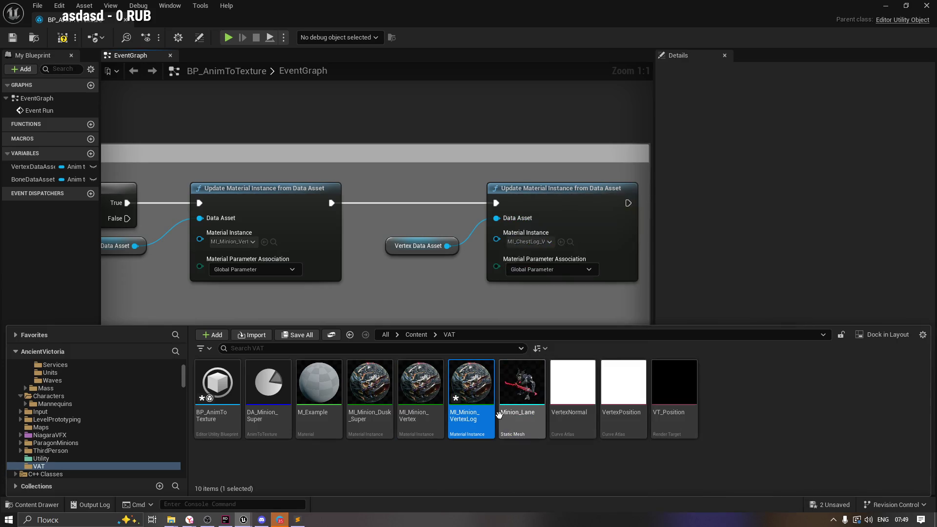
{"action": "left_click", "coordinate": [561, 242]}
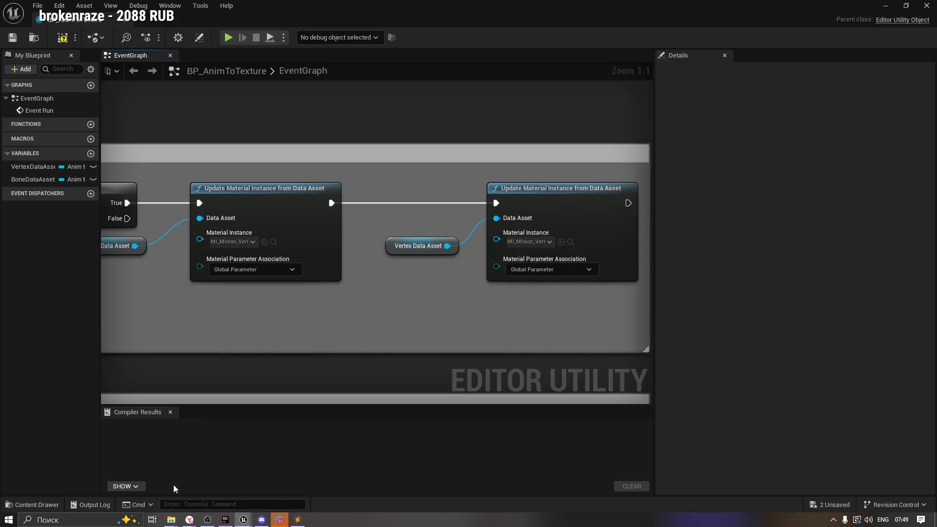
{"action": "left_click", "coordinate": [41, 505]}
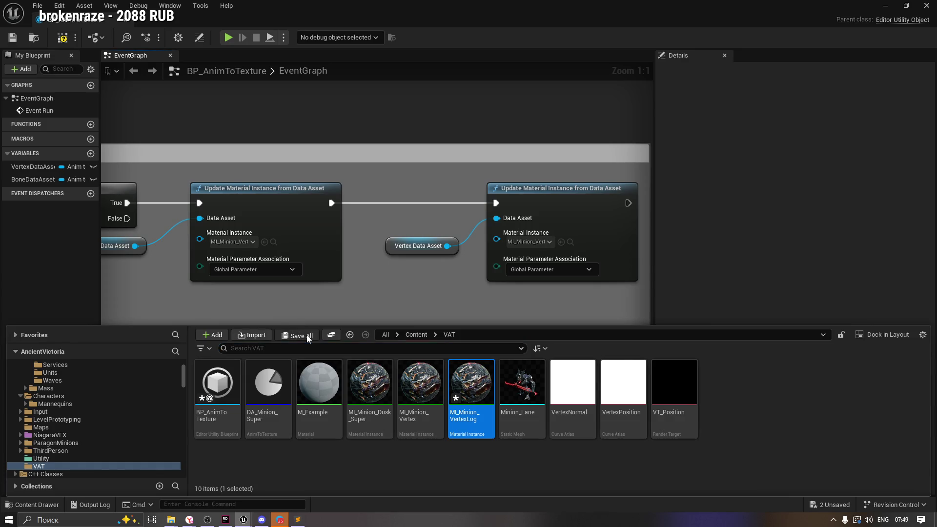
{"action": "left_click", "coordinate": [293, 335]}
{"action": "left_click", "coordinate": [544, 374]}
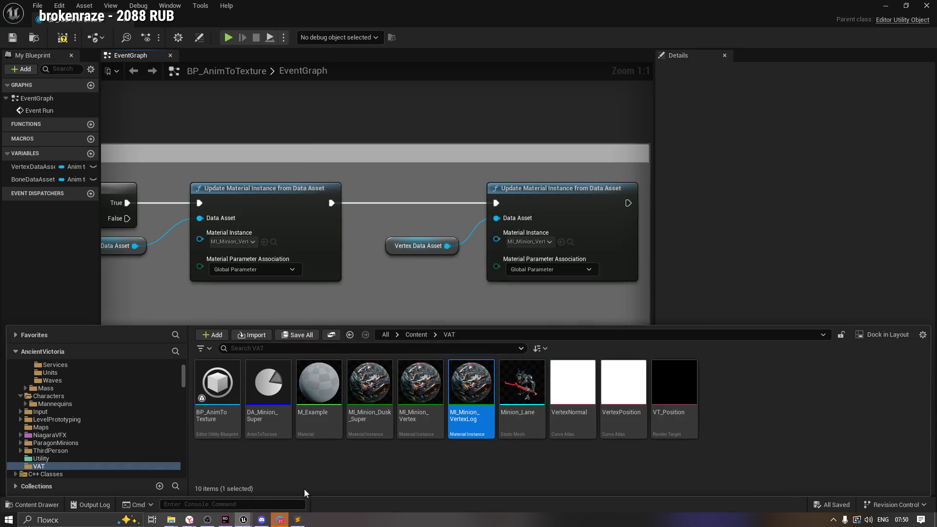
{"action": "left_click", "coordinate": [280, 520]}
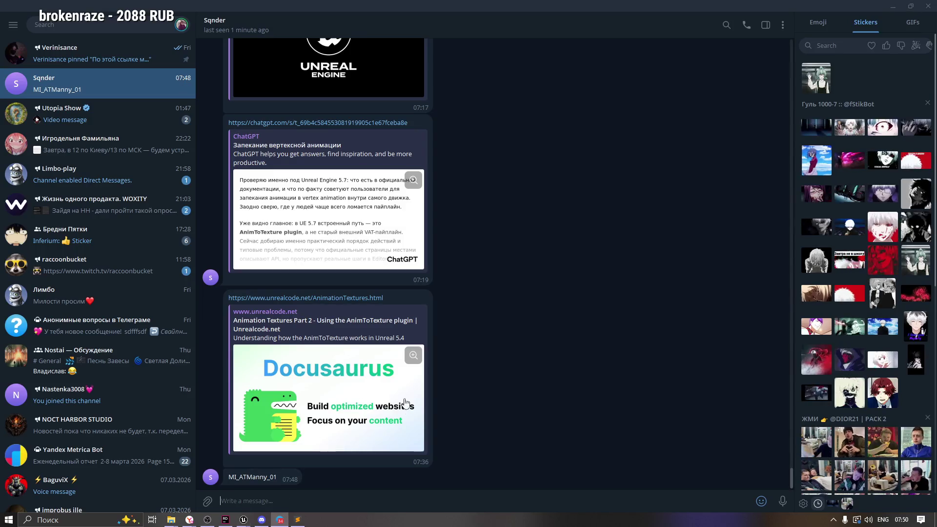
{"action": "key", "text": "alt+Tab"}
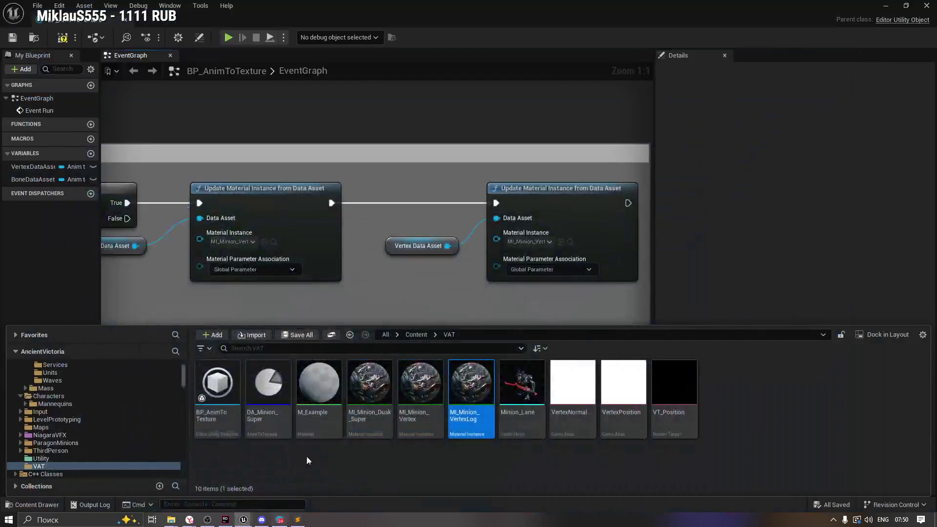
{"action": "left_click", "coordinate": [380, 283]}
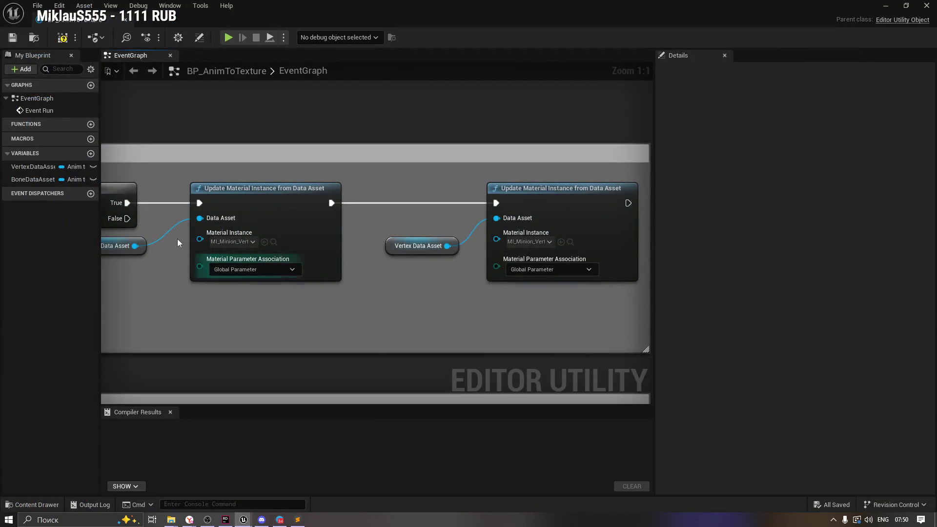
{"action": "left_click_drag", "start_coordinate": [212, 292], "coordinate": [377, 297]}
{"action": "left_click", "coordinate": [47, 110]}
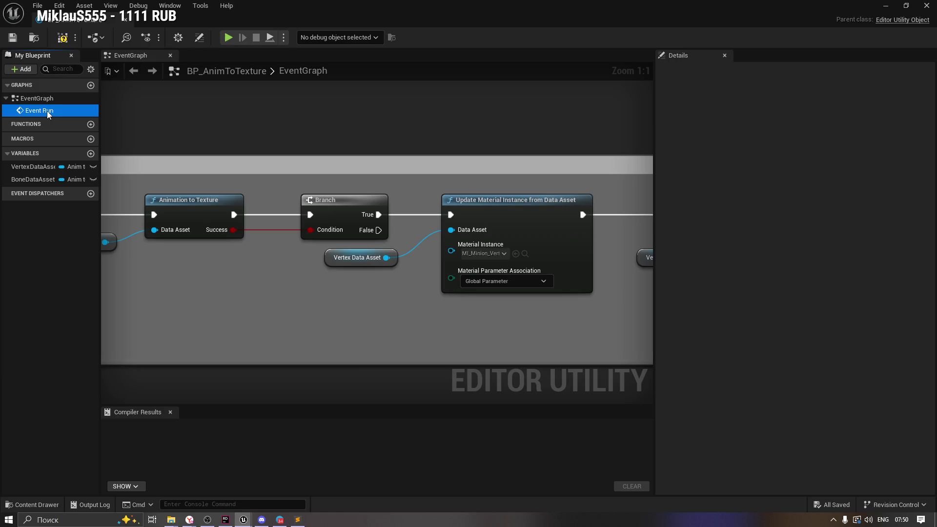
{"action": "left_click", "coordinate": [62, 39]}
{"action": "left_click", "coordinate": [75, 39]}
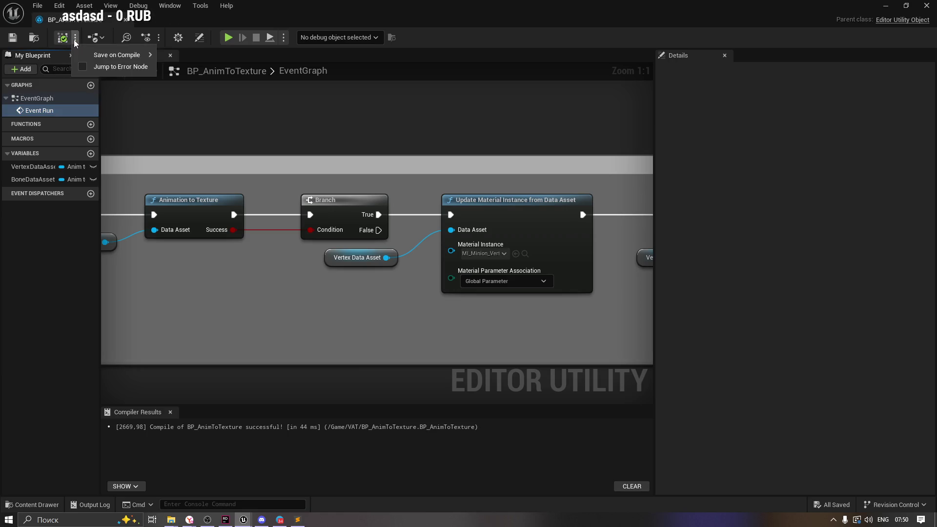
{"action": "mouse_move", "coordinate": [112, 56]}
{"action": "left_click", "coordinate": [223, 137]}
{"action": "left_click_drag", "start_coordinate": [393, 157], "coordinate": [434, 153]}
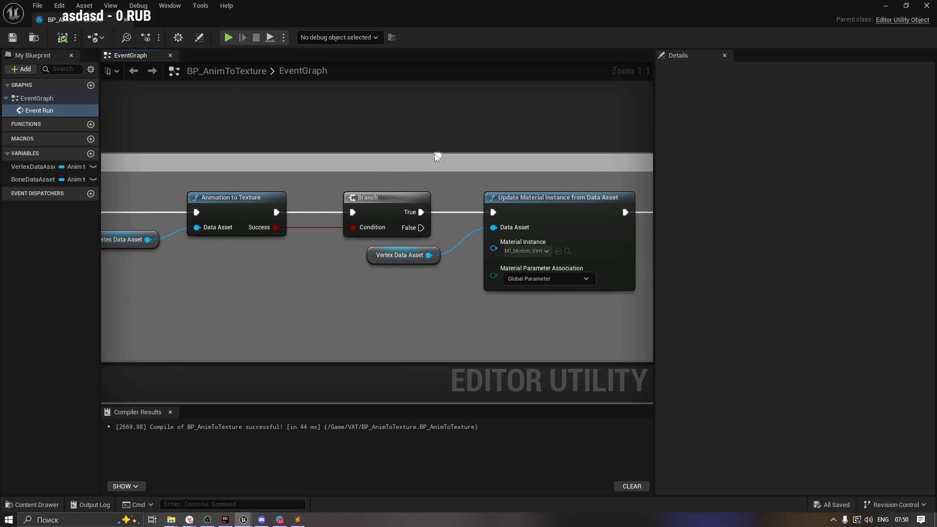
Step: Run the BP_AnimToTexture editor utility blueprint from the VAT folder to bake the vertex textures
{"action": "left_click", "coordinate": [891, 6]}
{"action": "left_click", "coordinate": [12, 508]}
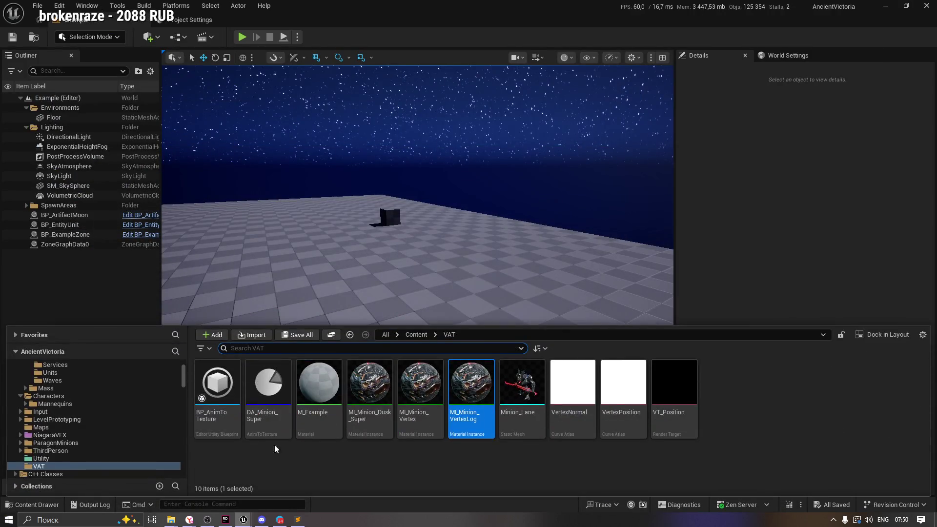
{"action": "left_click", "coordinate": [463, 464]}
{"action": "left_click", "coordinate": [215, 387]}
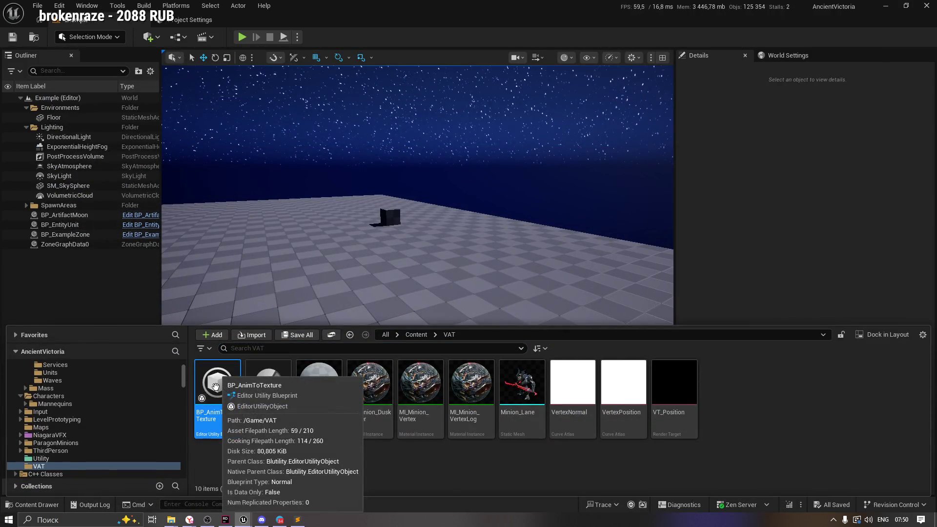
{"action": "right_click", "coordinate": [215, 386]}
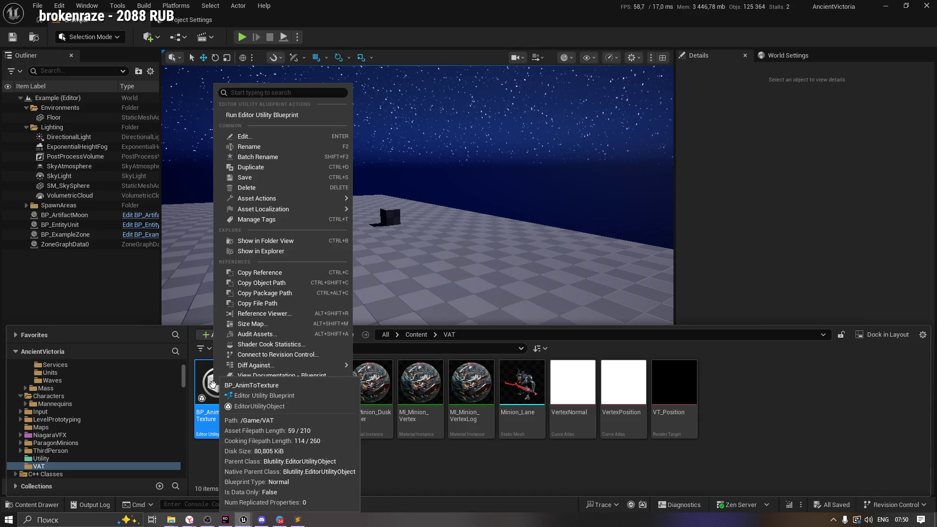
{"action": "left_click", "coordinate": [268, 117]}
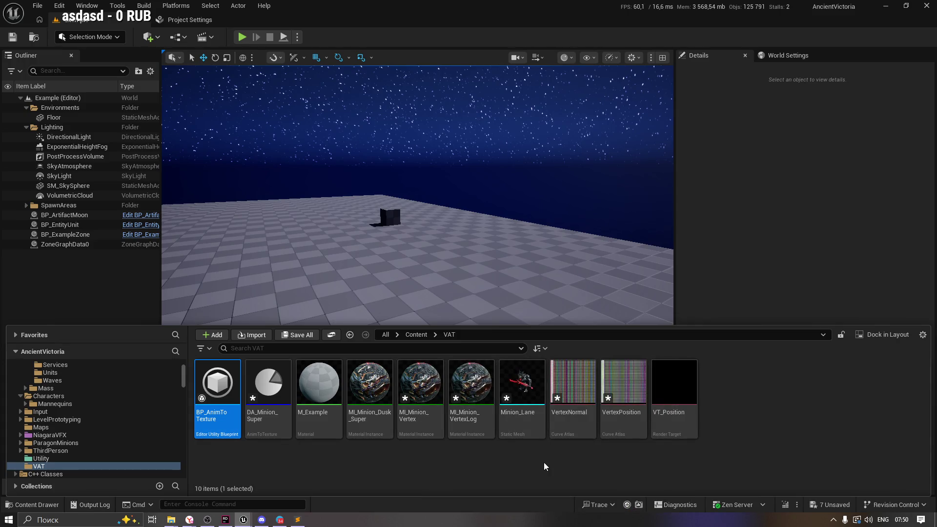
Step: Open the VertexNormal texture to inspect the baked data, then close it
{"action": "left_click", "coordinate": [581, 410]}
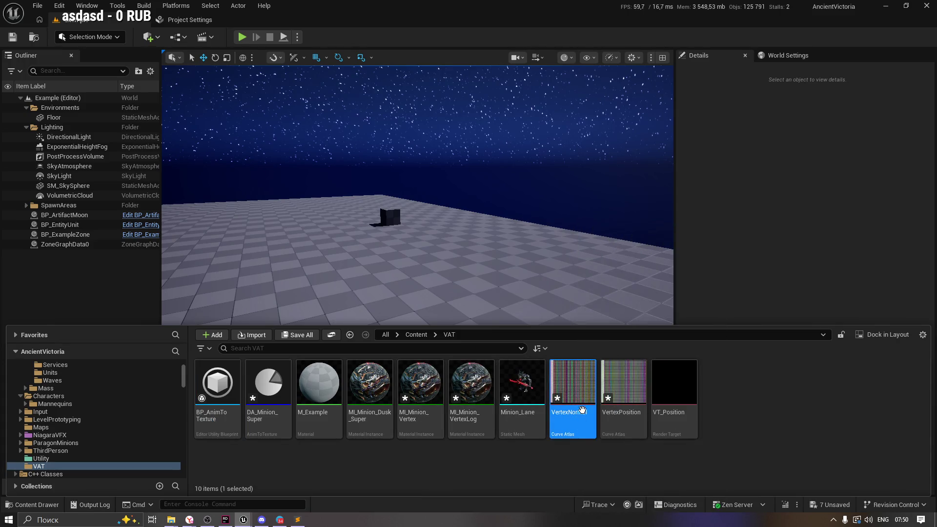
{"action": "double_click", "coordinate": [572, 381]}
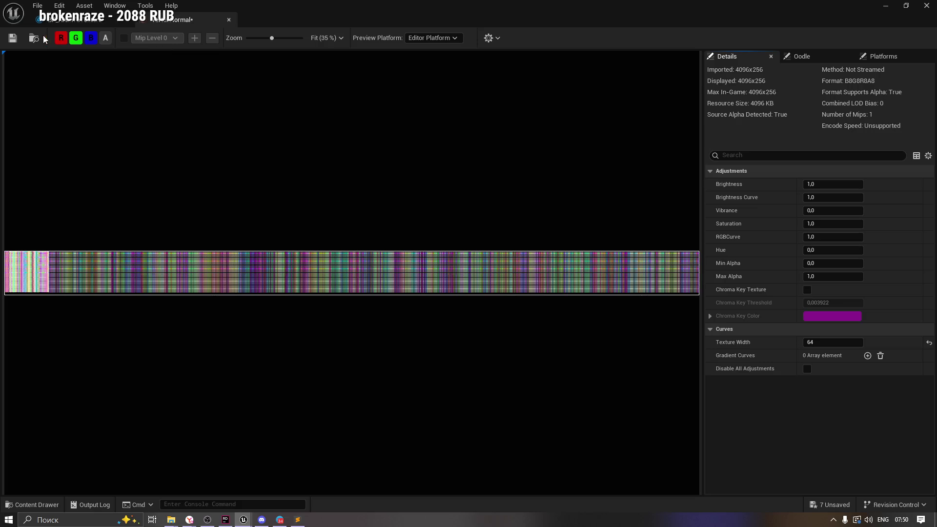
{"action": "left_click", "coordinate": [230, 19]}
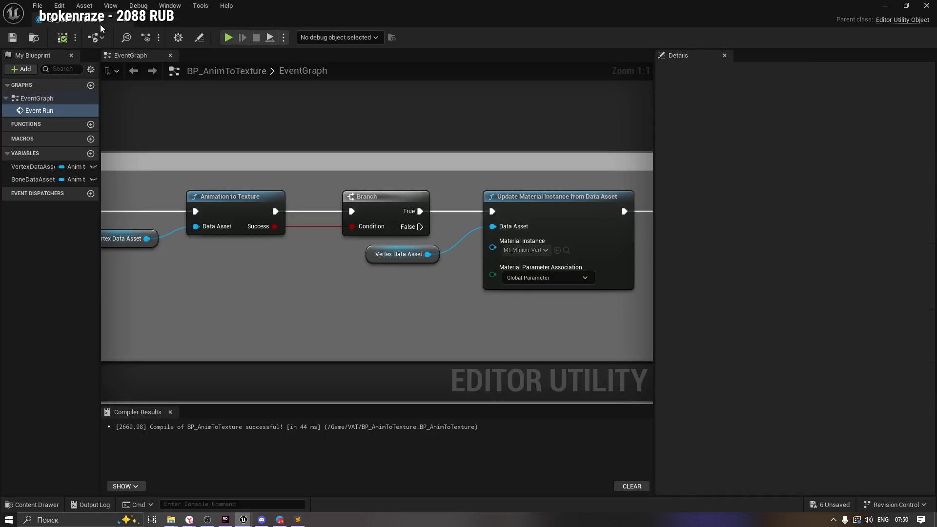
{"action": "left_click", "coordinate": [884, 7]}
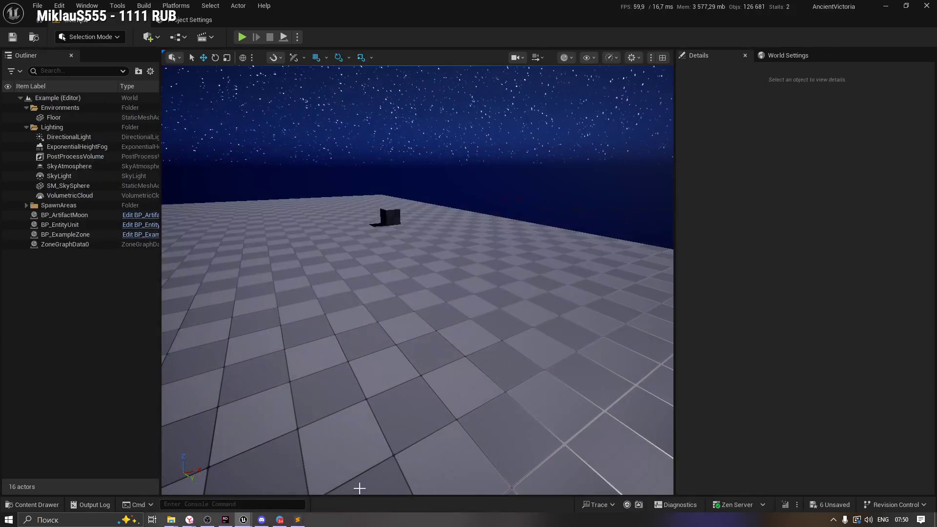
{"action": "left_click", "coordinate": [37, 504]}
{"action": "left_click", "coordinate": [623, 391]}
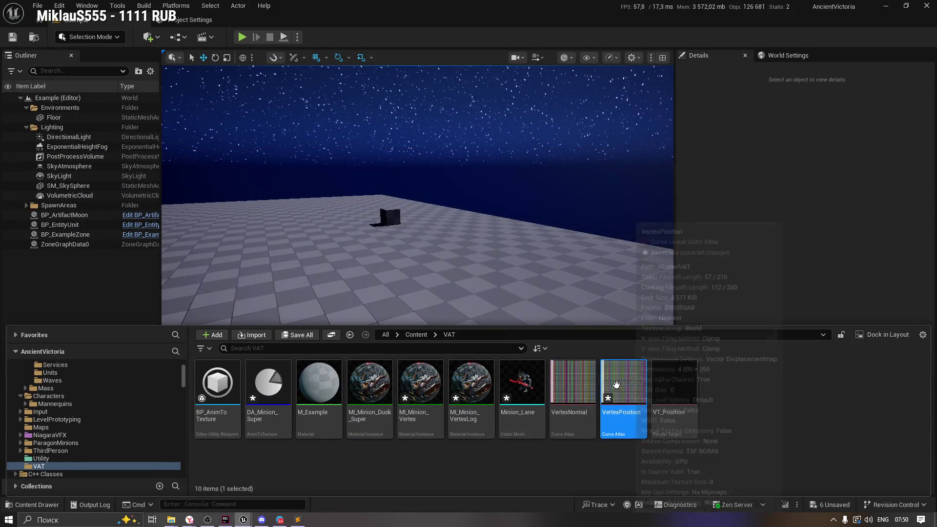
Step: Open the Output Log and toggle the Messages verbosity filter off and back on
{"action": "left_click", "coordinate": [91, 504]}
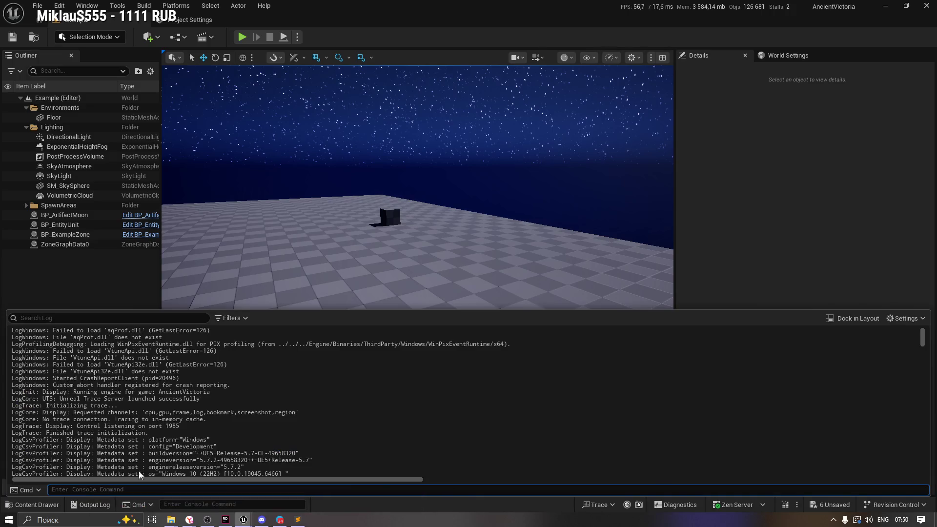
{"action": "left_click", "coordinate": [233, 317]}
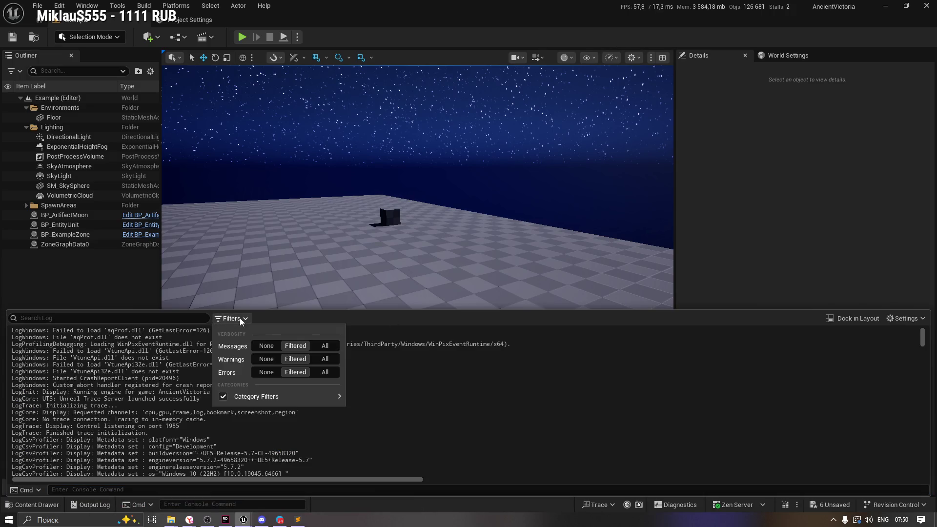
{"action": "left_click", "coordinate": [273, 346]}
{"action": "left_click", "coordinate": [287, 346]}
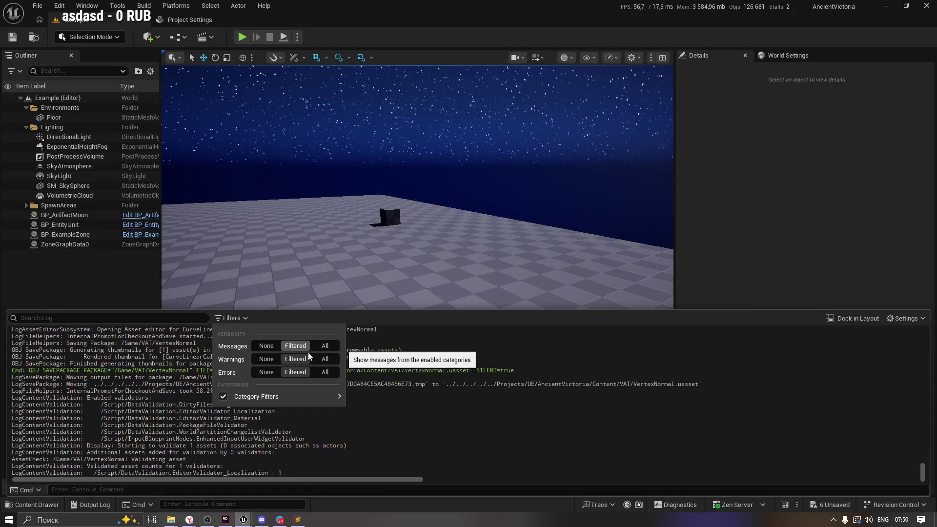
{"action": "left_click", "coordinate": [481, 392]}
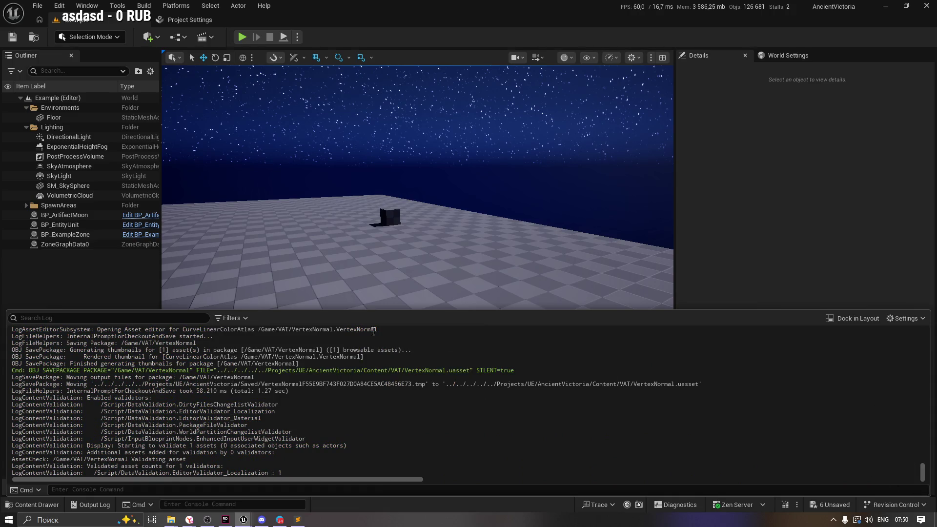
{"action": "left_click", "coordinate": [32, 504]}
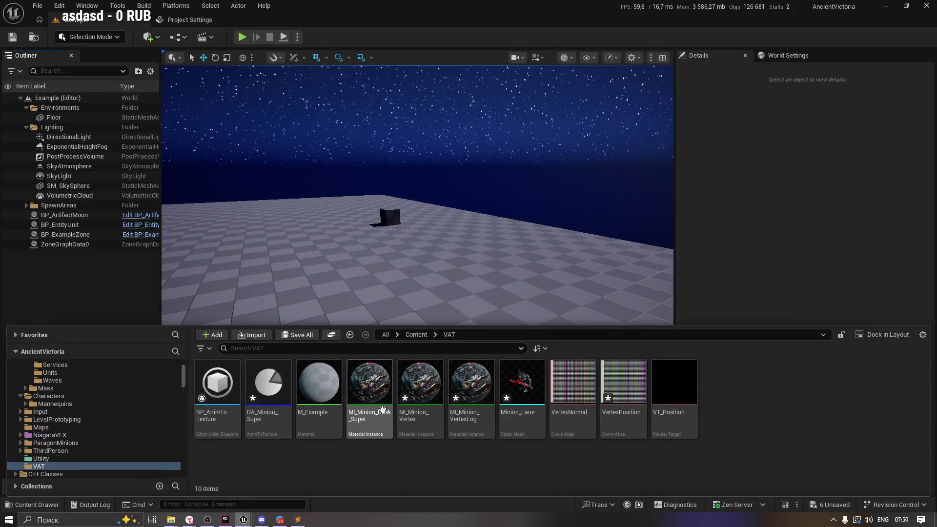
Step: Open Minion_Lane and try MI_Minion_Vertex, then MI_Minion_VertexLog, in the Element 0 material slot
{"action": "double_click", "coordinate": [525, 394]}
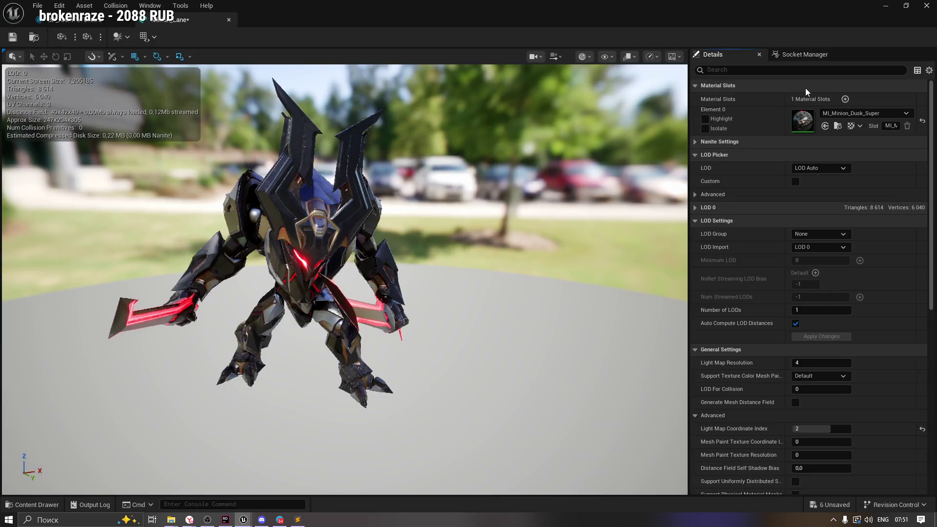
{"action": "left_click", "coordinate": [842, 113]}
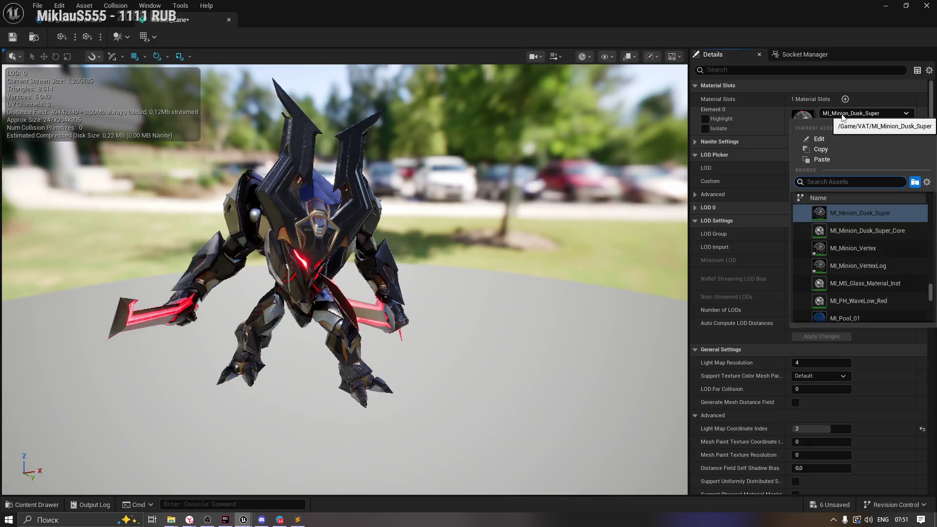
{"action": "left_click", "coordinate": [884, 250]}
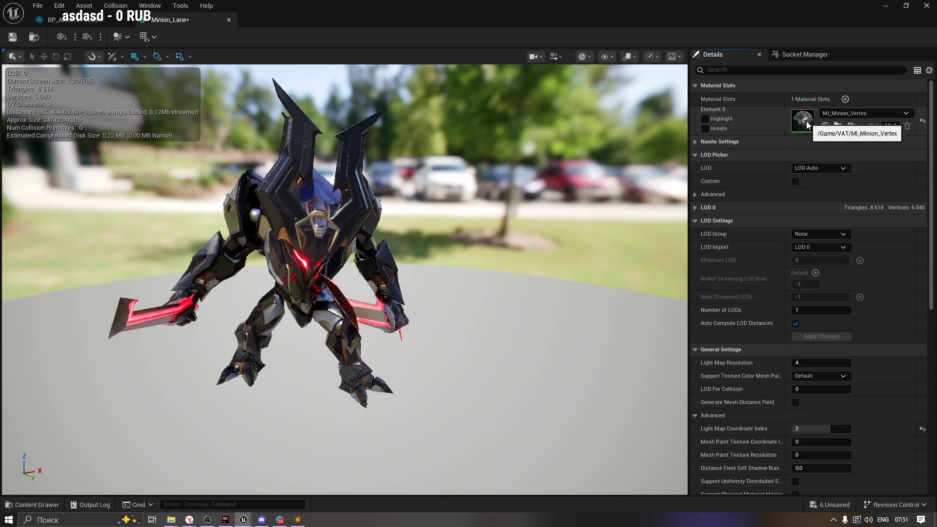
{"action": "left_click", "coordinate": [830, 116]}
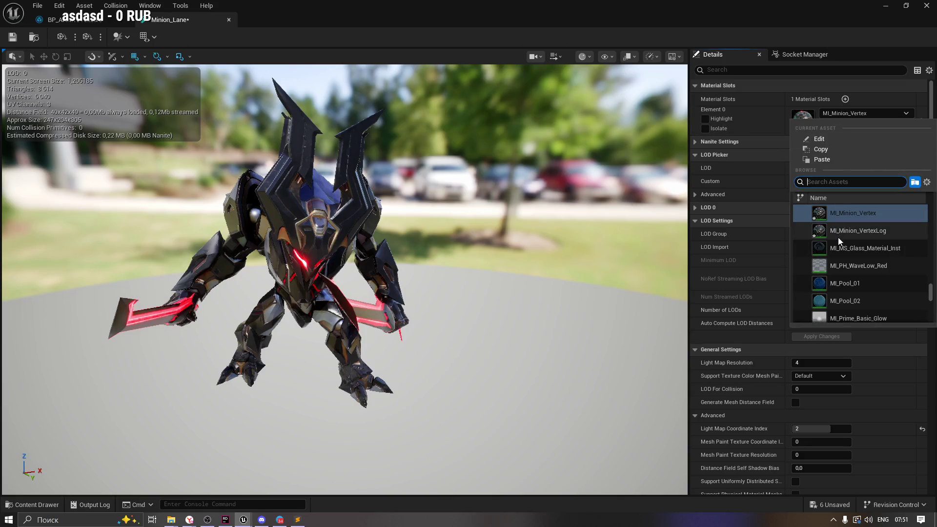
{"action": "left_click", "coordinate": [839, 234]}
{"action": "left_click", "coordinate": [849, 115]}
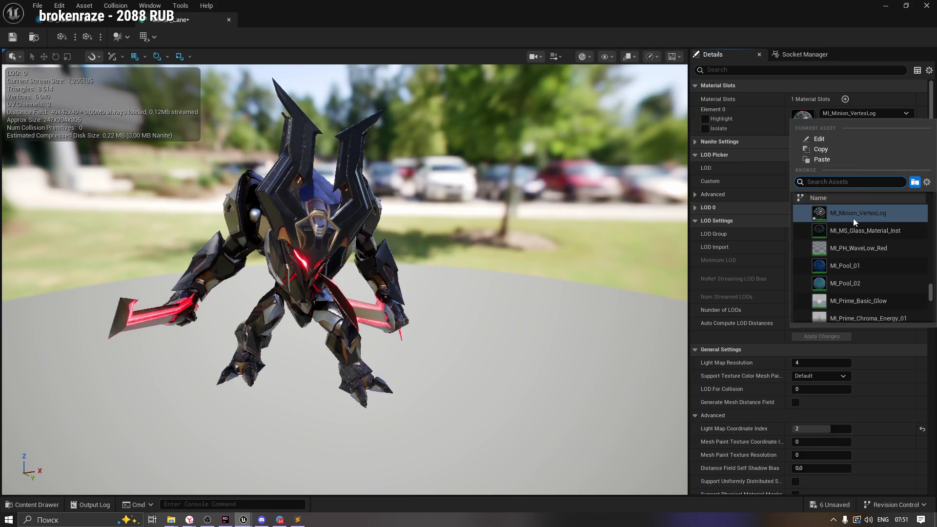
{"action": "left_click_drag", "start_coordinate": [931, 297], "coordinate": [933, 299]}
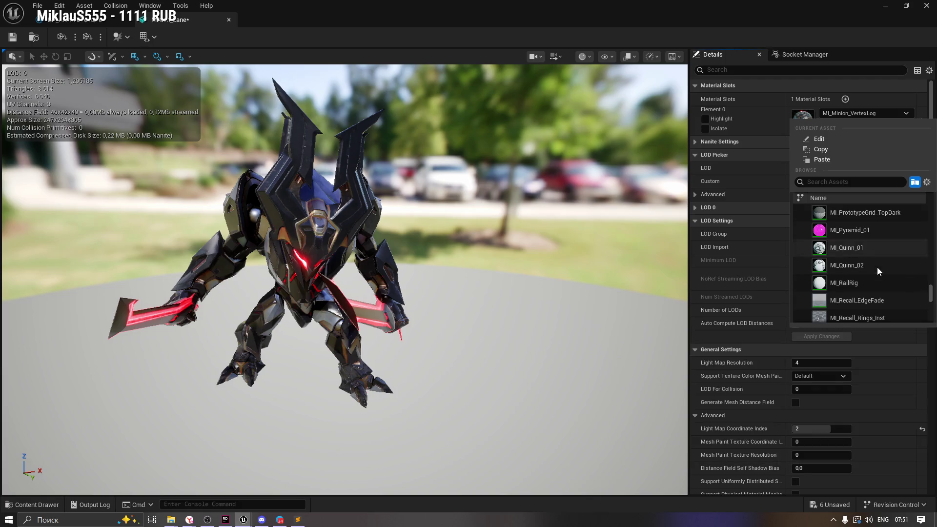
{"action": "scroll", "coordinate": [875, 265], "scroll_direction": "up", "scroll_amount": 1}
{"action": "left_click", "coordinate": [842, 115]}
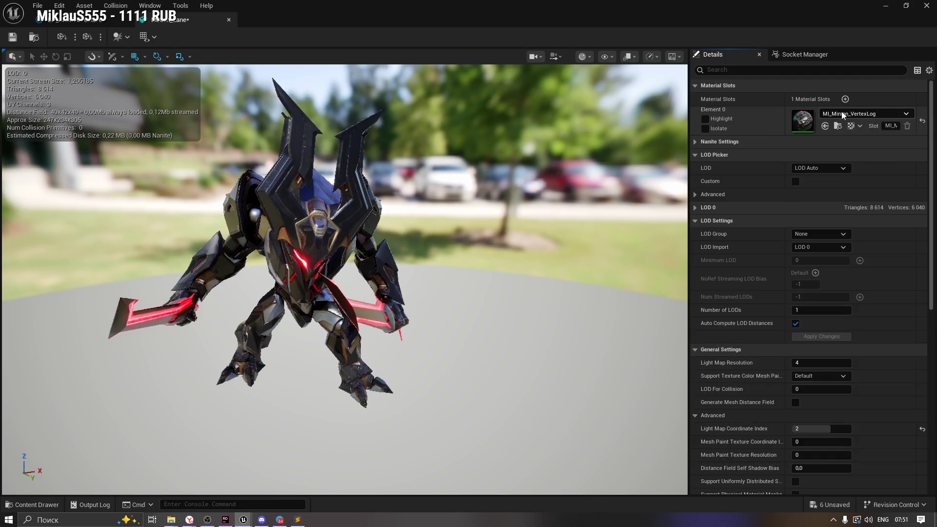
Step: Assign MI_Minion_Vertex to Element 0 using the asset selected in the VAT folder
{"action": "left_click", "coordinate": [842, 114]}
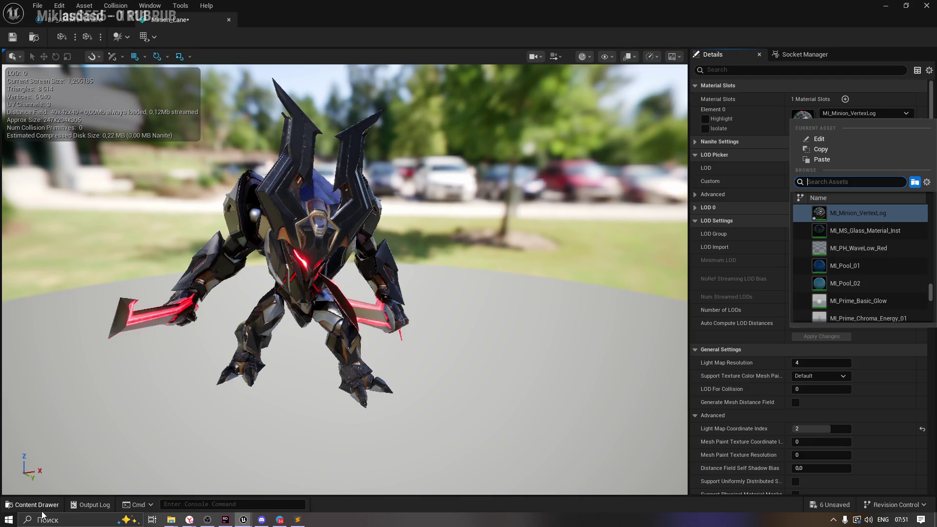
{"action": "left_click", "coordinate": [42, 508]}
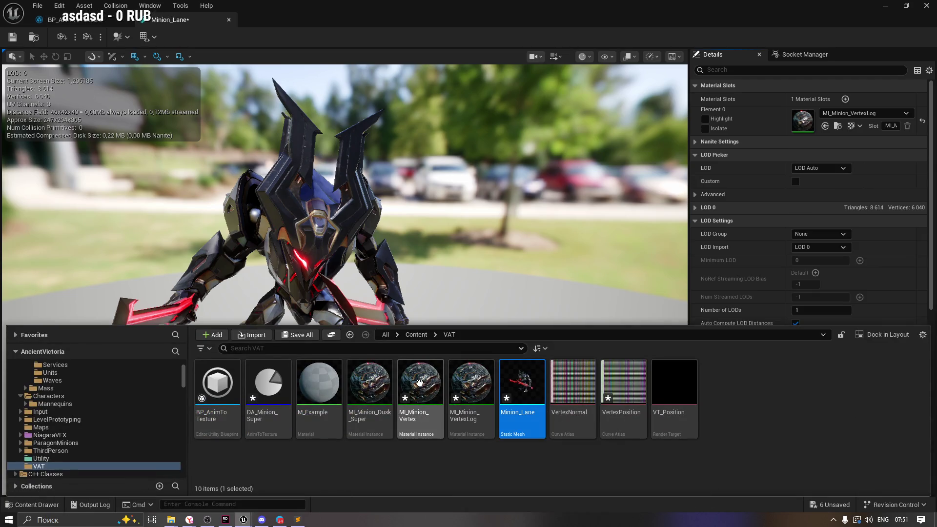
{"action": "left_click", "coordinate": [420, 386]}
{"action": "left_click", "coordinate": [825, 126]}
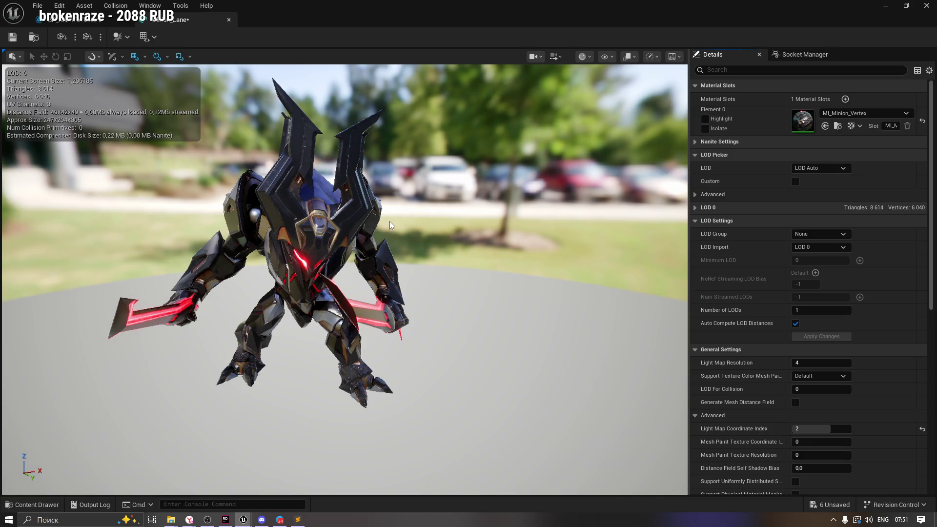
{"action": "left_click", "coordinate": [33, 505]}
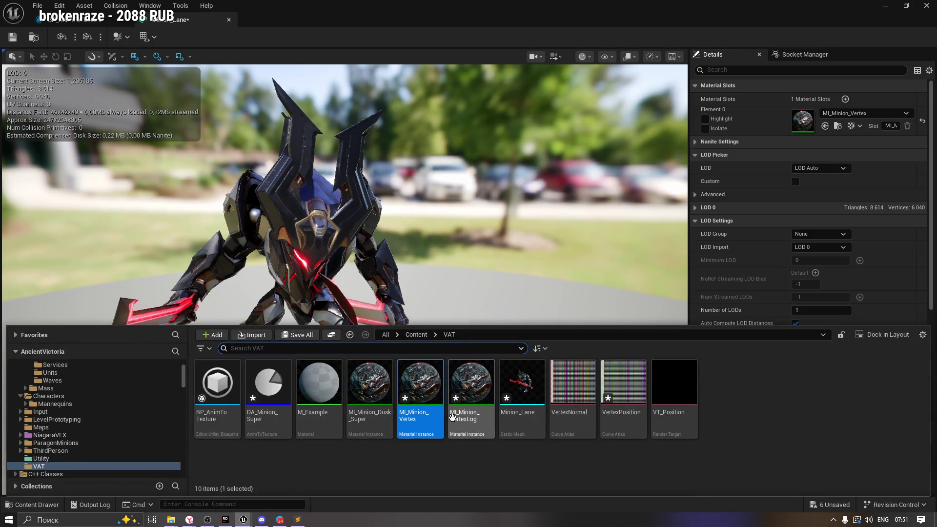
Step: Open MI_Minion_Vertex, then save the Minion_Lane static mesh and the VertexPosition texture
{"action": "double_click", "coordinate": [421, 386]}
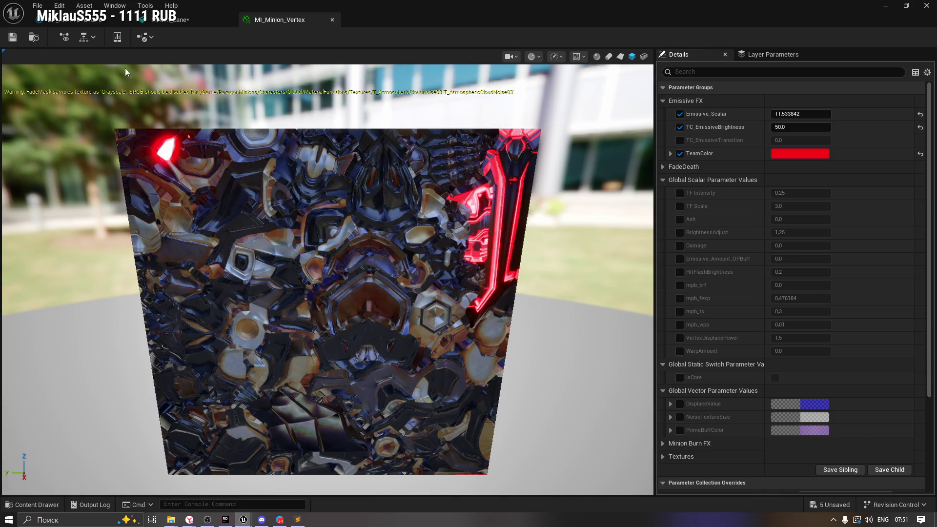
{"action": "left_click", "coordinate": [195, 20]}
{"action": "left_click", "coordinate": [13, 36]}
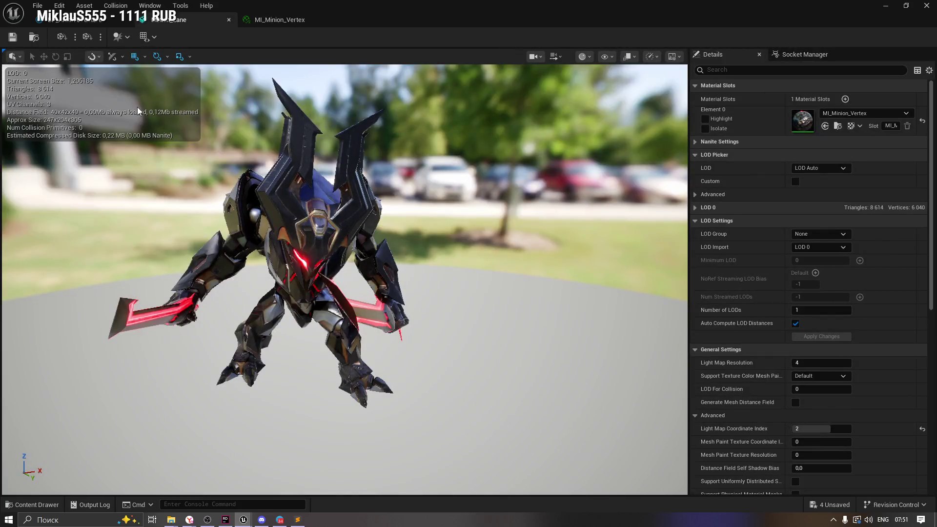
{"action": "left_click", "coordinate": [32, 505]}
{"action": "left_click", "coordinate": [573, 420]}
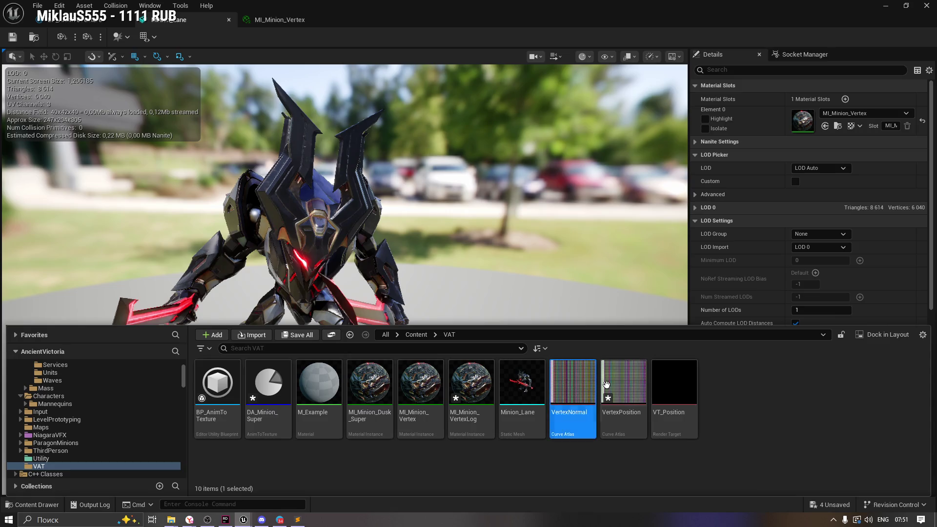
{"action": "left_click", "coordinate": [623, 420]}
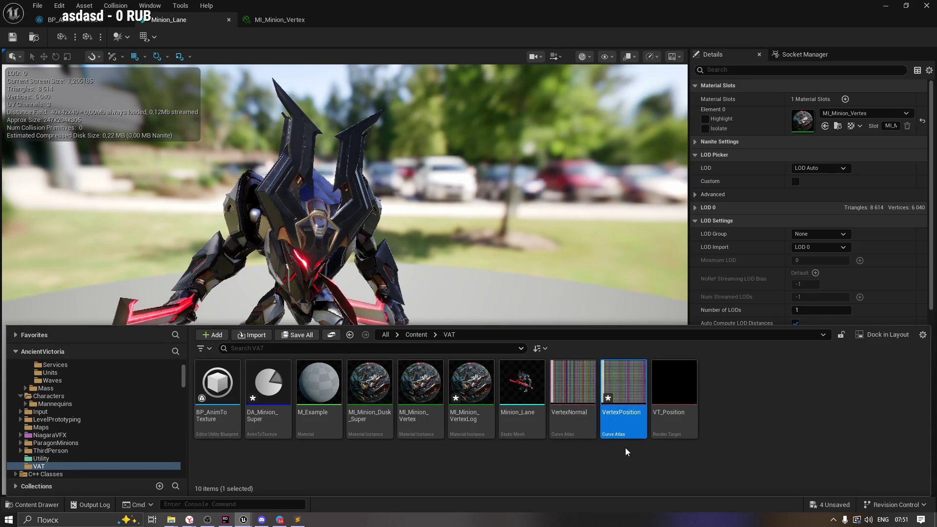
{"action": "key", "text": "ctrl+s"}
Step: Save MI_Minion_VertexLog and open the DA_Minion_Super data asset
{"action": "left_click", "coordinate": [468, 378]}
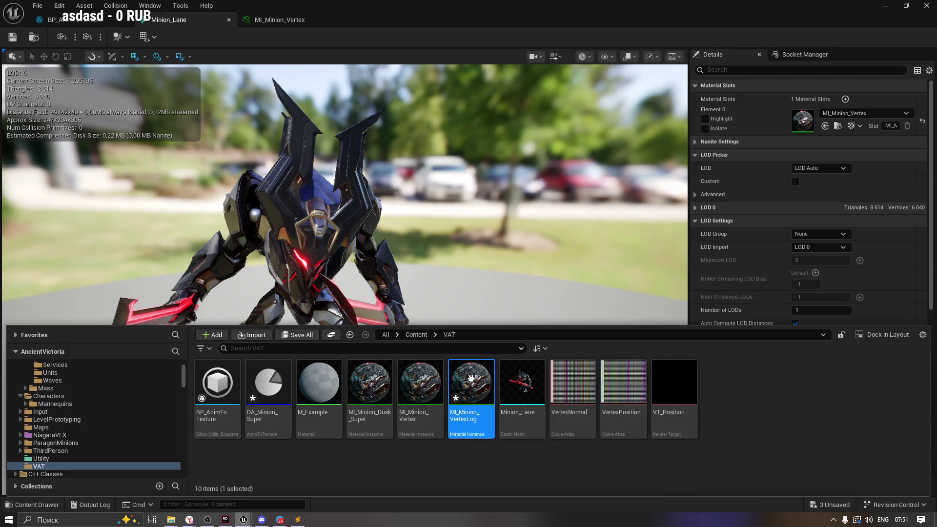
{"action": "key", "text": "ctrl+shift+s"}
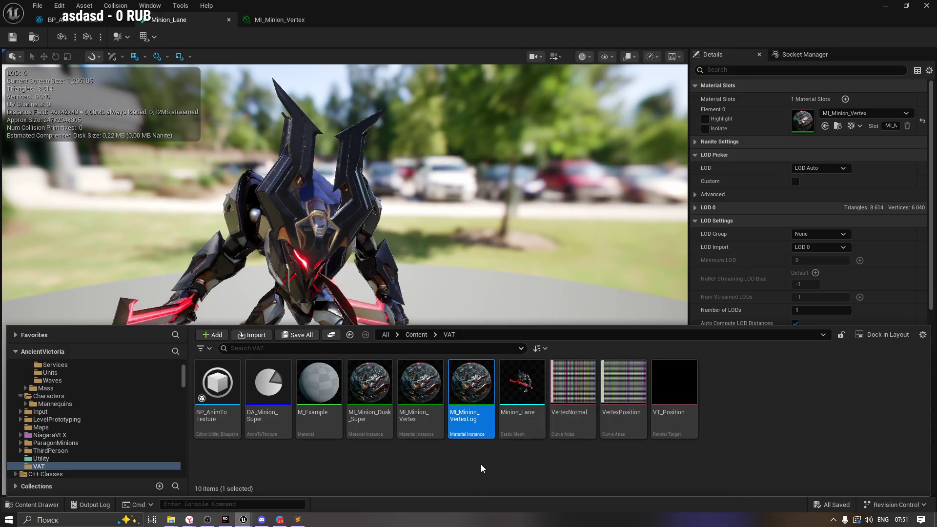
{"action": "double_click", "coordinate": [269, 387]}
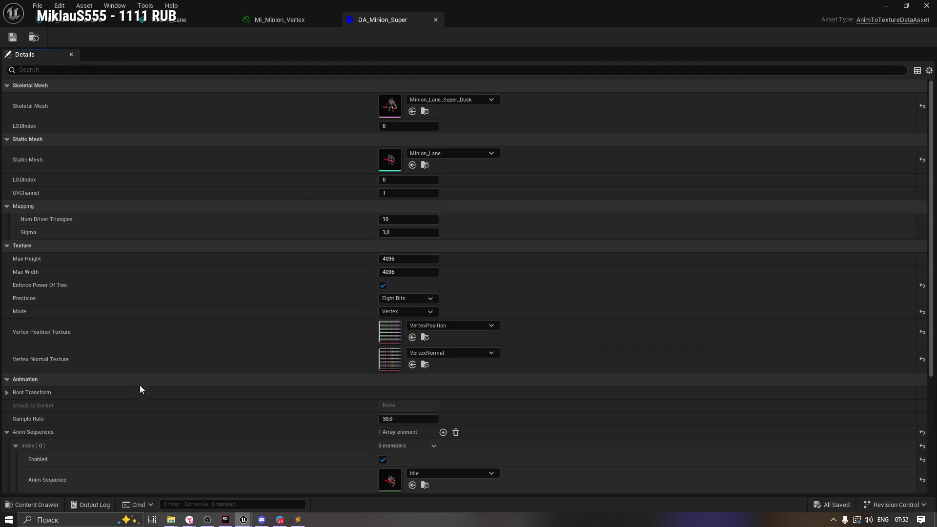
{"action": "mouse_move", "coordinate": [190, 520]}
{"action": "left_click", "coordinate": [169, 491]}
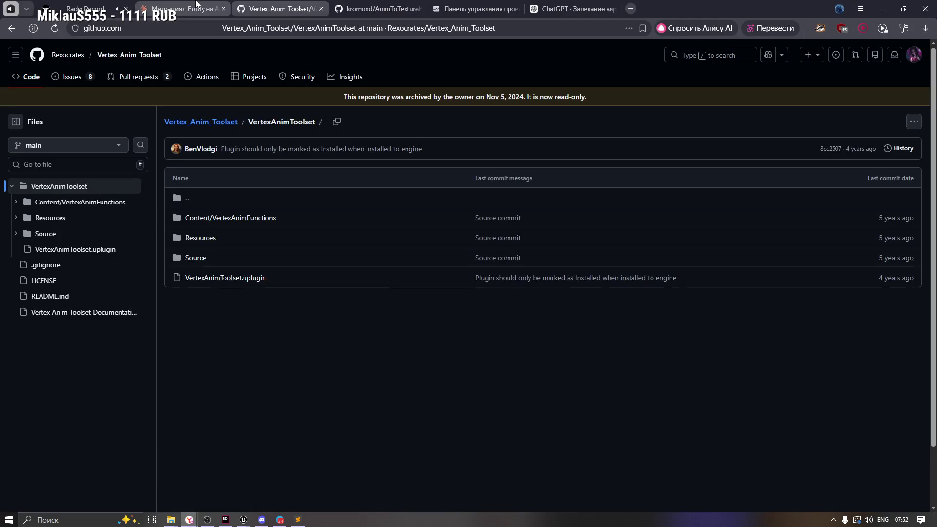
{"action": "left_click", "coordinate": [196, 4]}
{"action": "left_click", "coordinate": [478, 8]}
{"action": "left_click", "coordinate": [561, 9]}
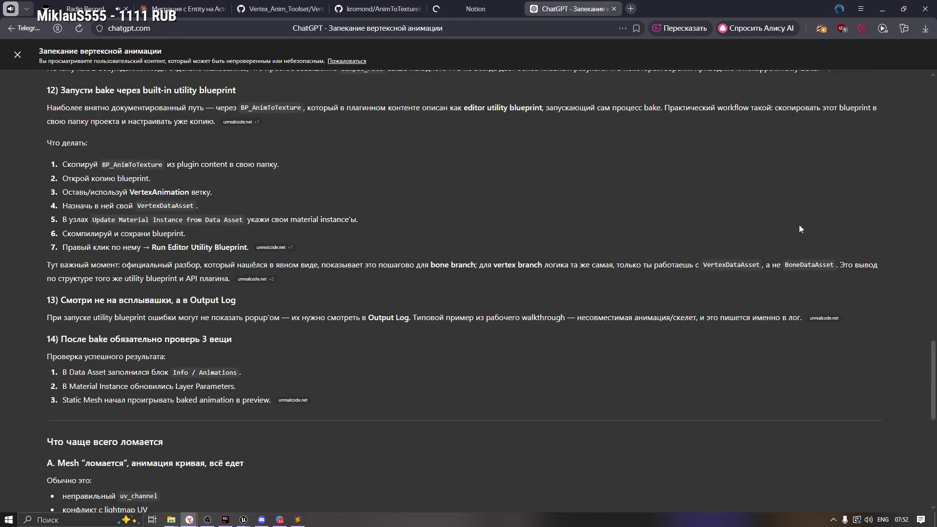
{"action": "scroll", "coordinate": [934, 381], "scroll_direction": "down", "scroll_amount": 5}
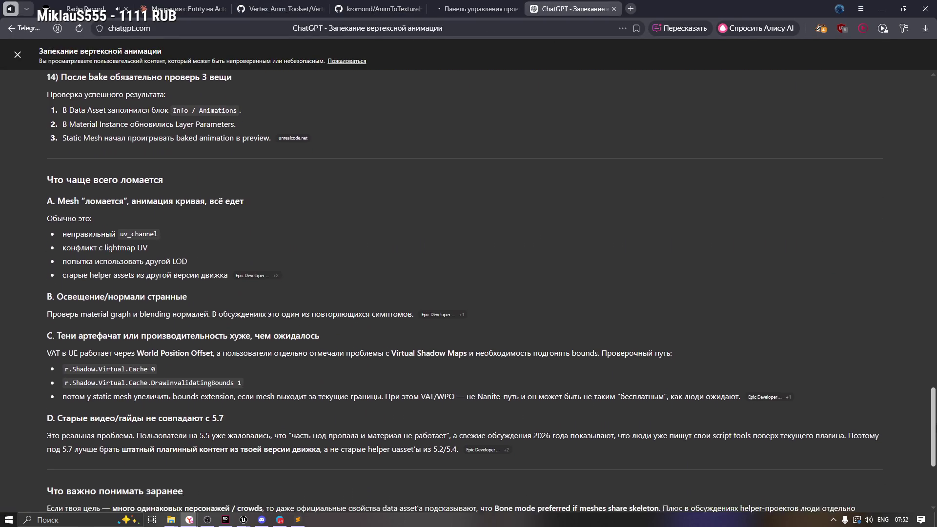
{"action": "scroll", "coordinate": [464, 292], "scroll_direction": "down", "scroll_amount": 4}
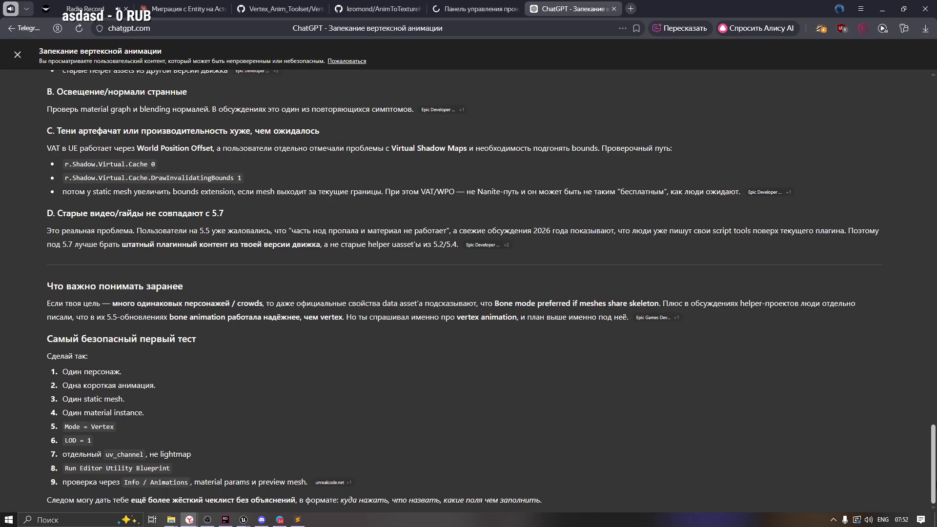
{"action": "scroll", "coordinate": [464, 293], "scroll_direction": "up", "scroll_amount": 5}
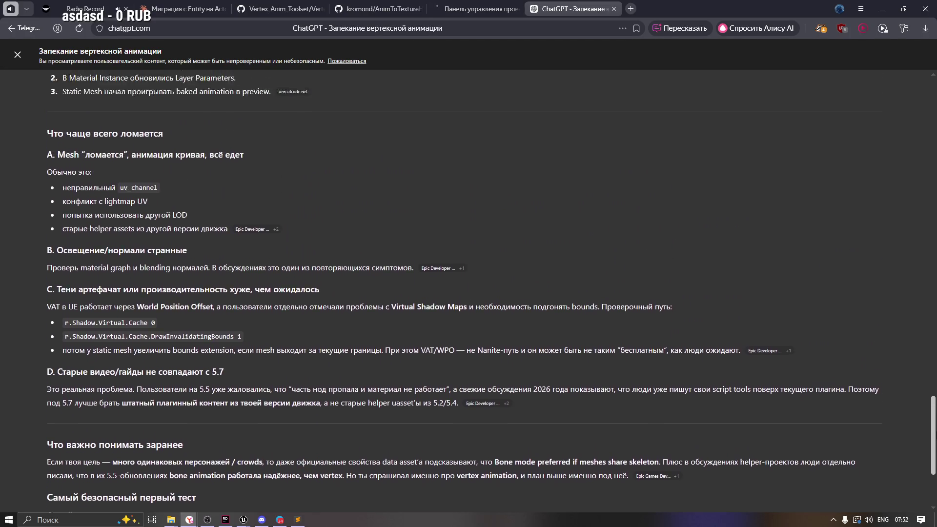
{"action": "scroll", "coordinate": [464, 292], "scroll_direction": "up", "scroll_amount": 1}
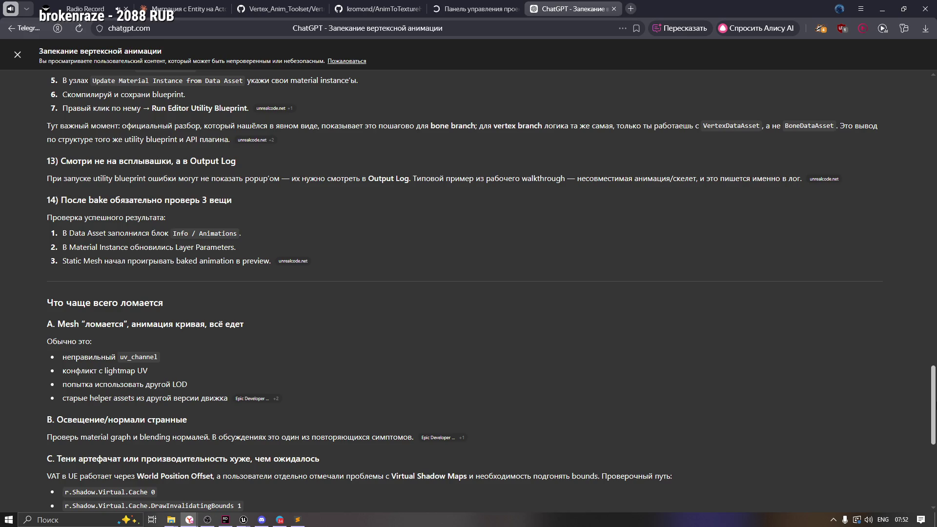
{"action": "scroll", "coordinate": [196, 236], "scroll_direction": "down", "scroll_amount": 1}
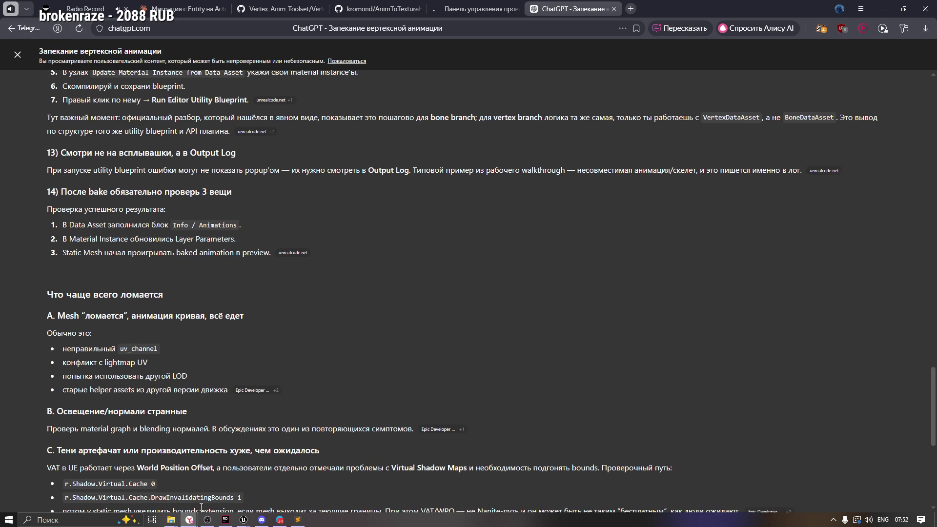
{"action": "mouse_move", "coordinate": [243, 519]}
{"action": "left_click", "coordinate": [220, 489]}
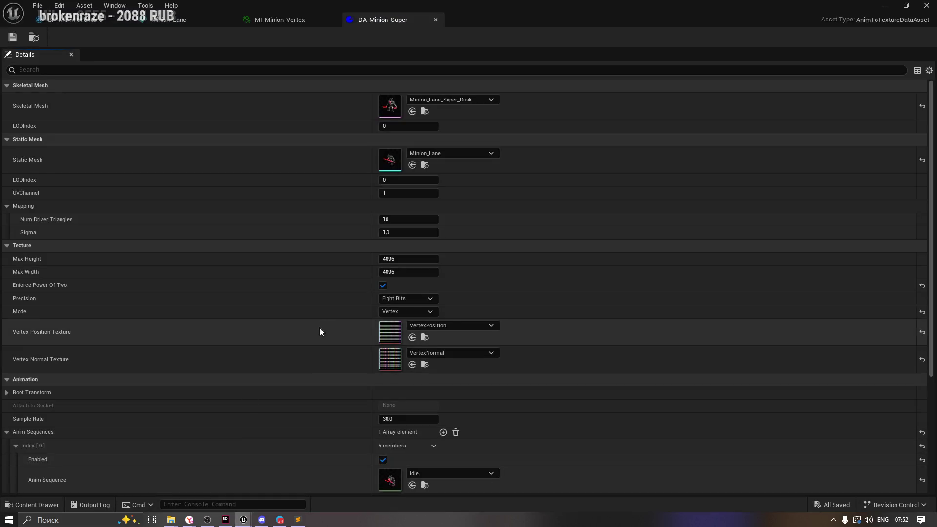
Step: Expand DA_Minion_Super's Info > Animations > Index [0] to show the 121-frame bake spanning 0–120
{"action": "scroll", "coordinate": [930, 394], "scroll_direction": "down", "scroll_amount": 3}
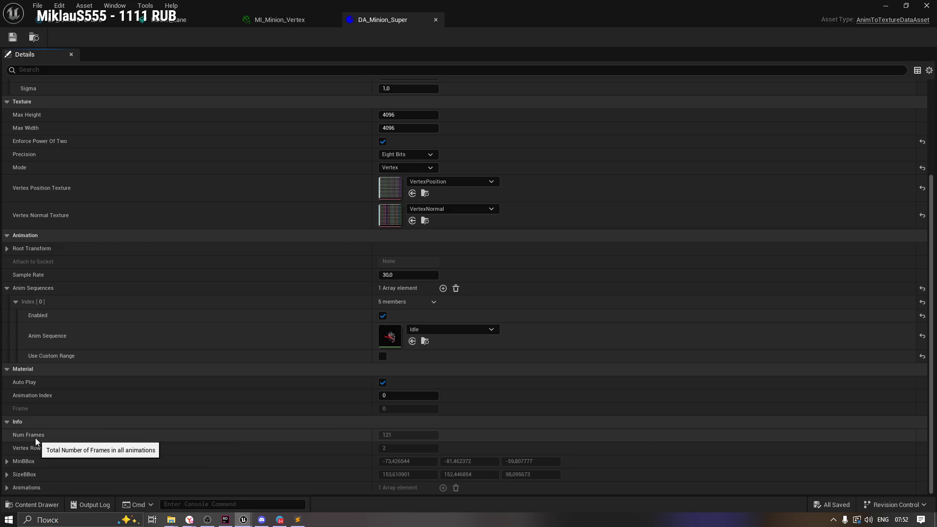
{"action": "left_click", "coordinate": [7, 249]}
{"action": "left_click", "coordinate": [8, 249]}
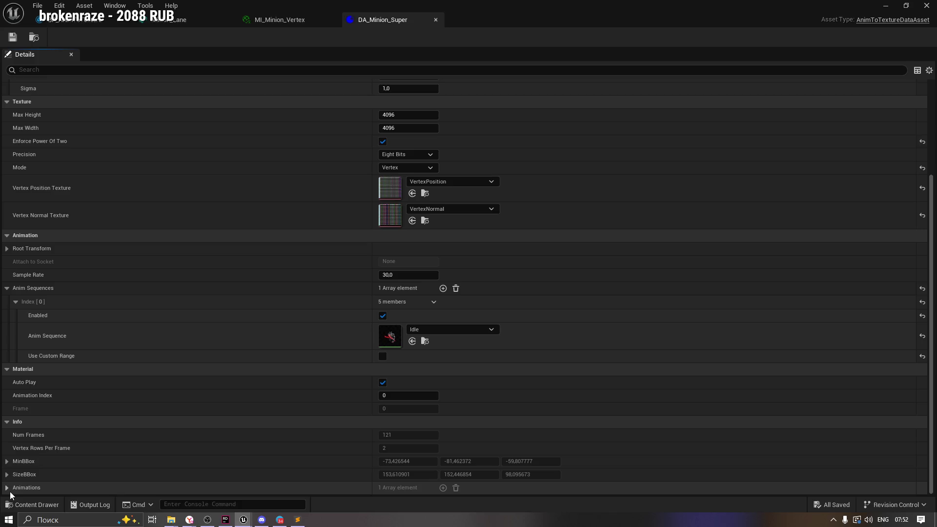
{"action": "scroll", "coordinate": [250, 472], "scroll_direction": "down", "scroll_amount": 1}
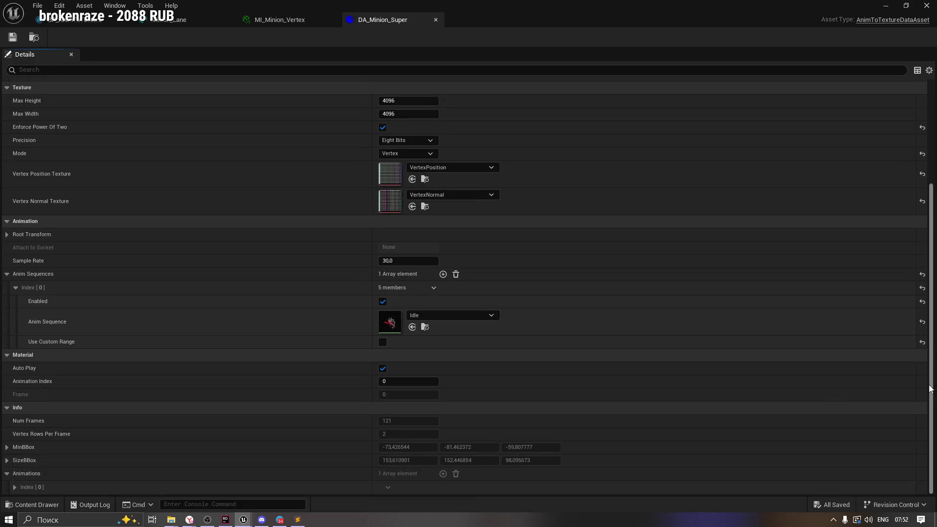
{"action": "left_click", "coordinate": [14, 487]}
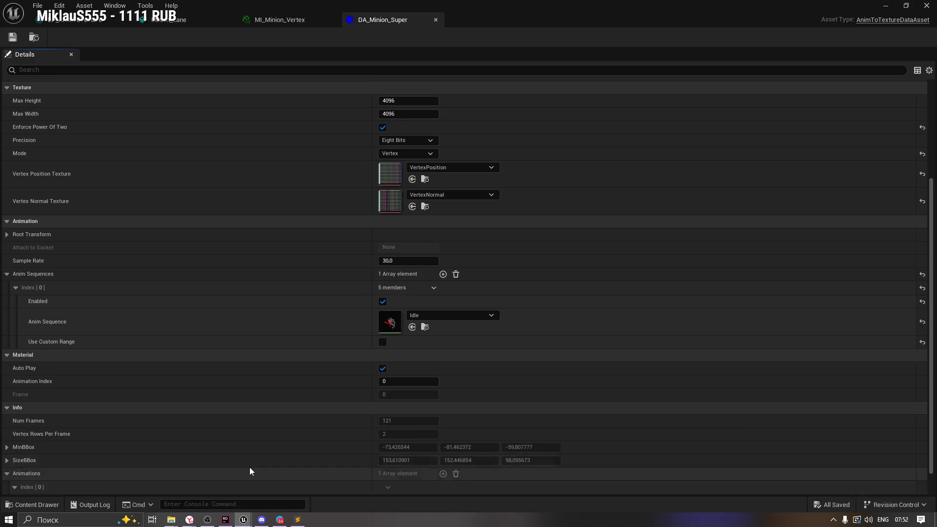
{"action": "scroll", "coordinate": [248, 471], "scroll_direction": "down", "scroll_amount": 2}
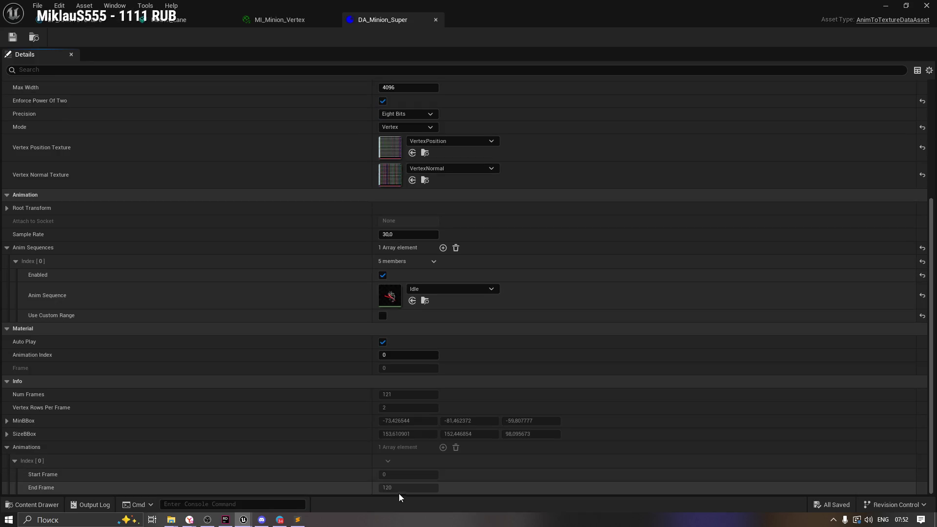
Step: Open the VAT folder in the content drawer and select VertexNormal, then BP_AnimToTexture
{"action": "left_click", "coordinate": [37, 505]}
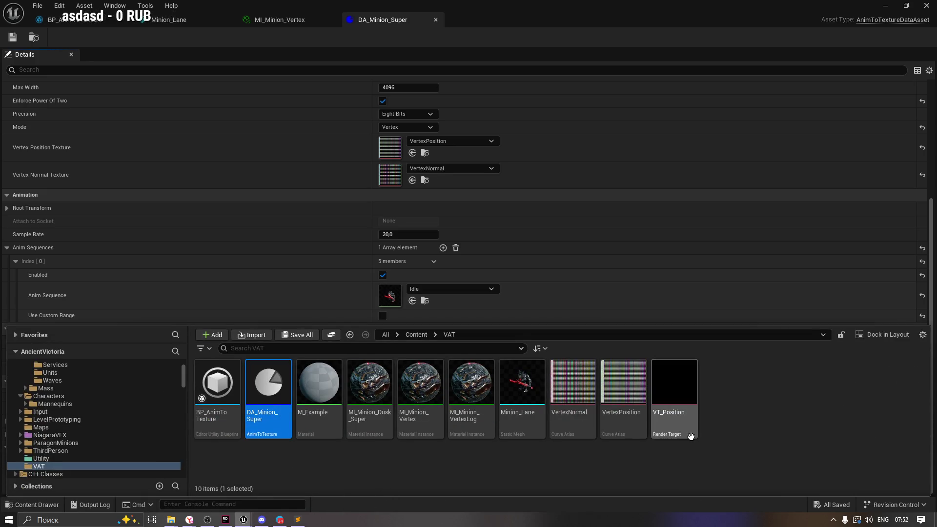
{"action": "left_click", "coordinate": [574, 385]}
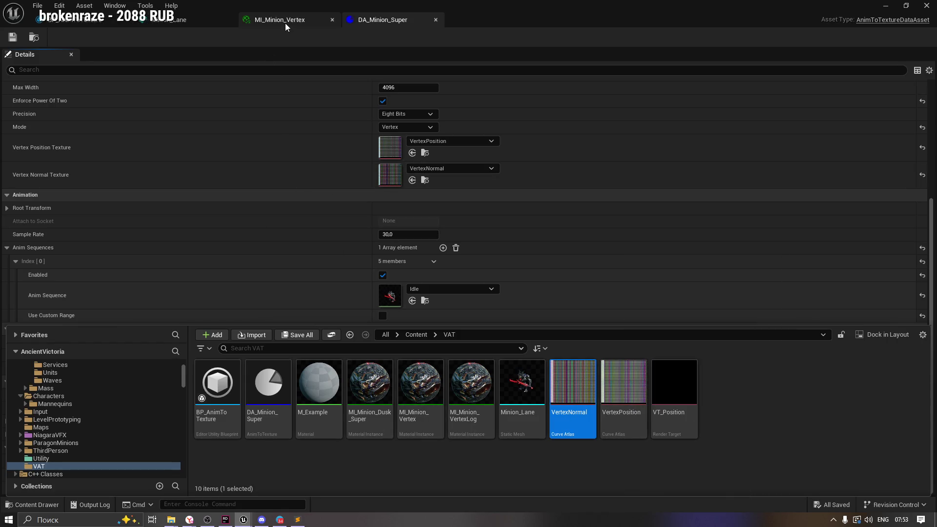
{"action": "left_click", "coordinate": [217, 386]}
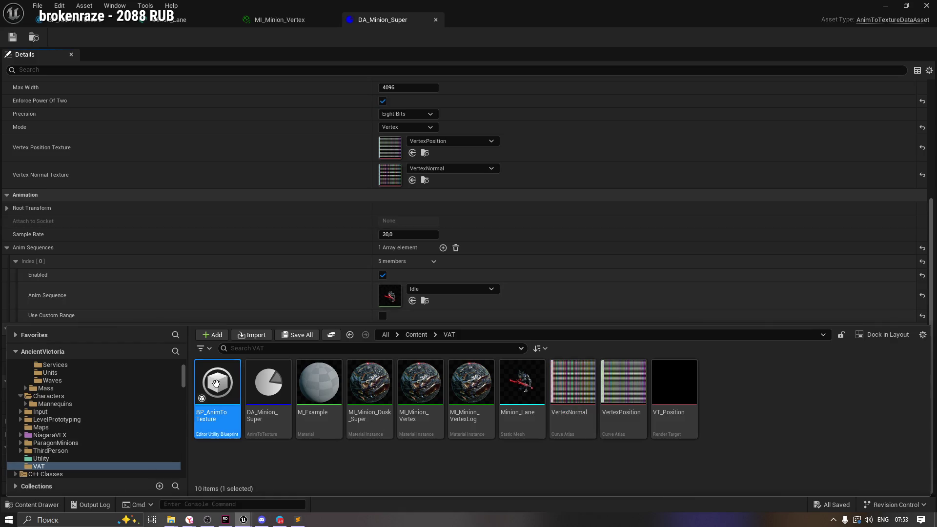
Step: Run BP_AnimToTexture again to re-bake the animation, then open the Minion_Lane static mesh
{"action": "right_click", "coordinate": [217, 386]}
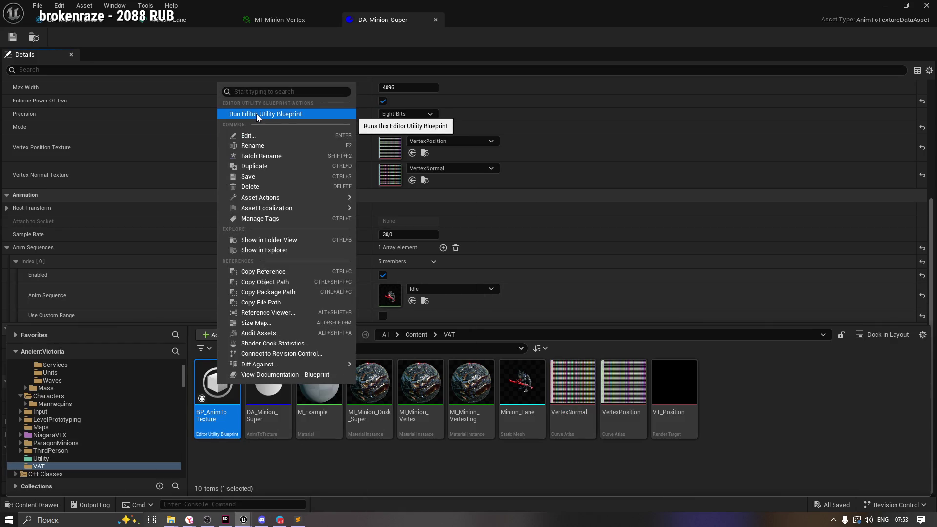
{"action": "left_click", "coordinate": [257, 113]}
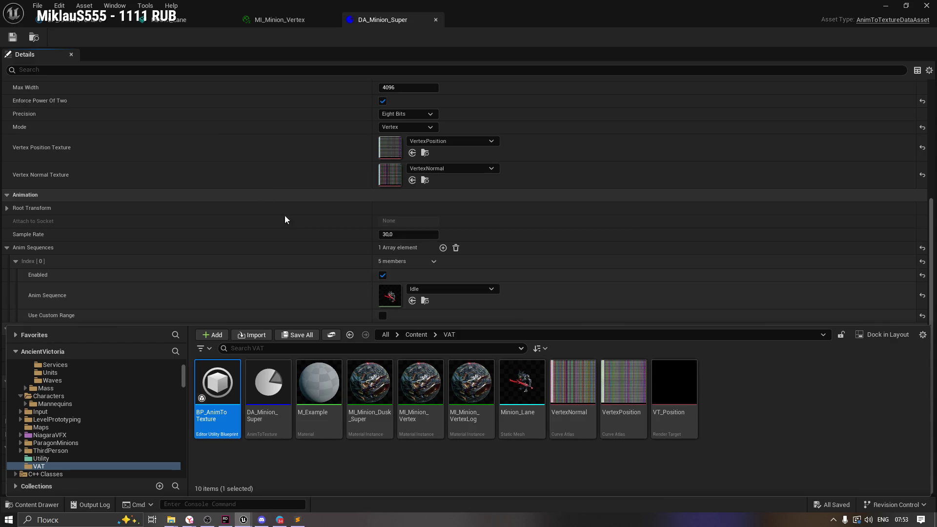
{"action": "left_click", "coordinate": [425, 449]}
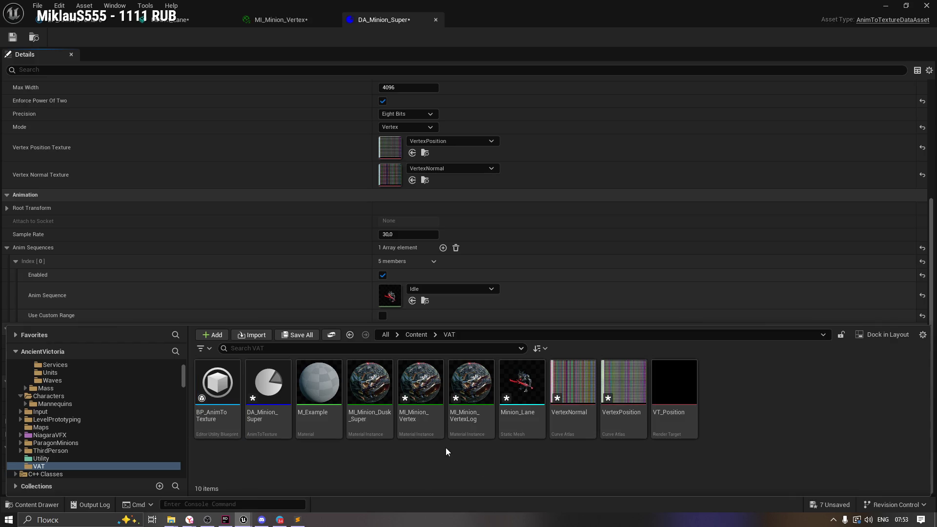
{"action": "double_click", "coordinate": [532, 389]}
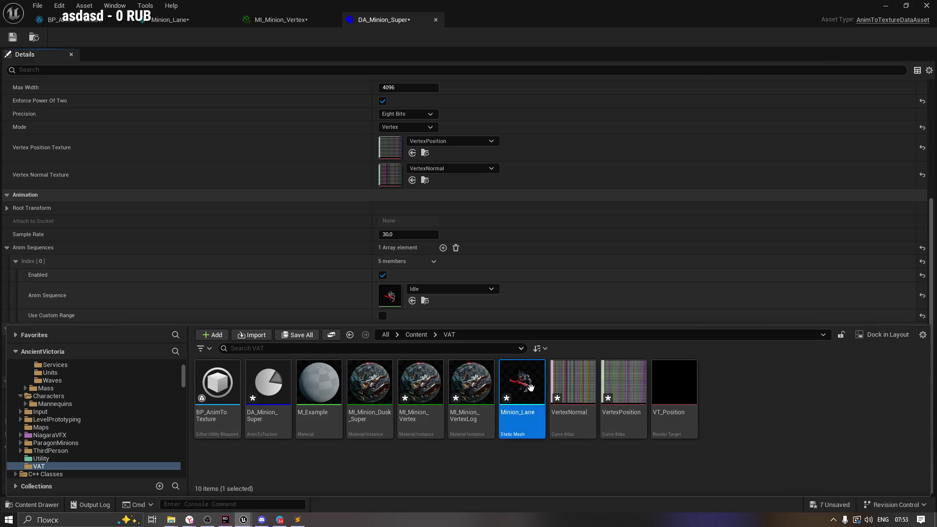